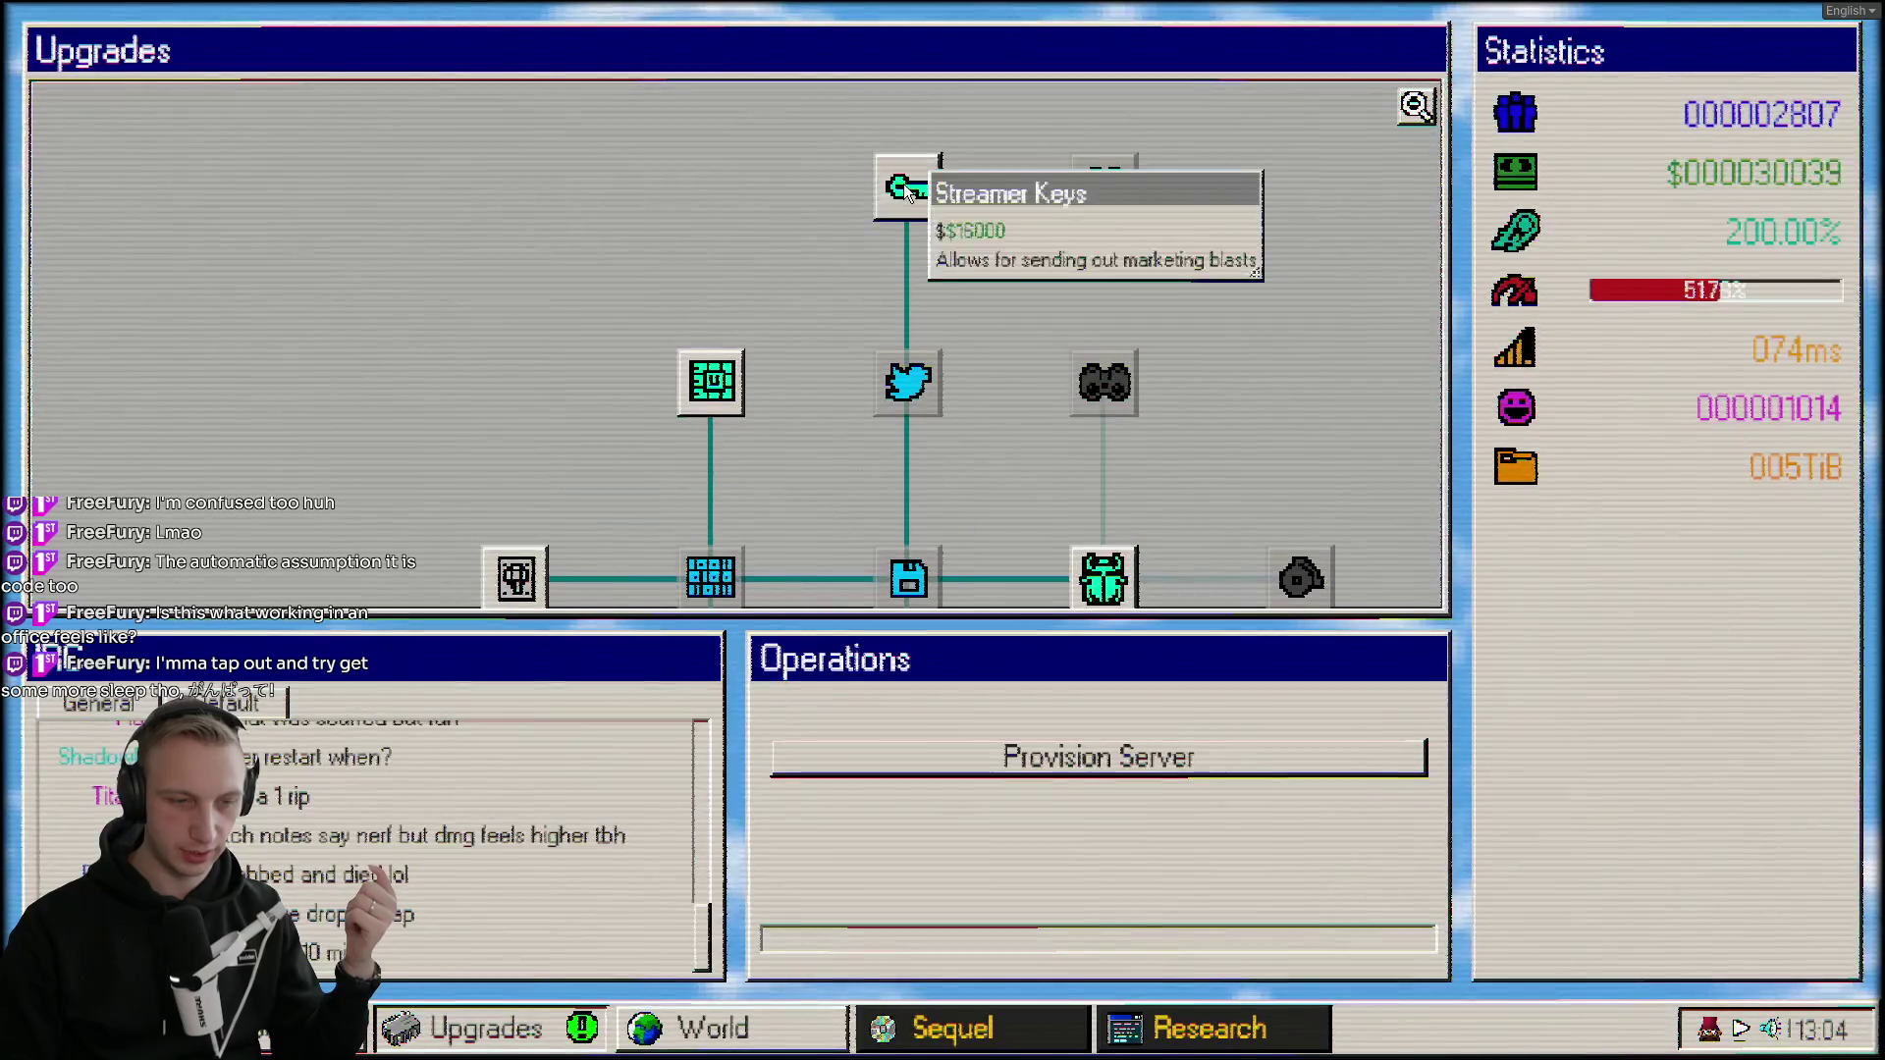
Buy the Streamer Keys upgrade, run a marketing blast, and buy Bulk Hardware Discount.
left_click(904, 187)
left_click(1064, 780)
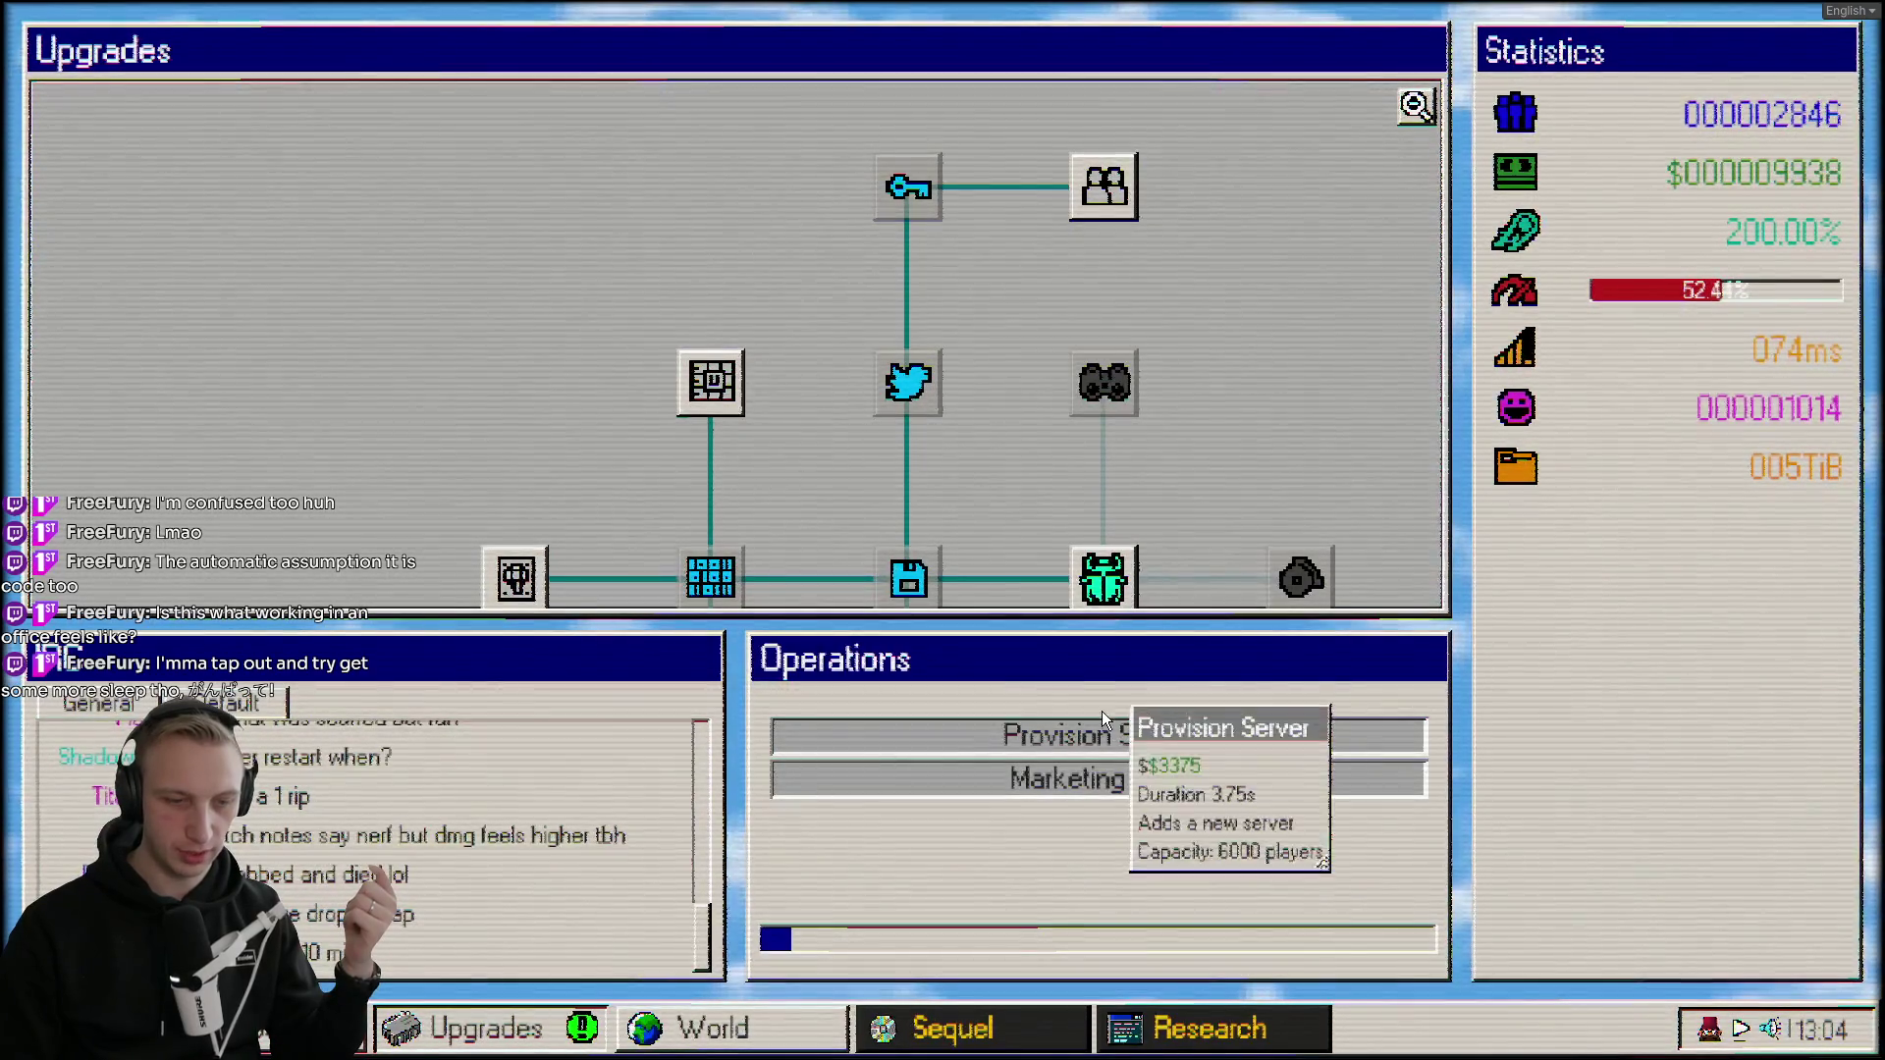
left_click_drag(1174, 509, 1082, 149)
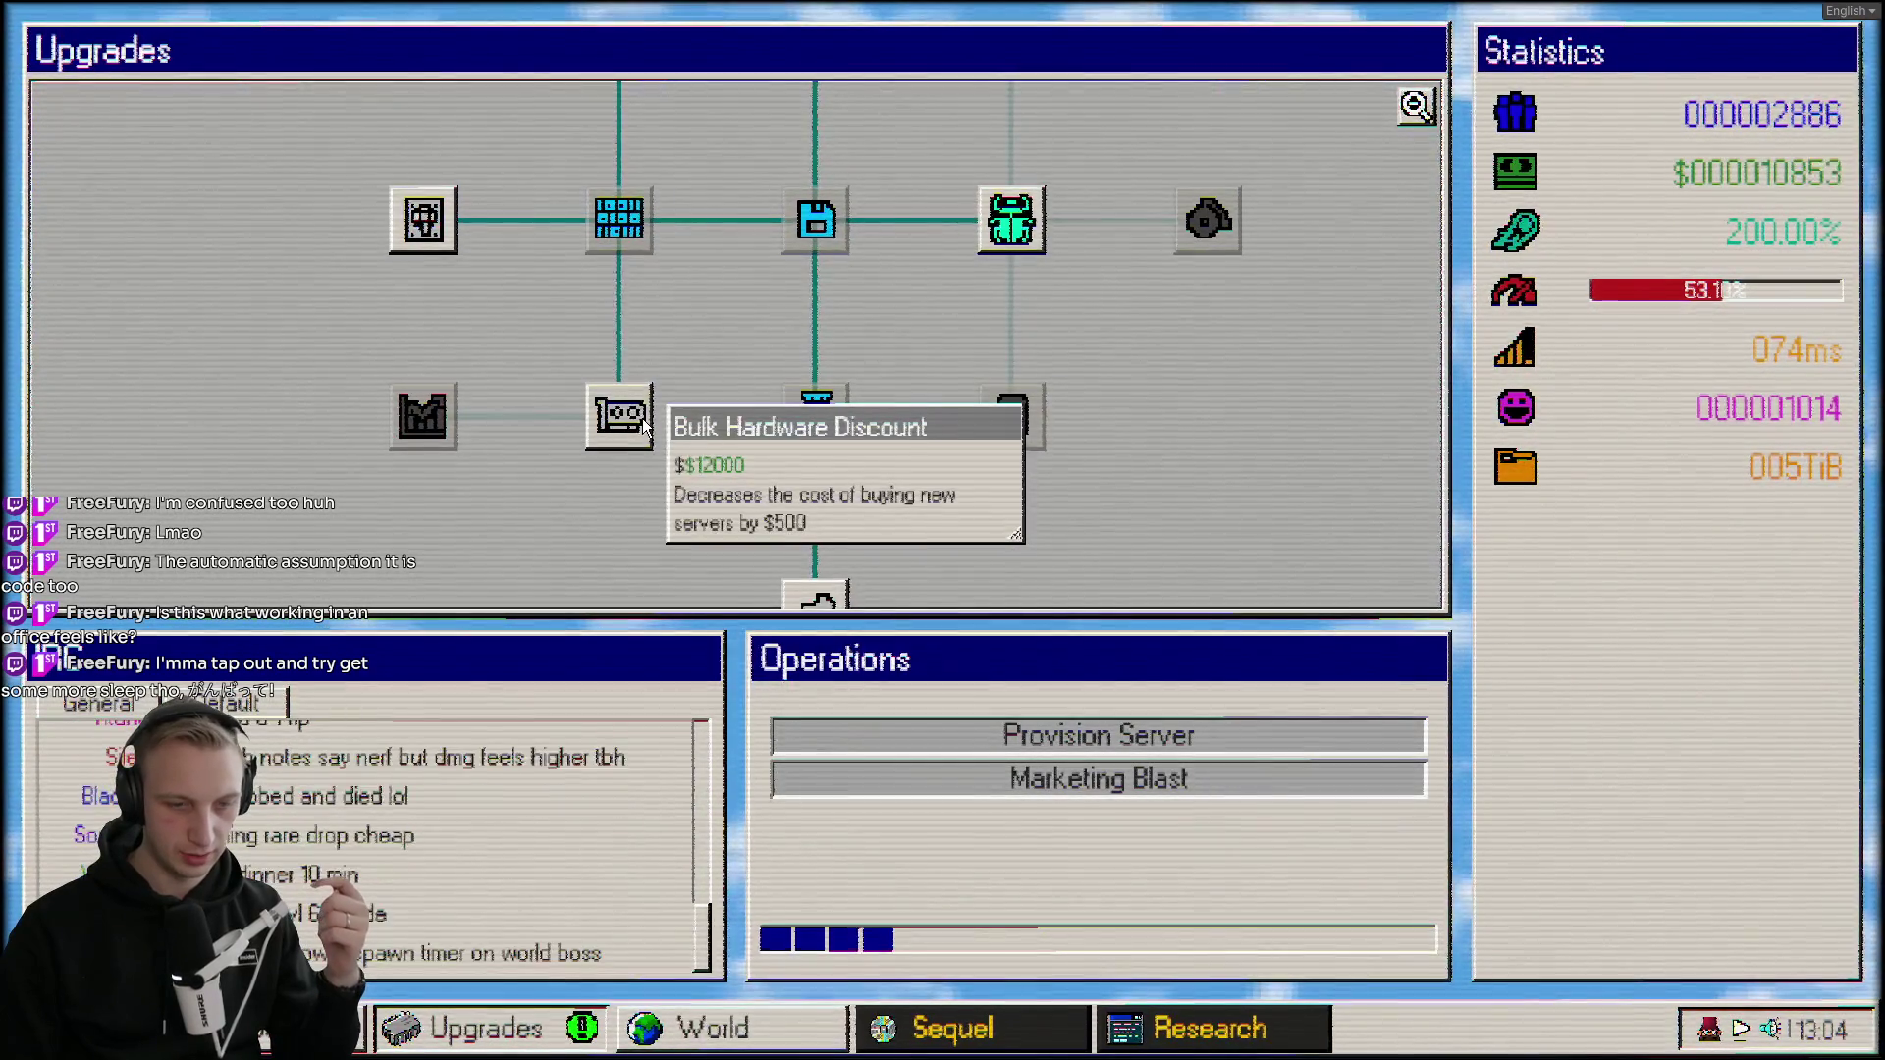
mouse_move(1824, 254)
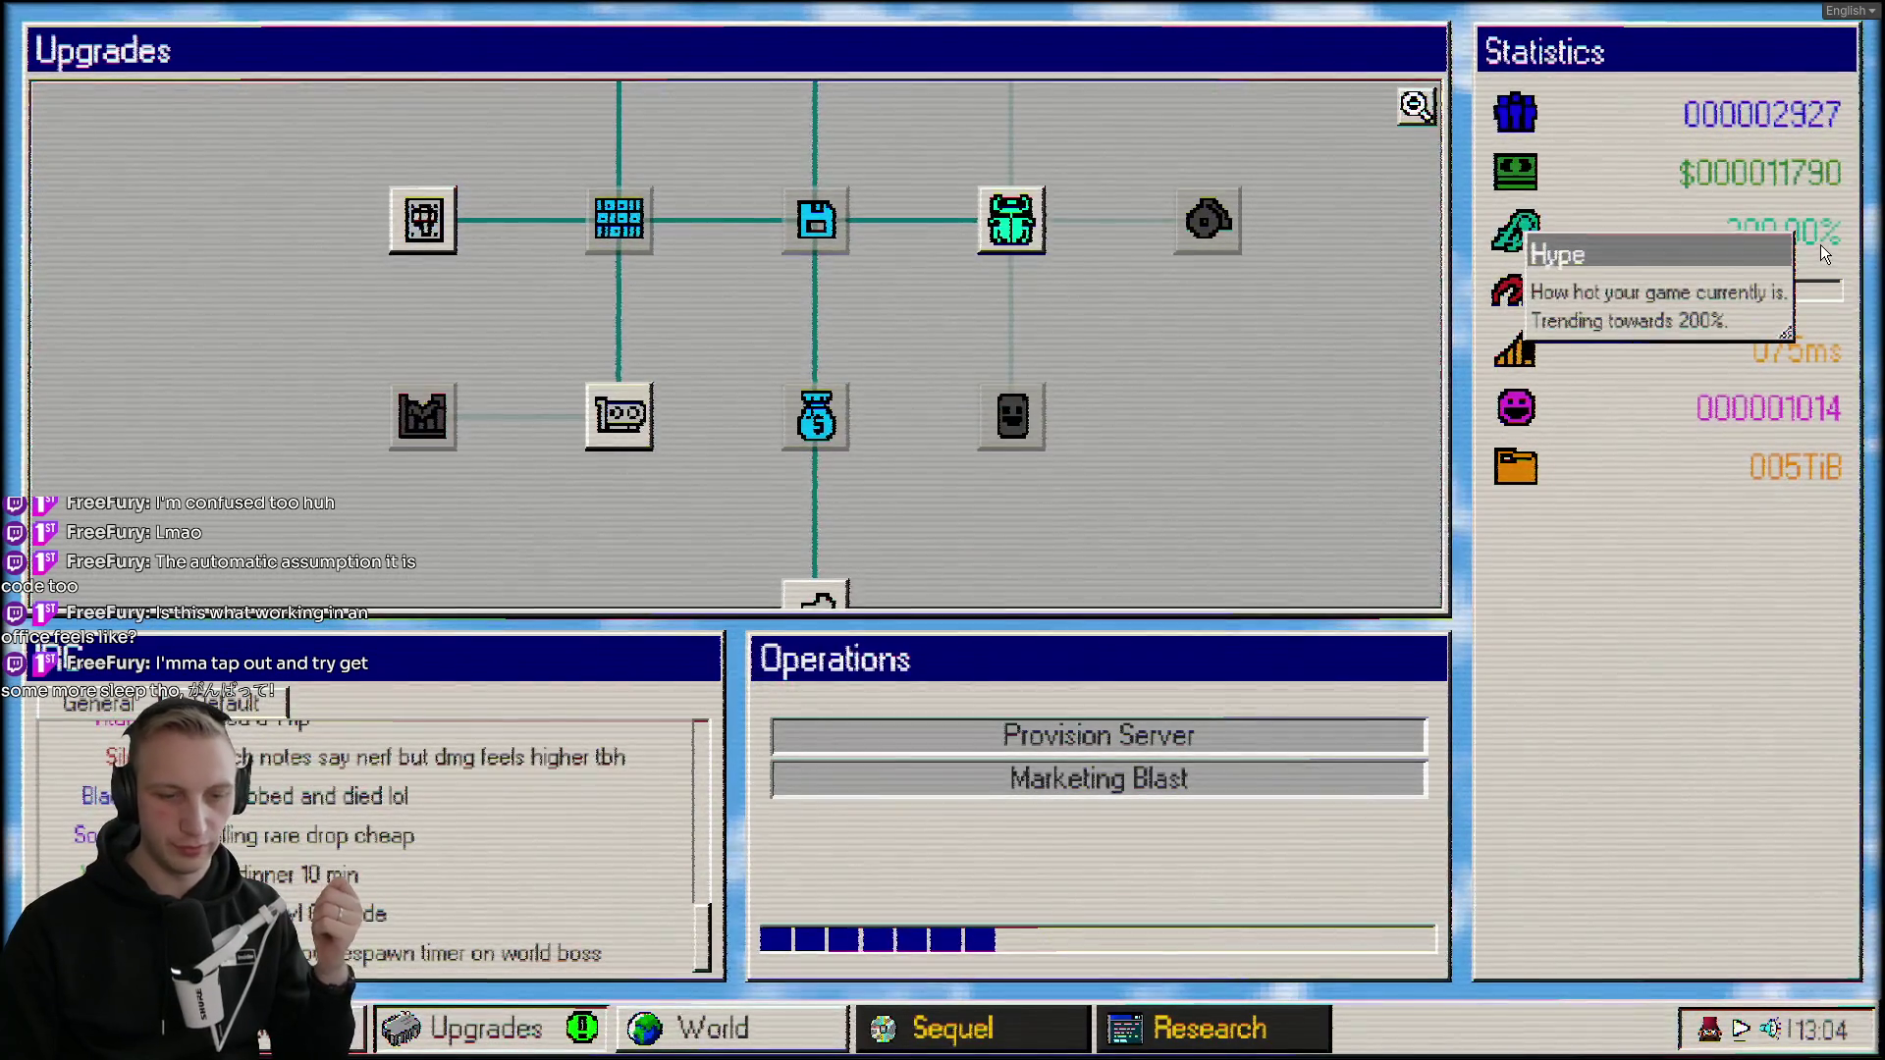
key("Escape")
key("u")
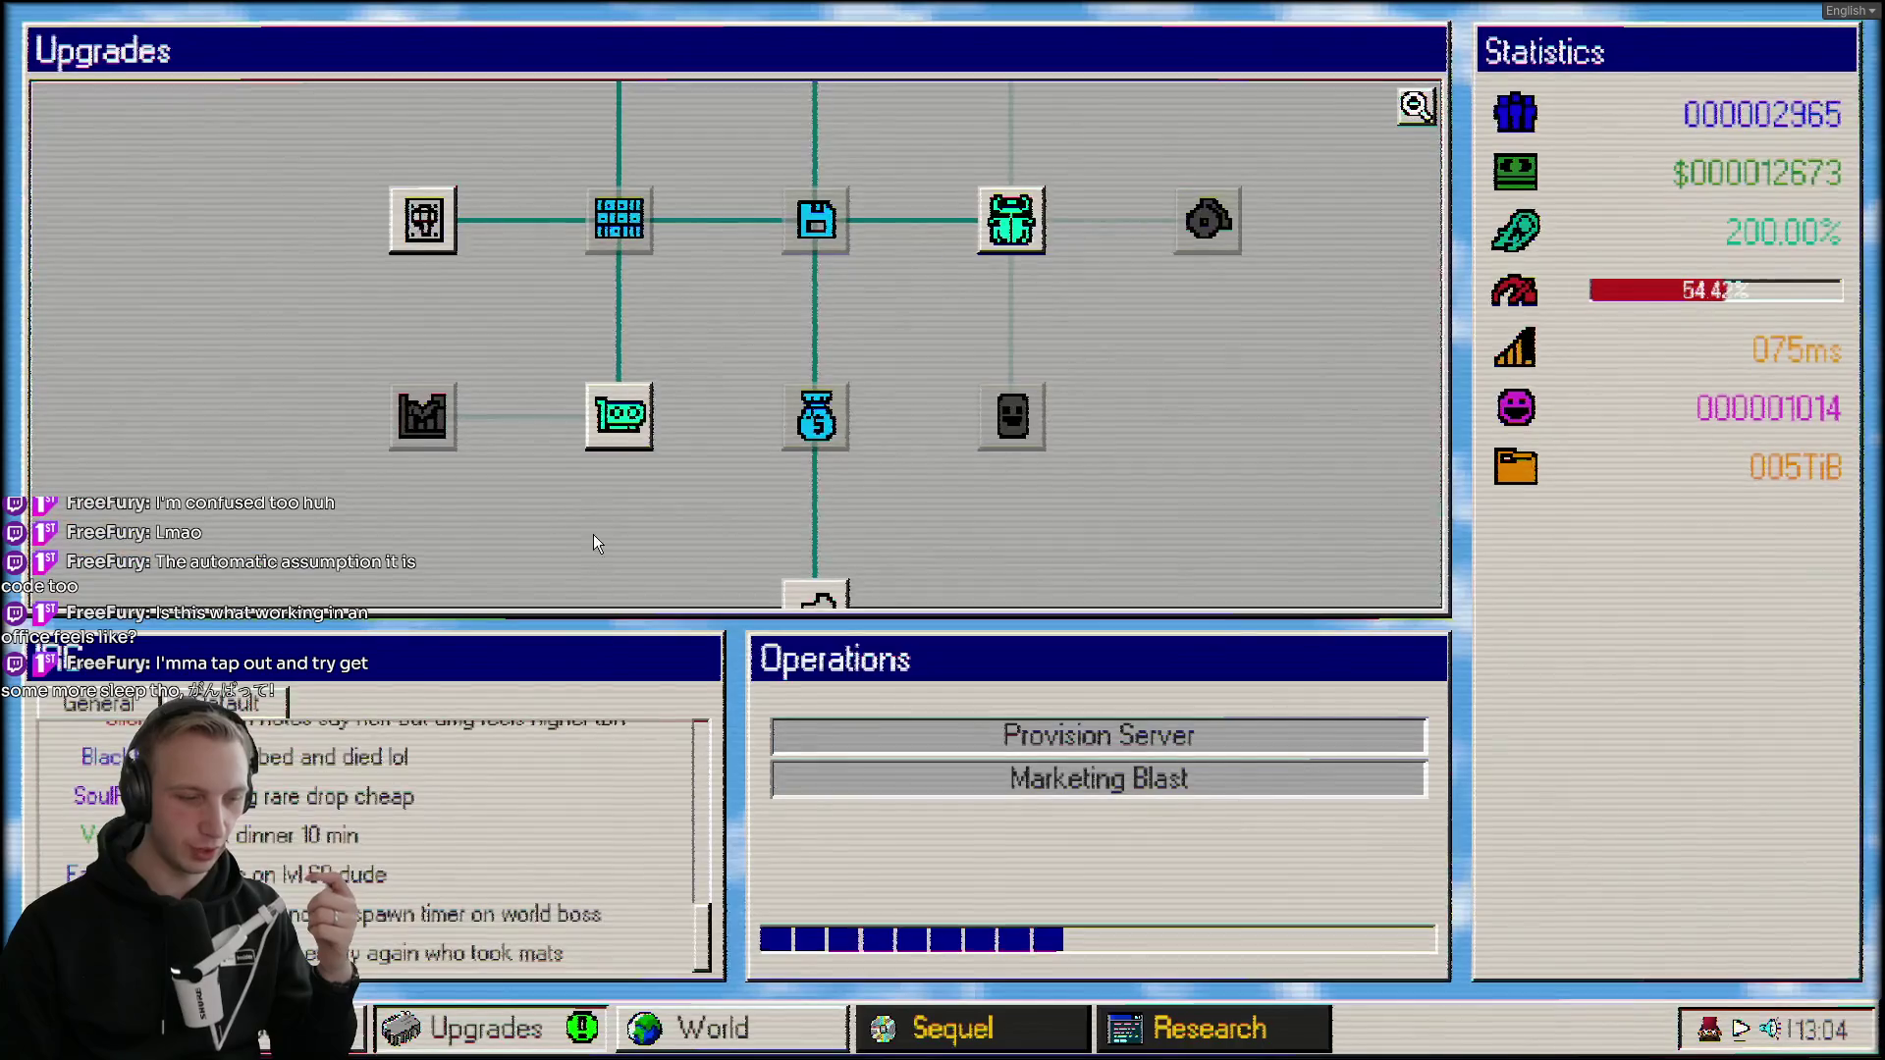
left_click(636, 426)
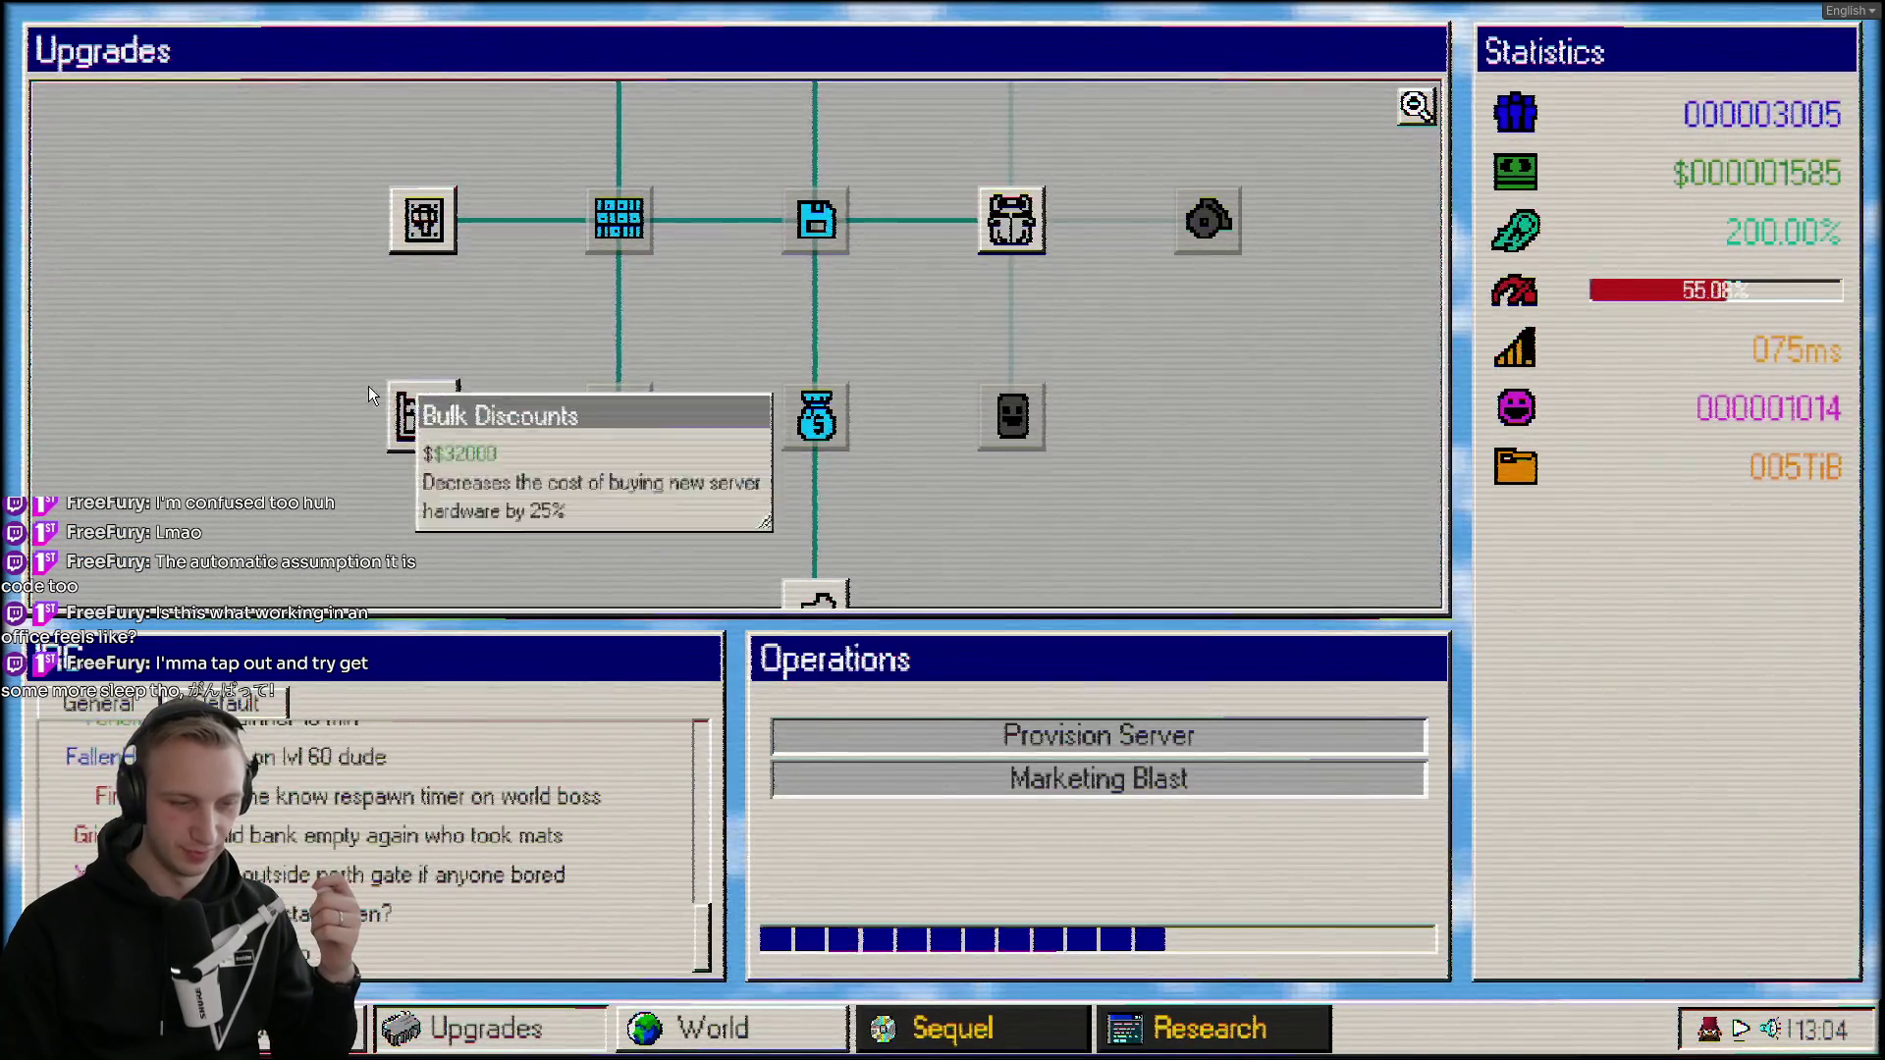
Give the sequel a random name and start developing it.
left_click(953, 1028)
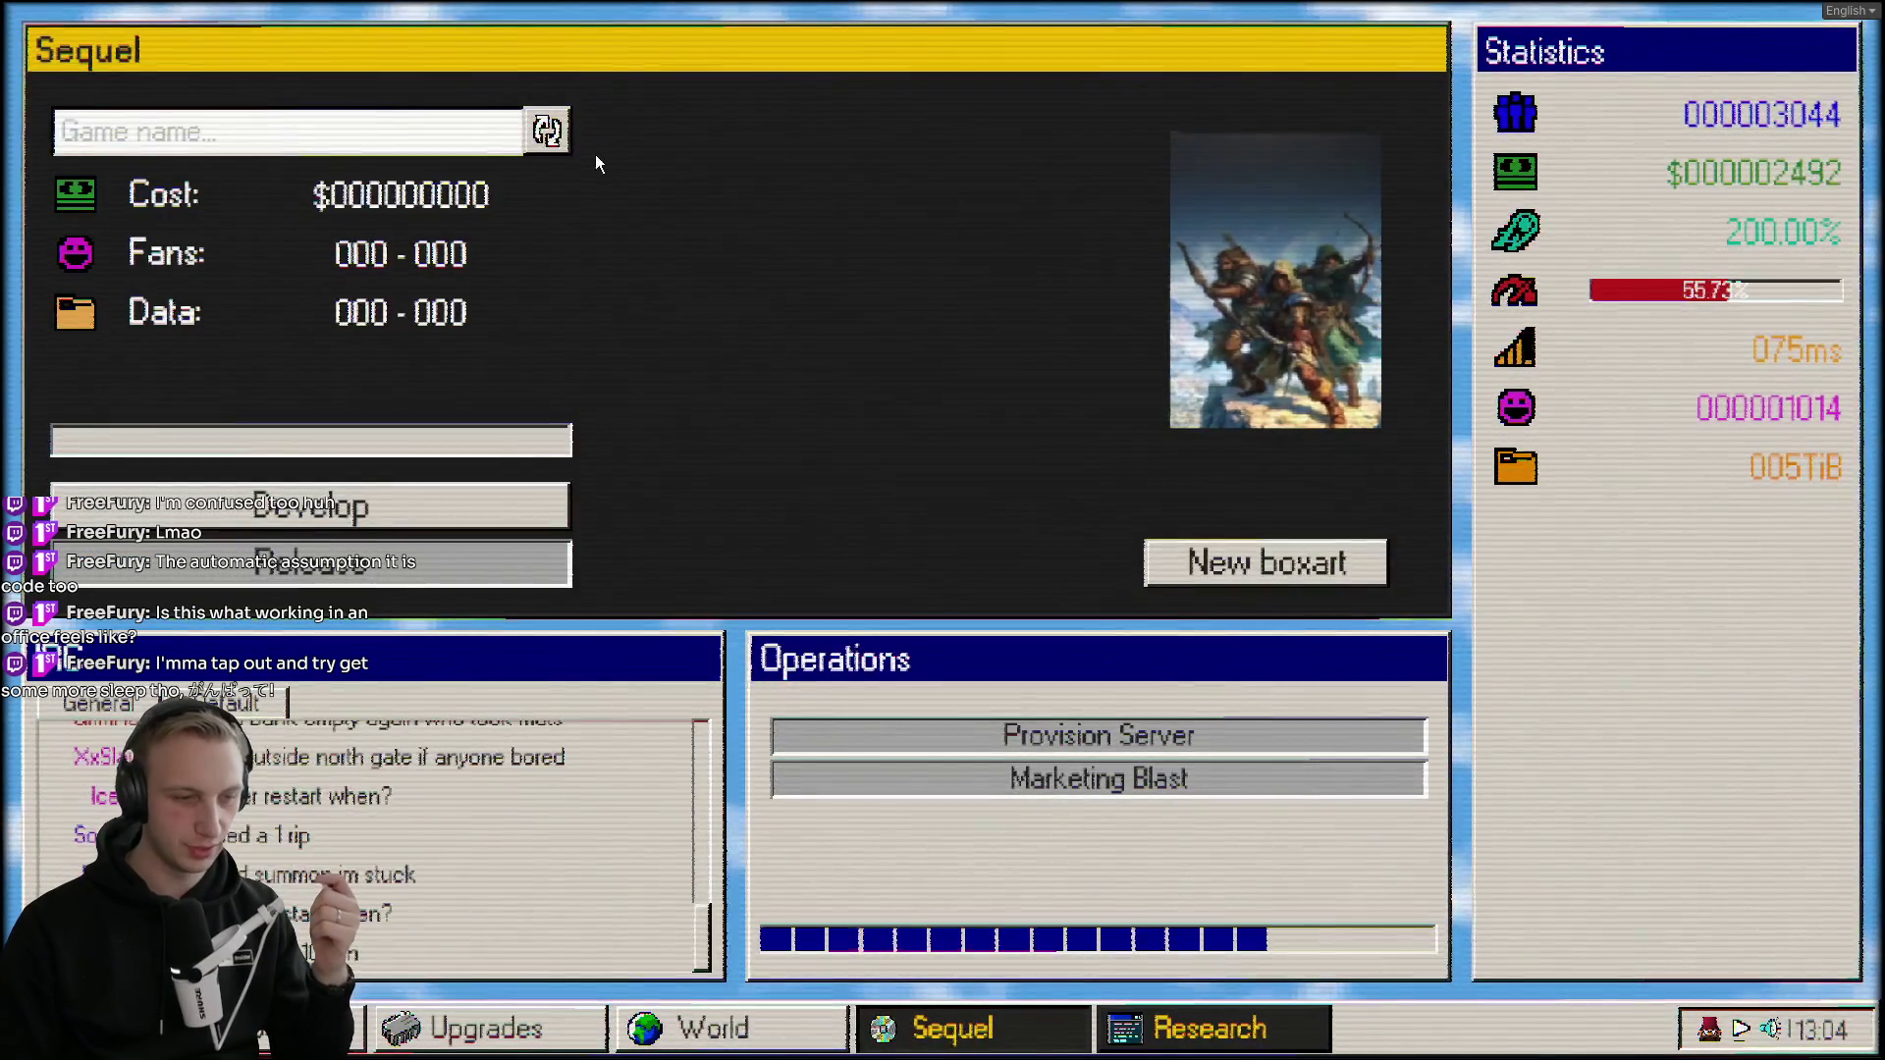
left_click(547, 130)
left_click(457, 486)
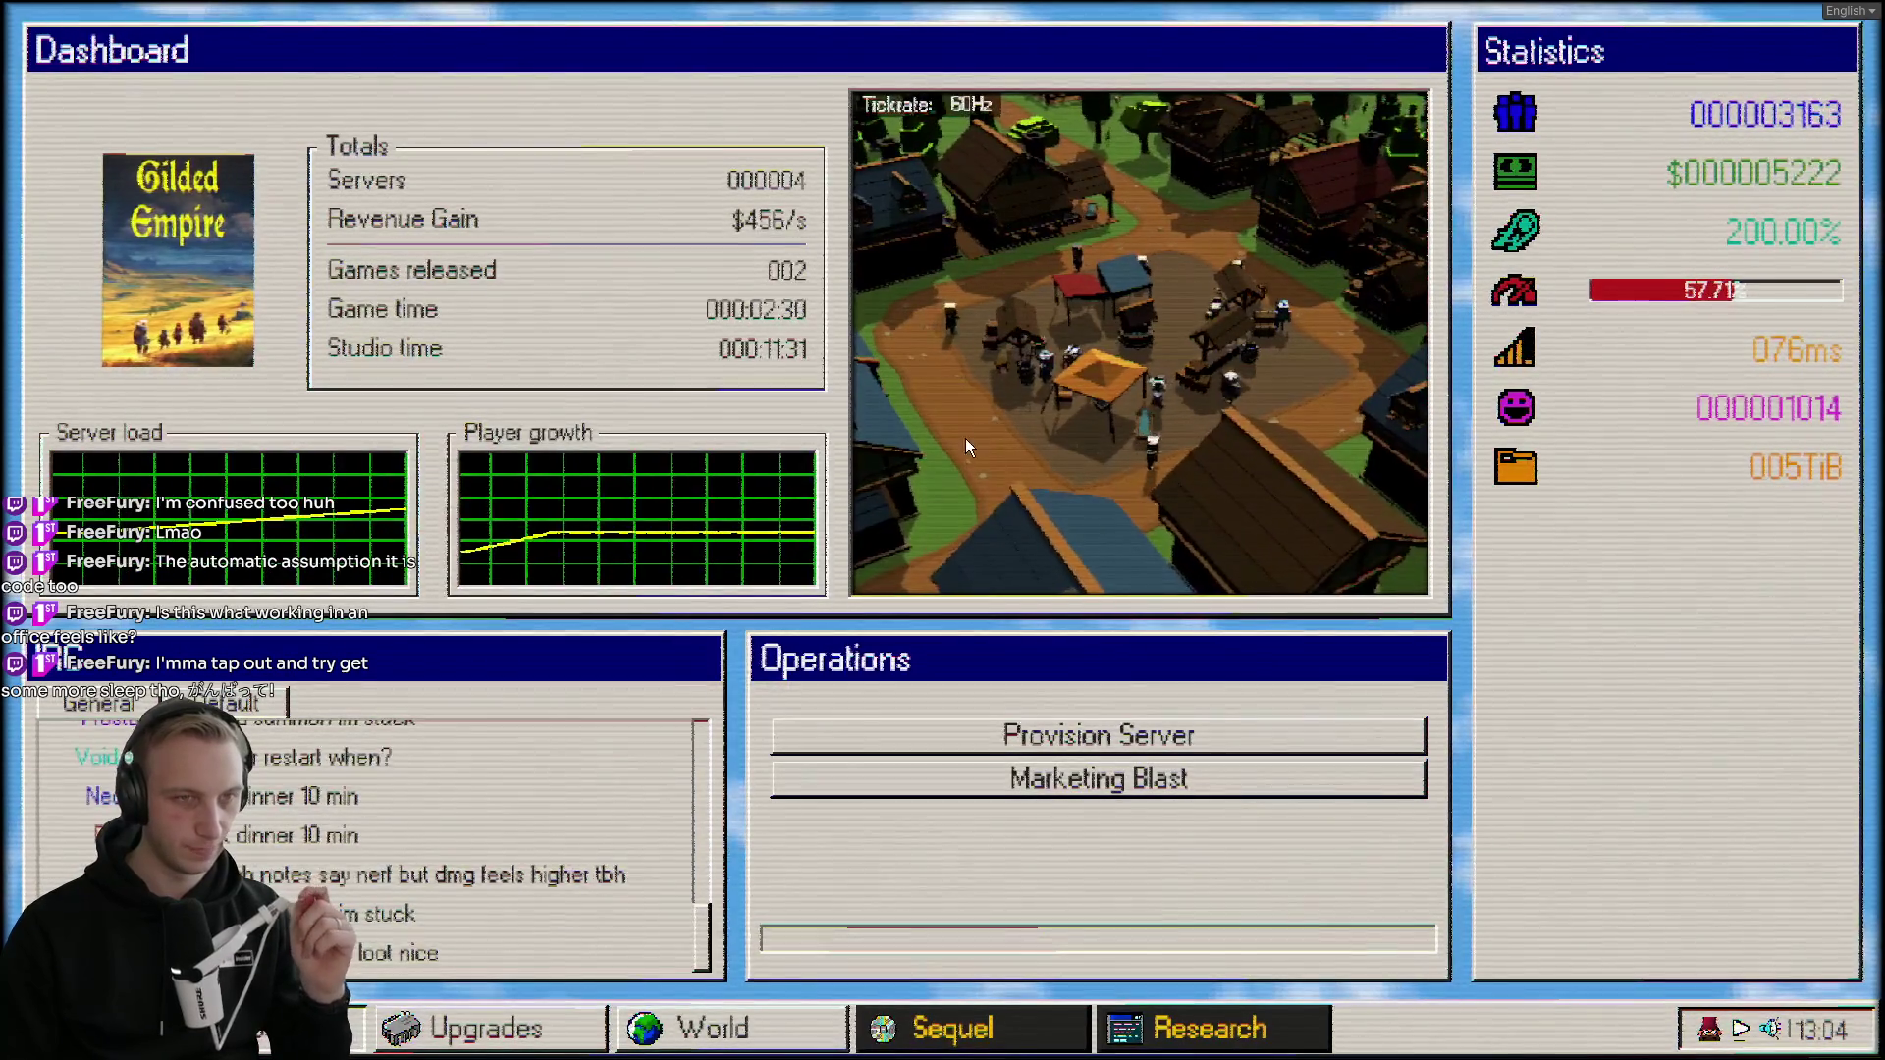
Provision an extra server and buy the Unit Testing and First Line Support upgrades.
left_click(510, 1028)
mouse_move(957, 208)
left_mouse_down()
mouse_move(968, 149)
mouse_move(764, 338)
left_mouse_up()
mouse_move(1718, 226)
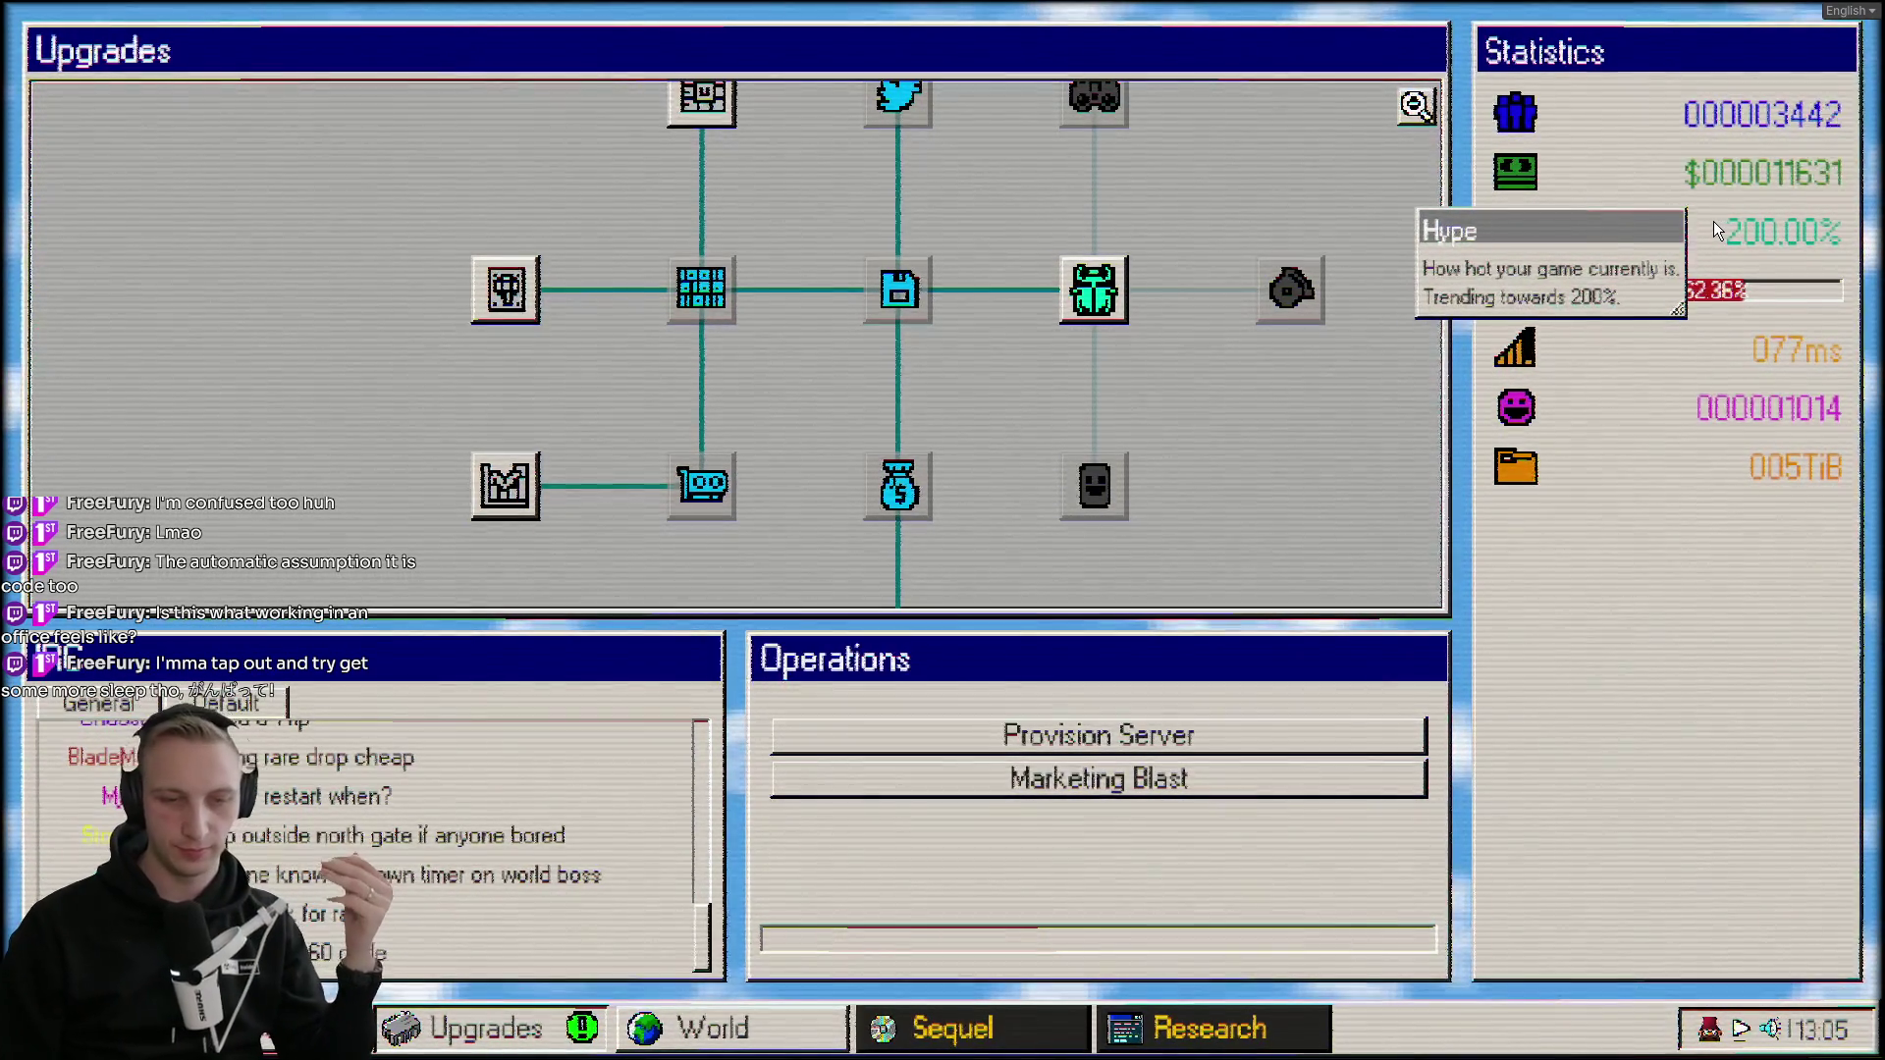
left_click(1186, 725)
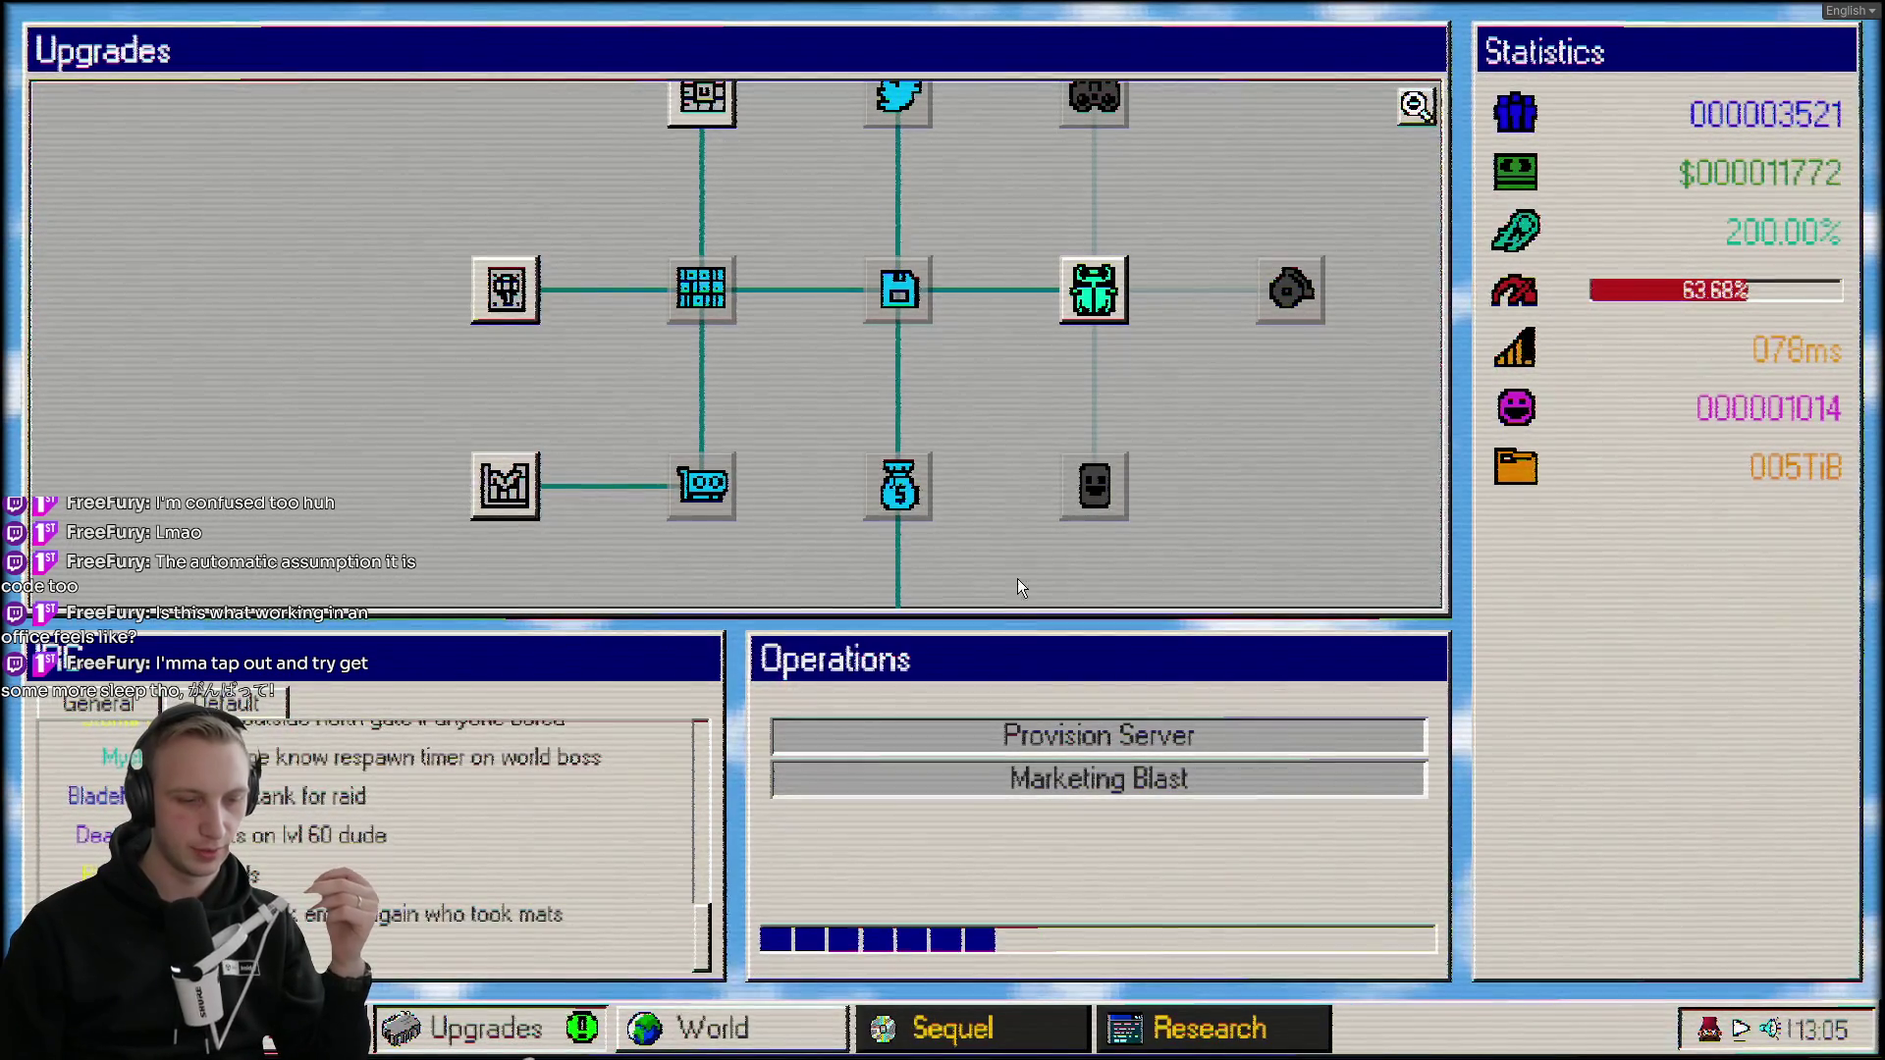
left_click(1092, 290)
left_click(1257, 291)
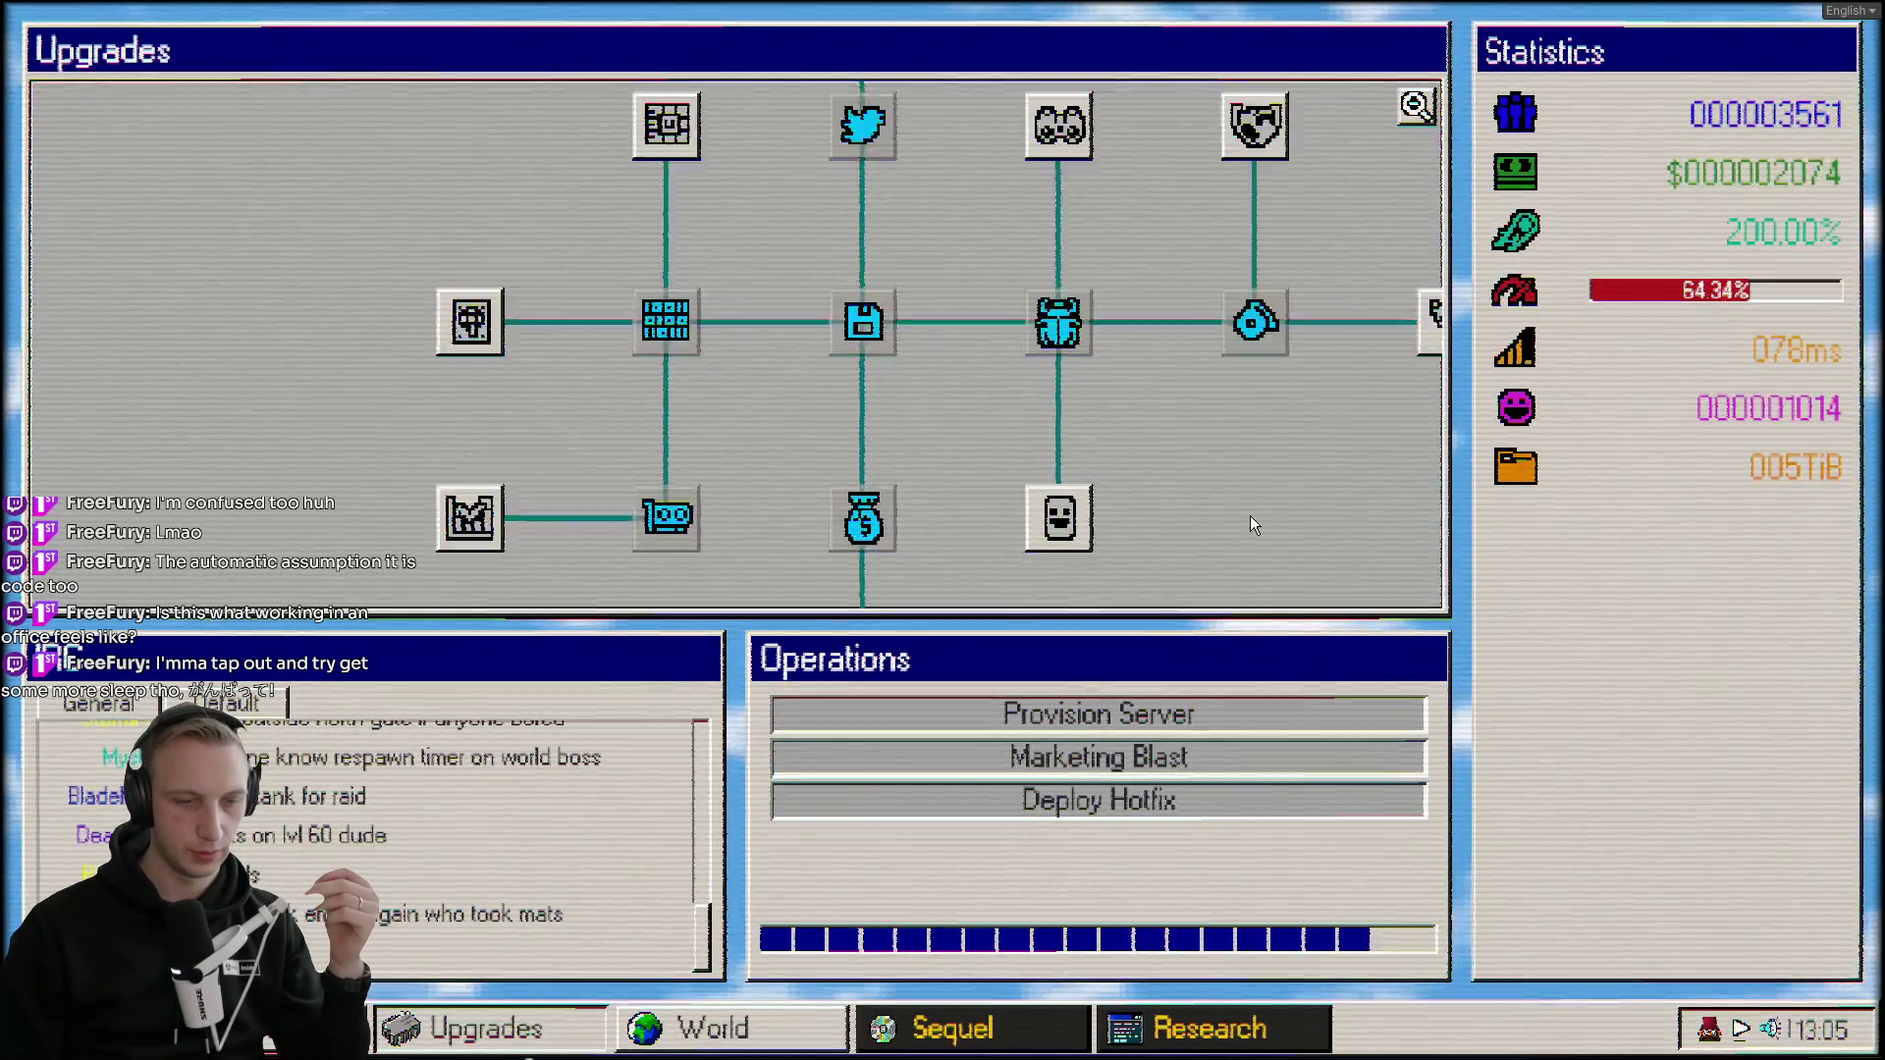
Deploy a hotfix to the servers and switch to the world map.
left_click_drag(1251, 515, 921, 458)
left_click(1155, 811)
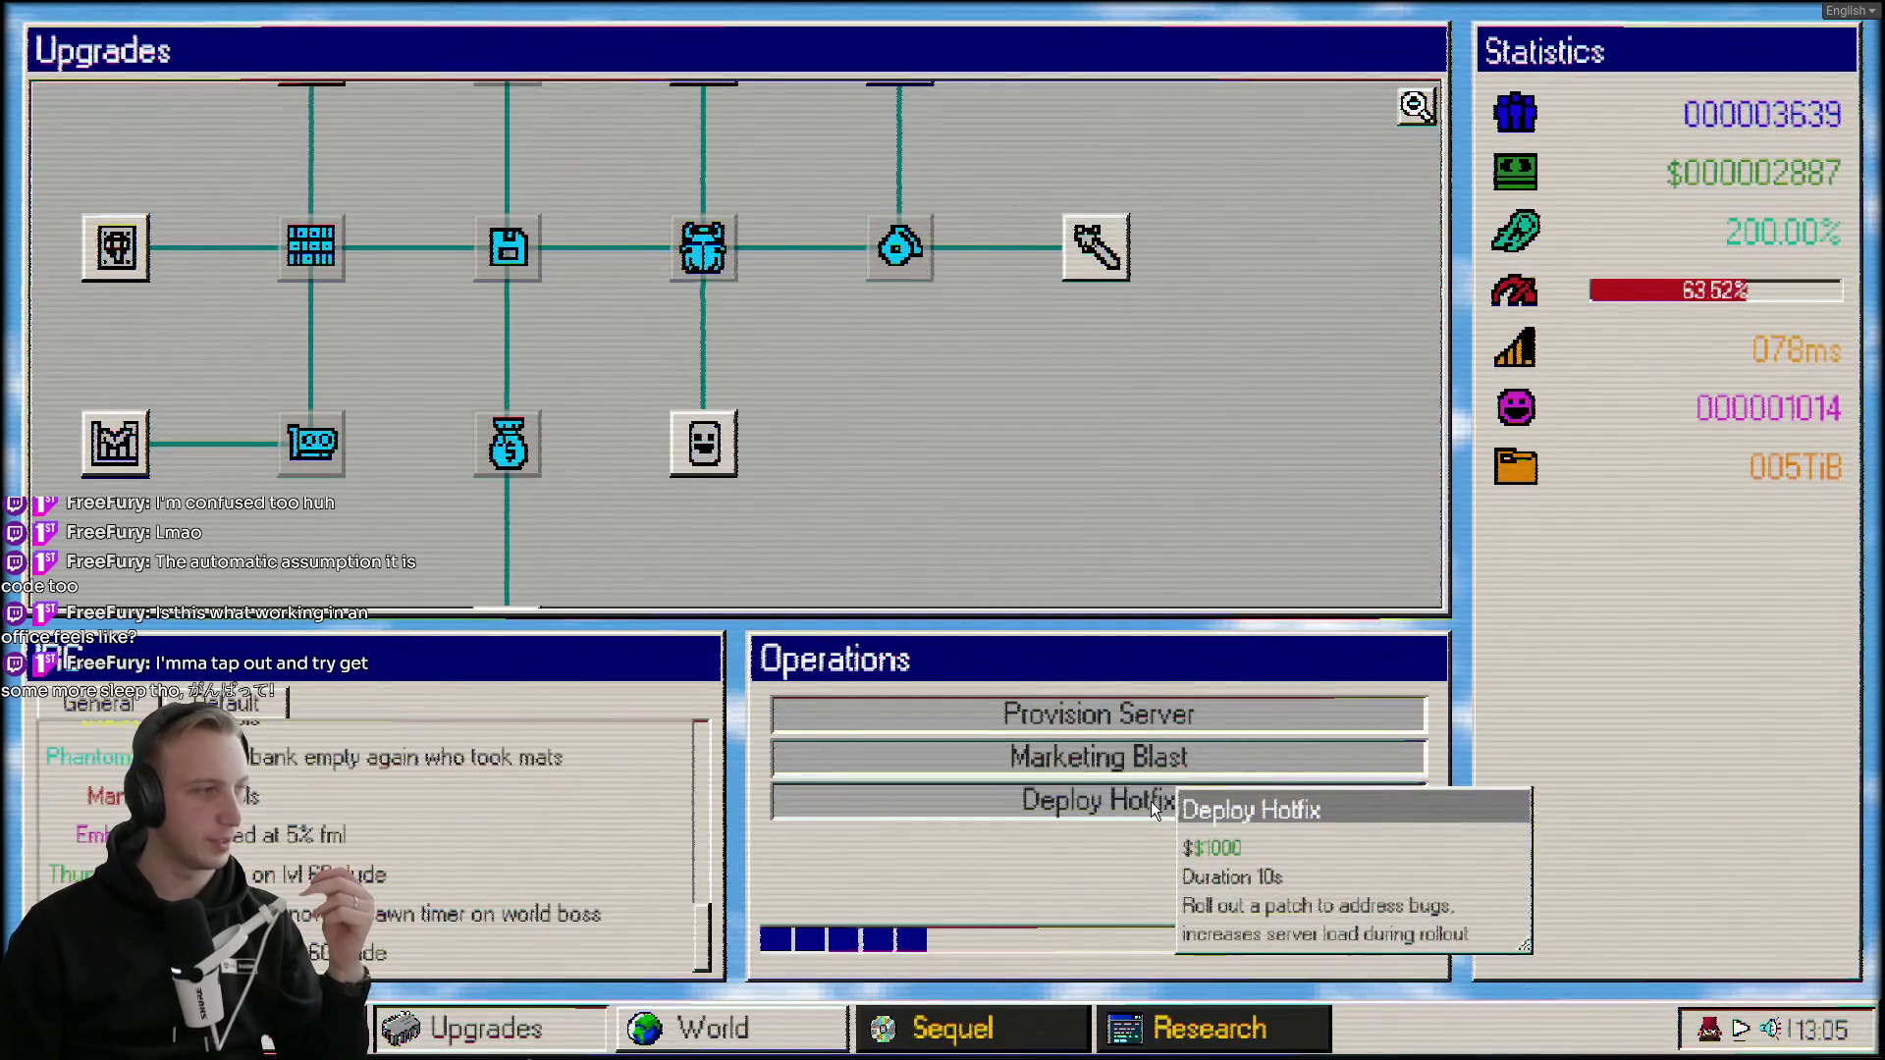
left_click(726, 1027)
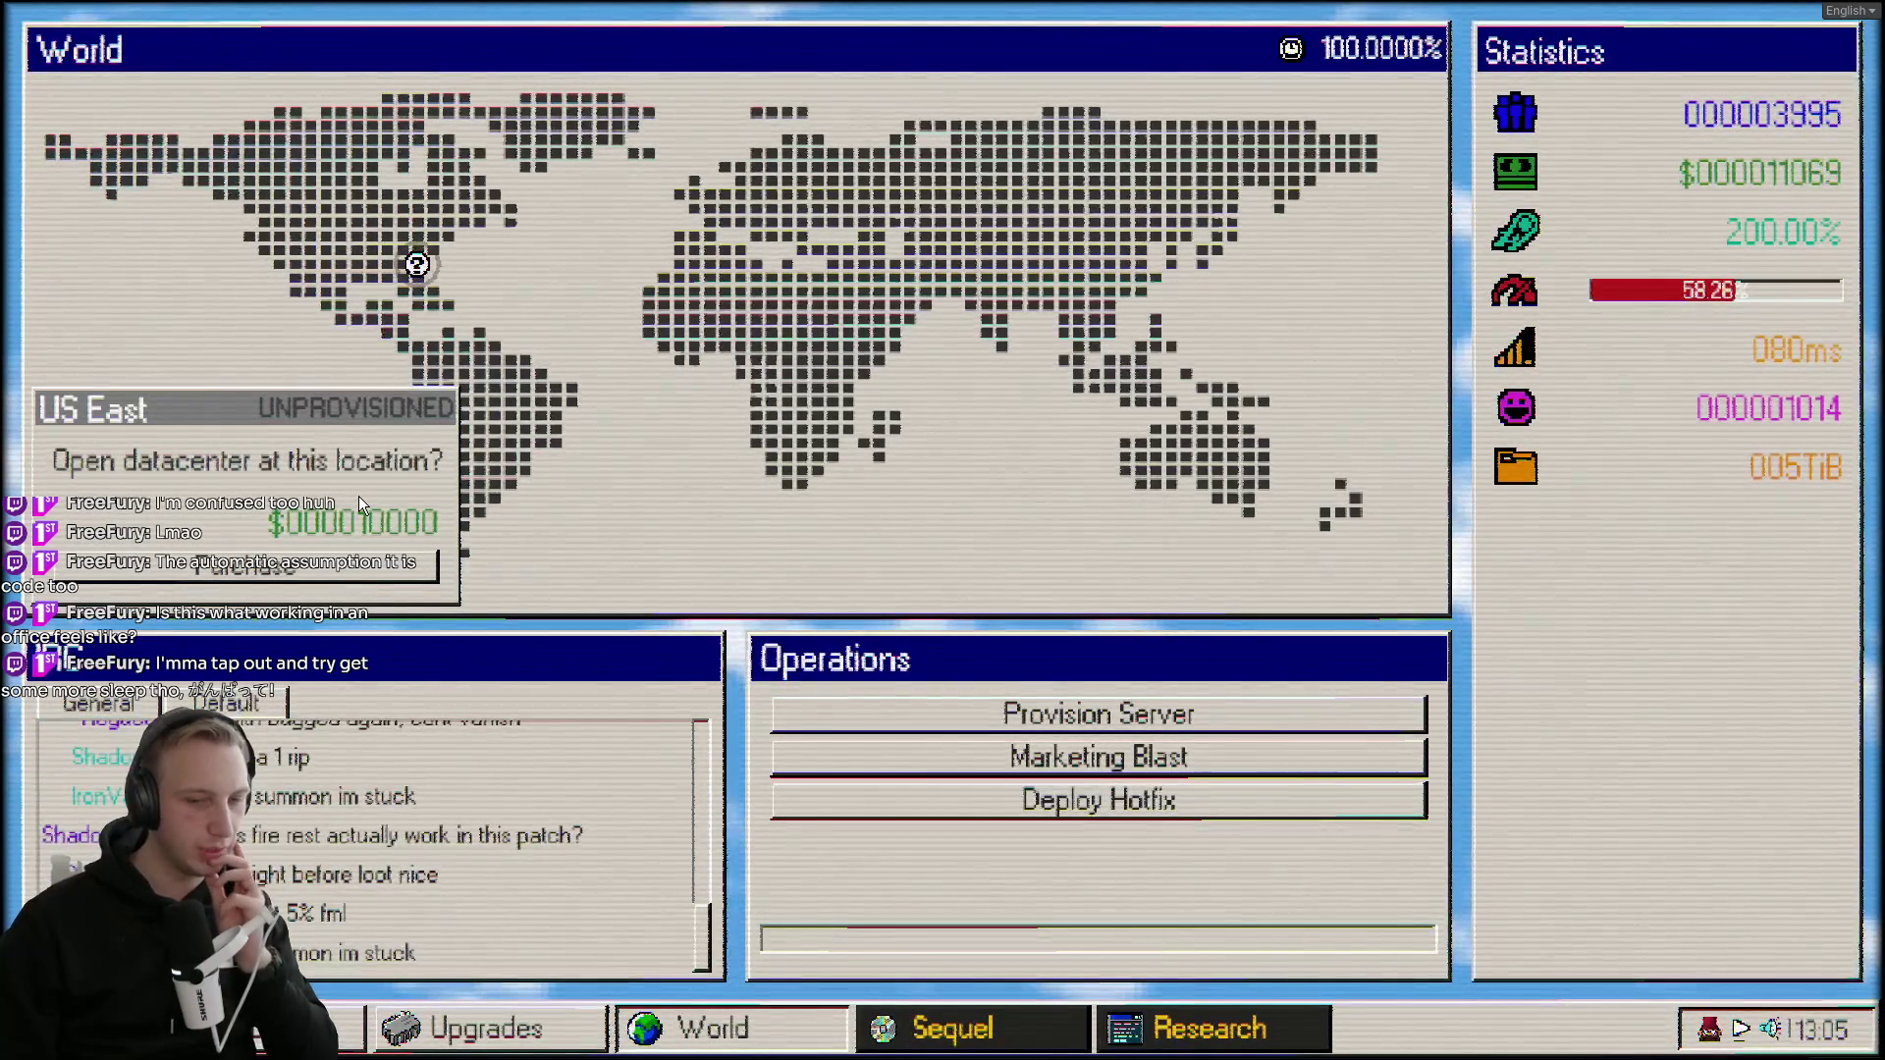
Purchase the US East datacenter, then open Settings from the game's start menu.
left_click(322, 577)
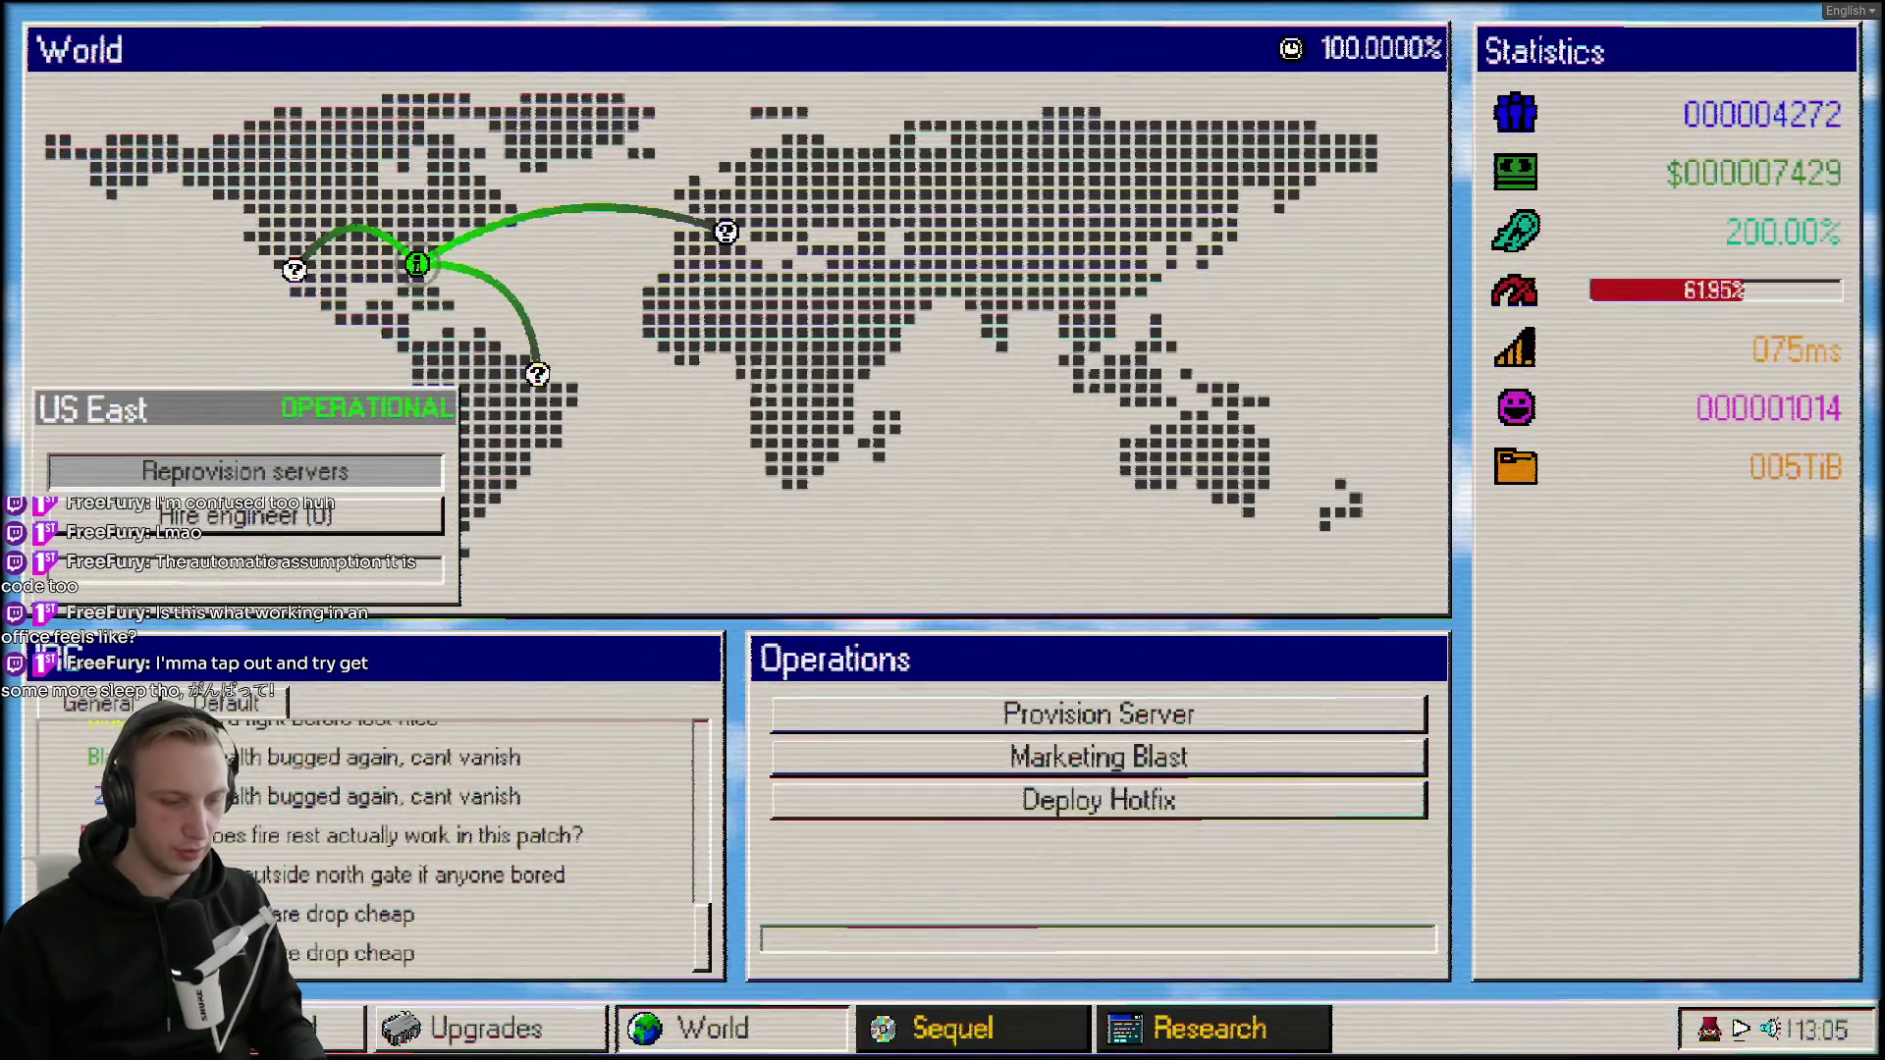
left_click(147, 1028)
left_click(219, 854)
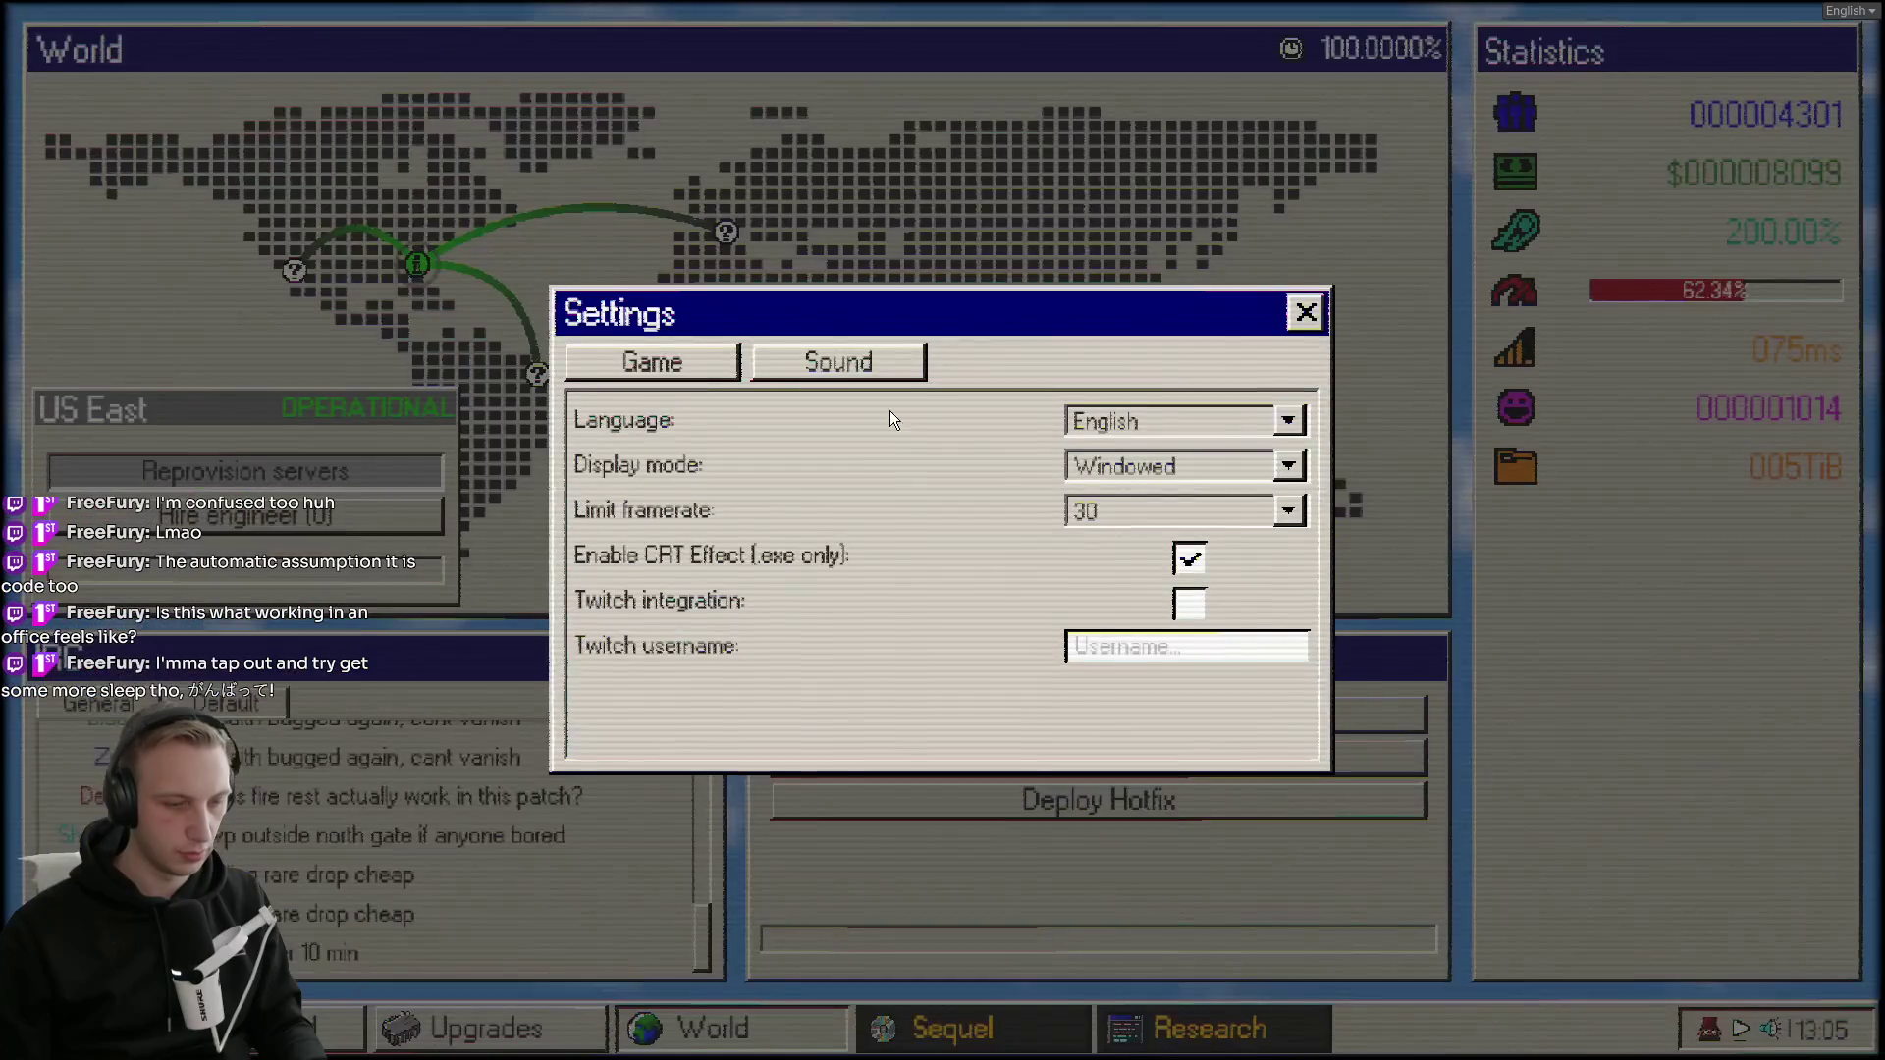
Set the Sound tab's Ambient Volume slider to maximum and close Settings.
left_click(889, 359)
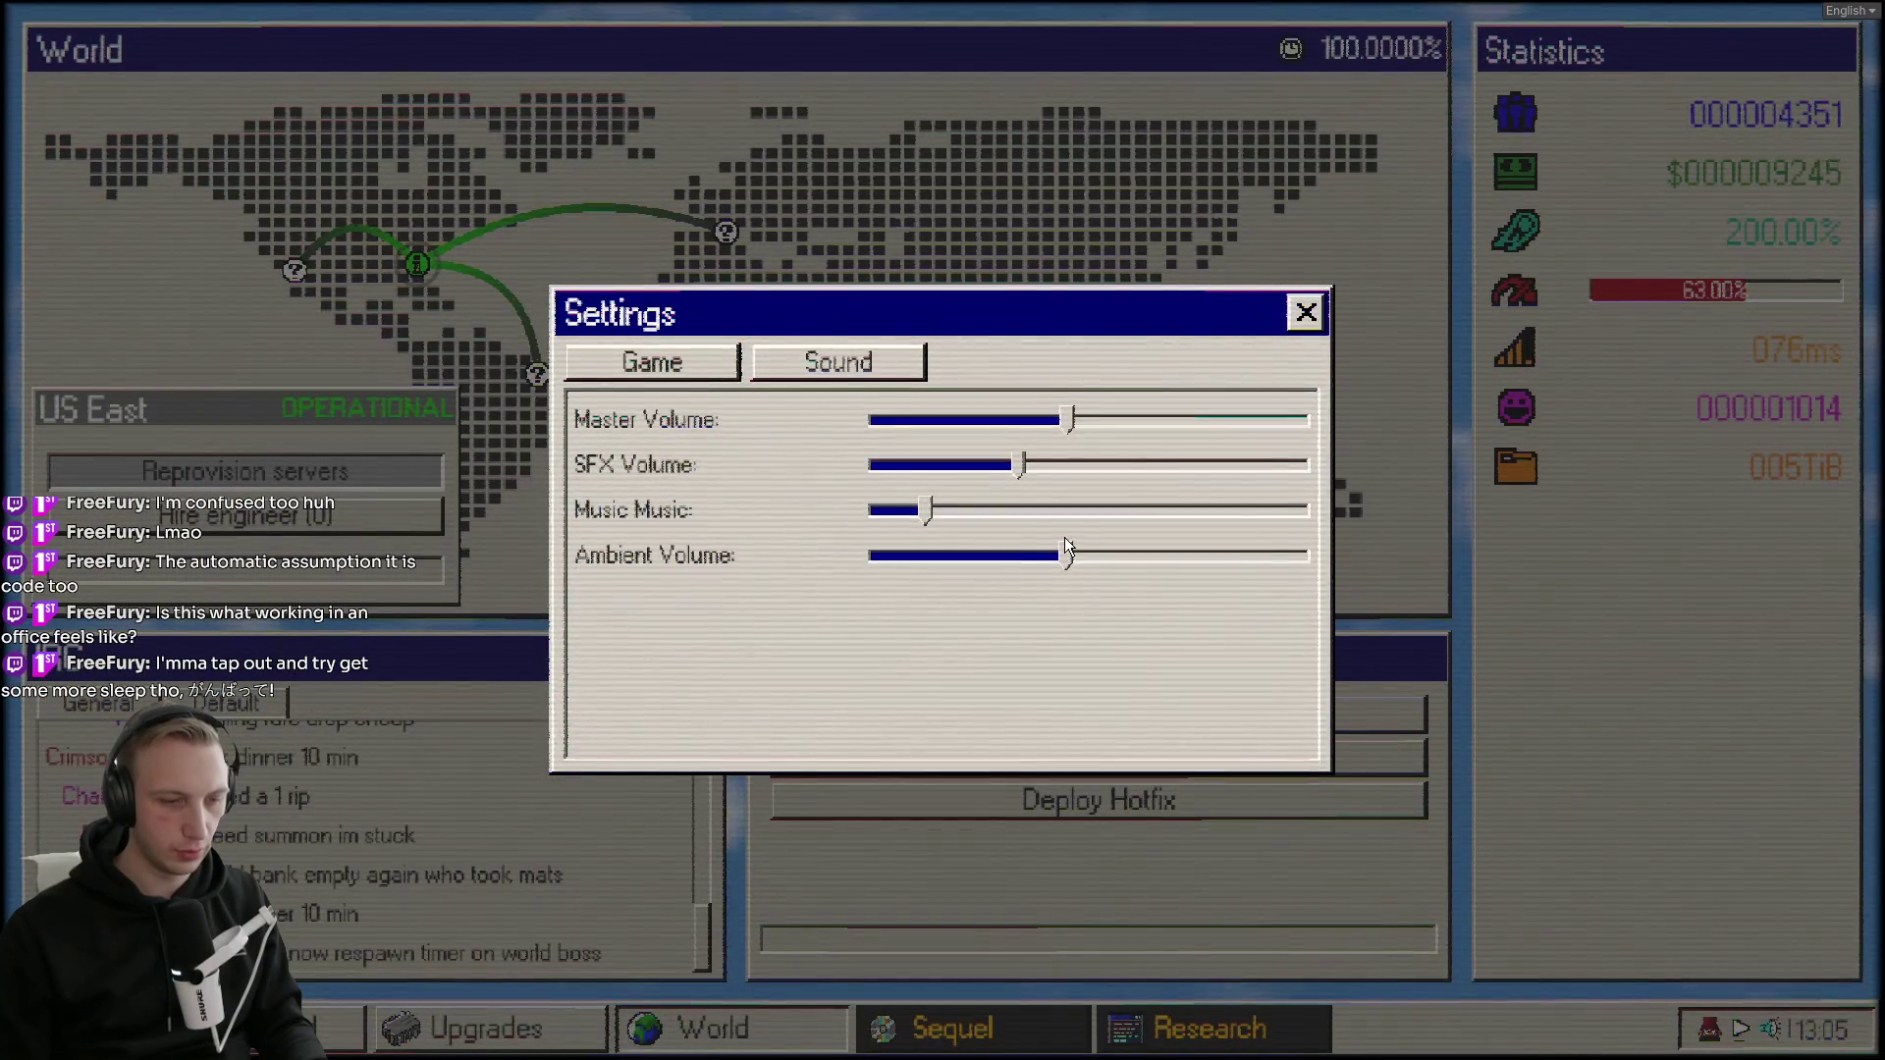
left_click(1292, 555)
key("Escape")
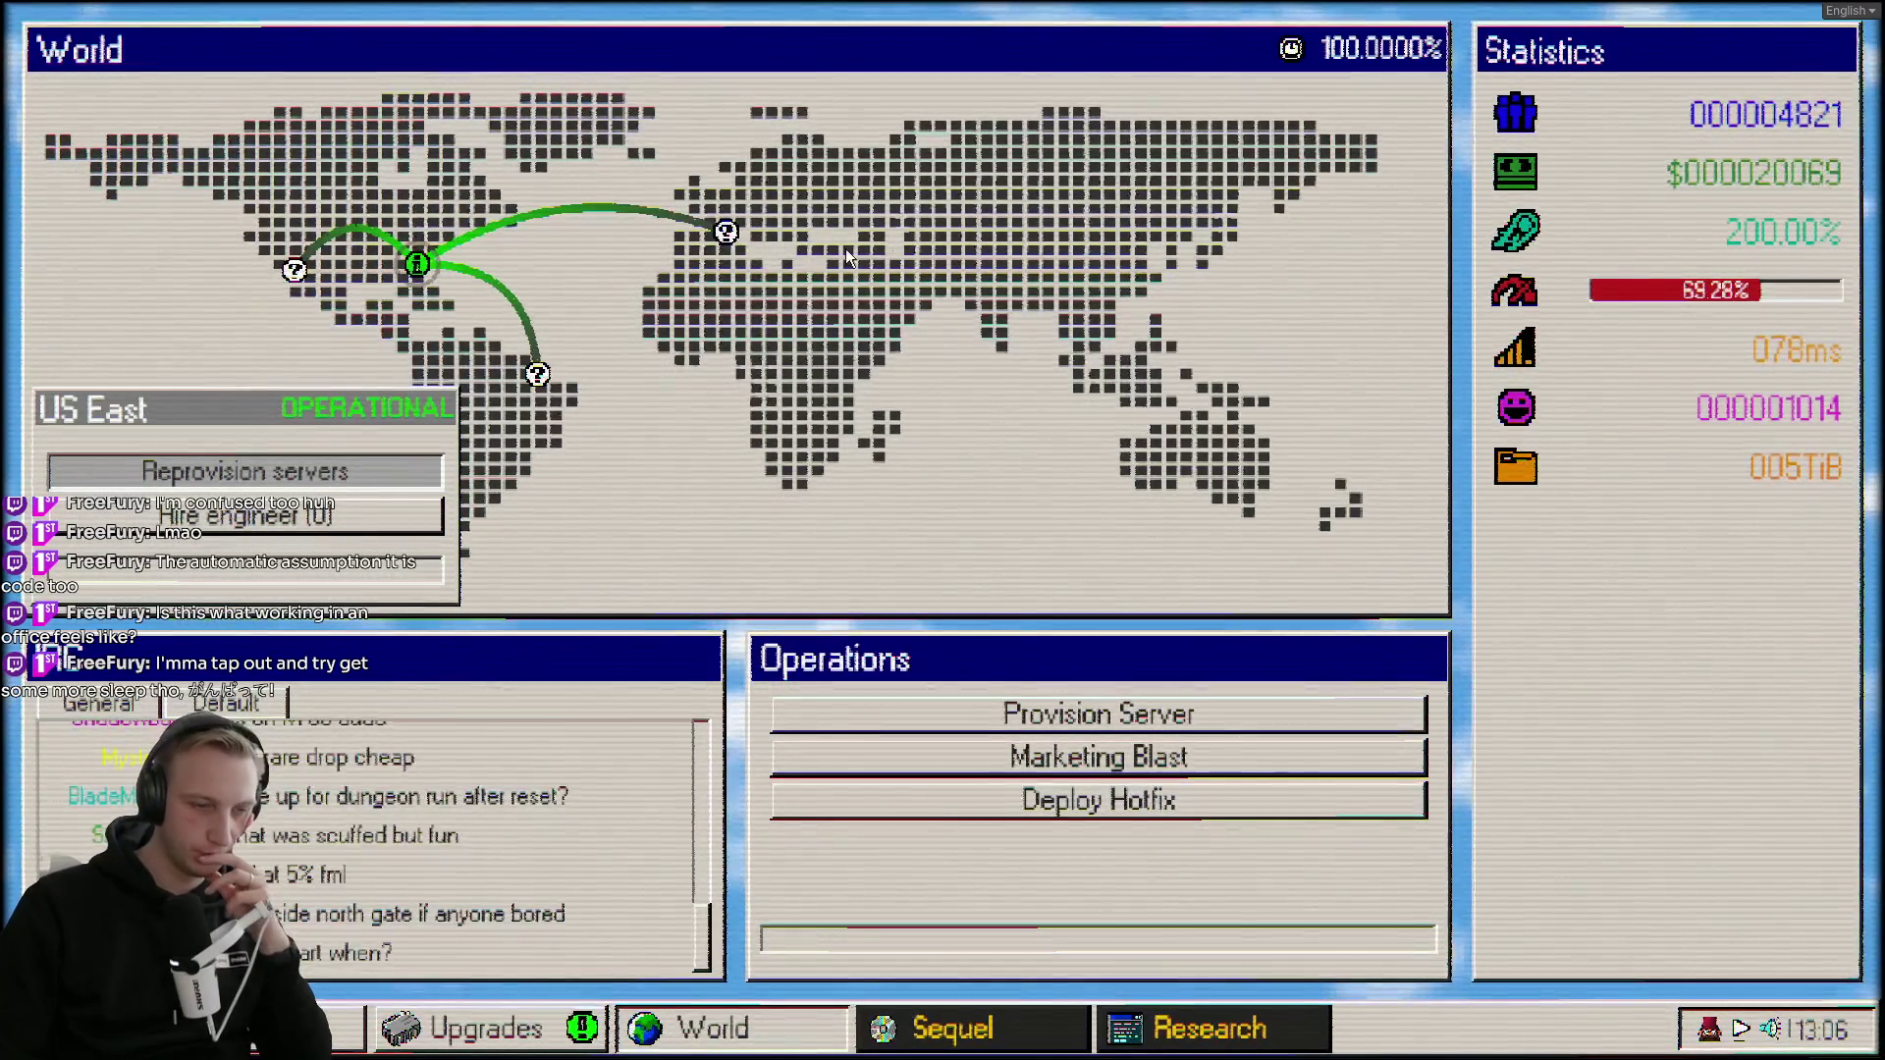
Reprovision the servers of the degraded US East datacenter.
left_click(736, 239)
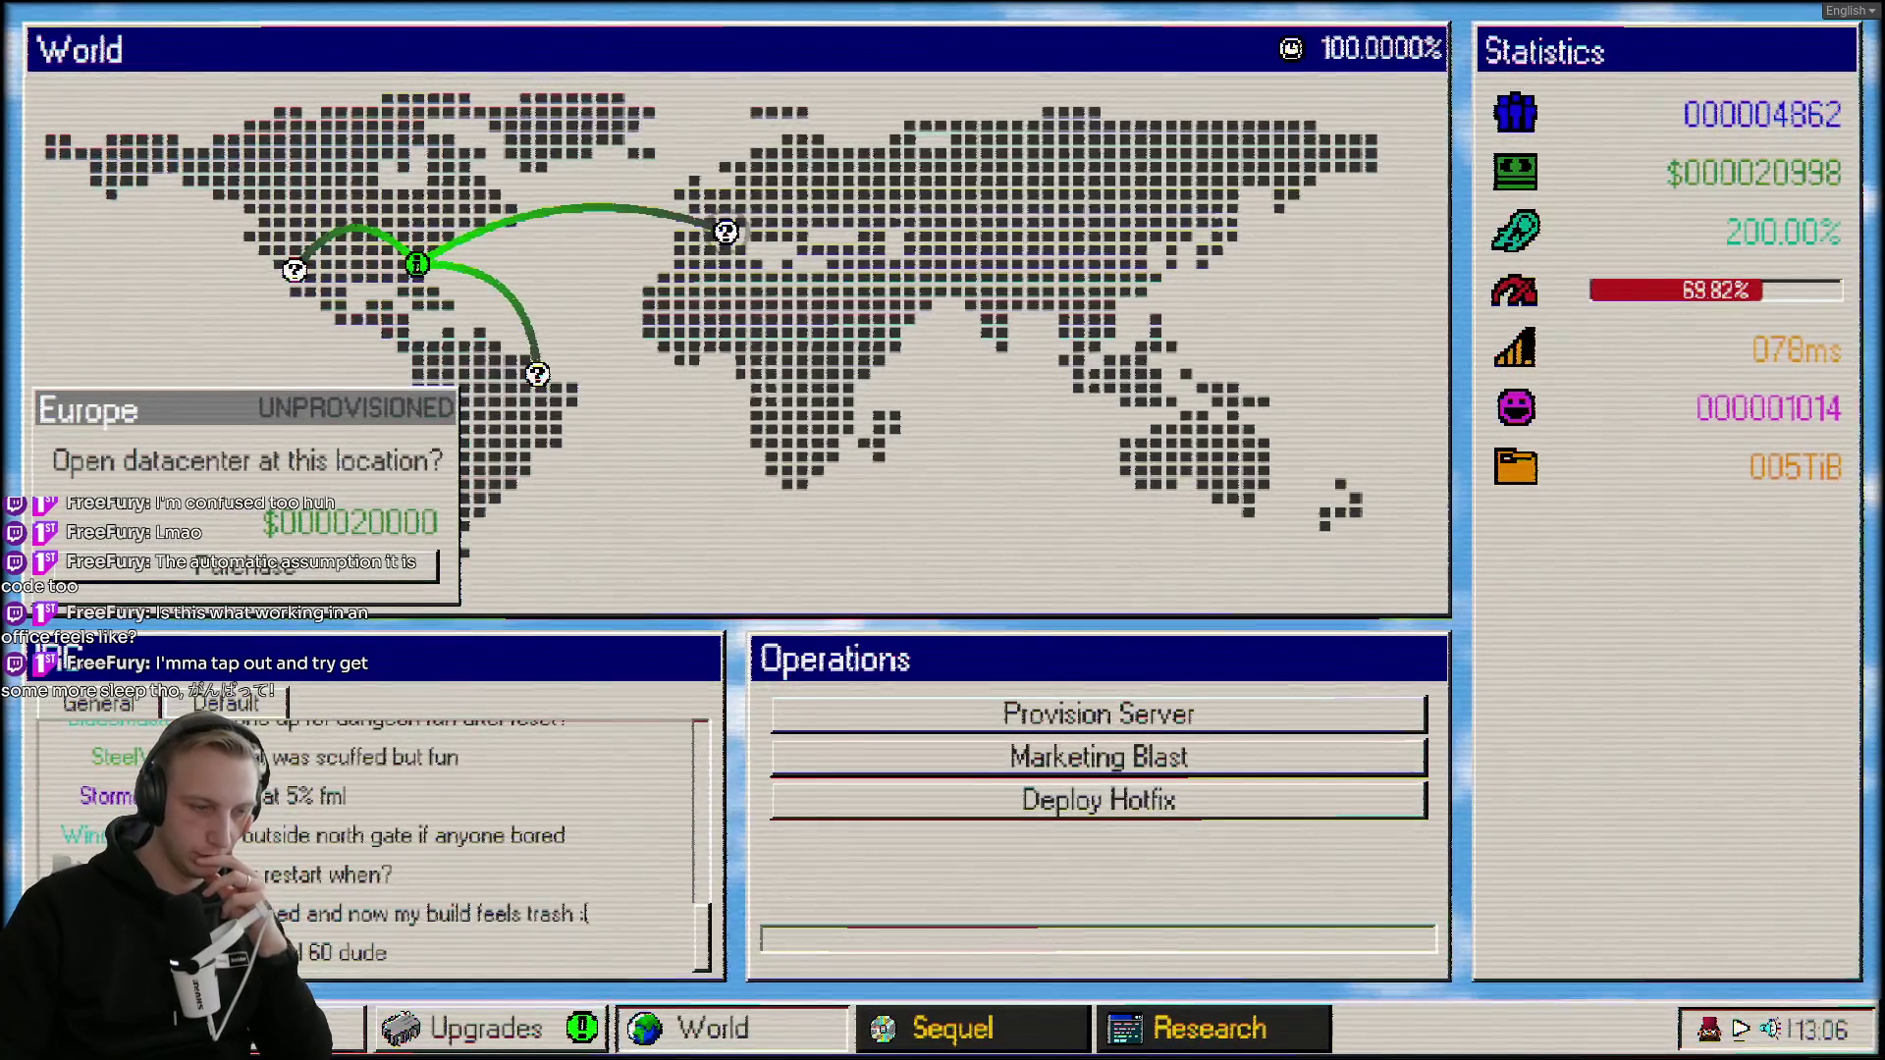
left_click(245, 1027)
left_click(39, 1027)
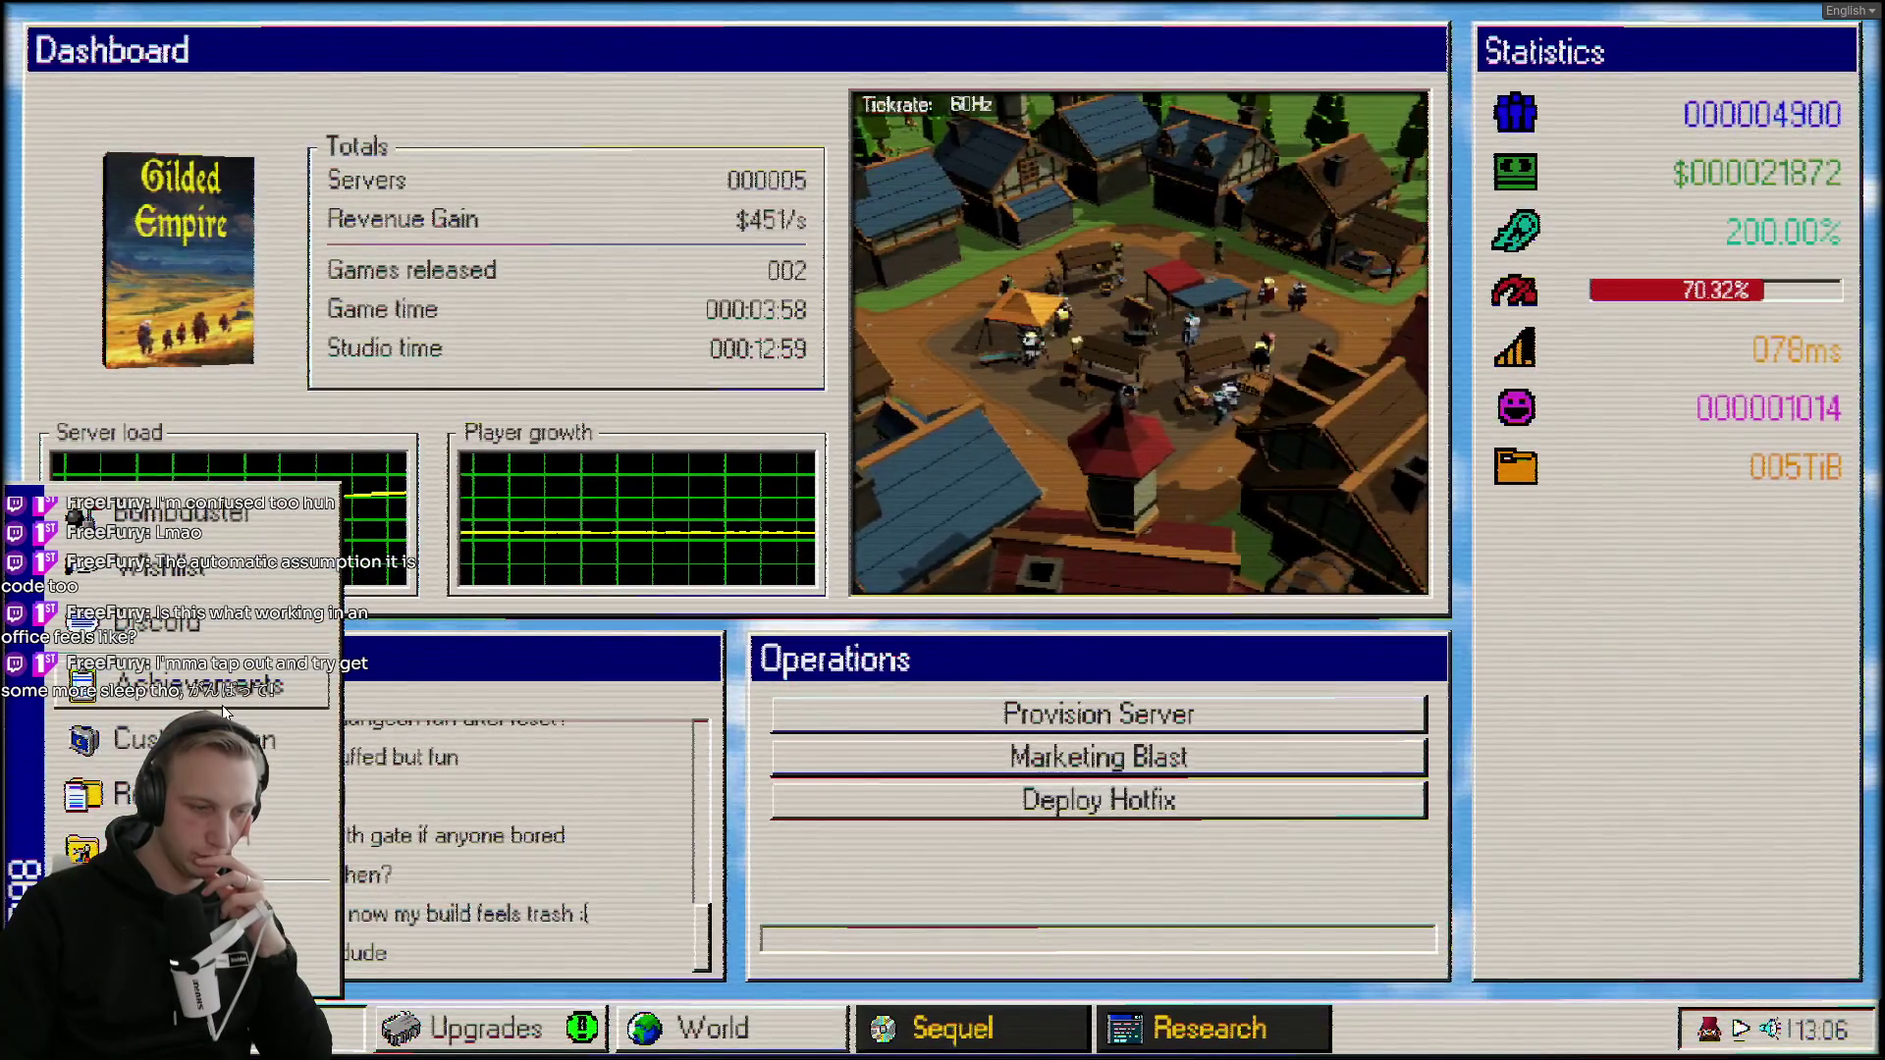
left_click(472, 1028)
left_click(712, 1028)
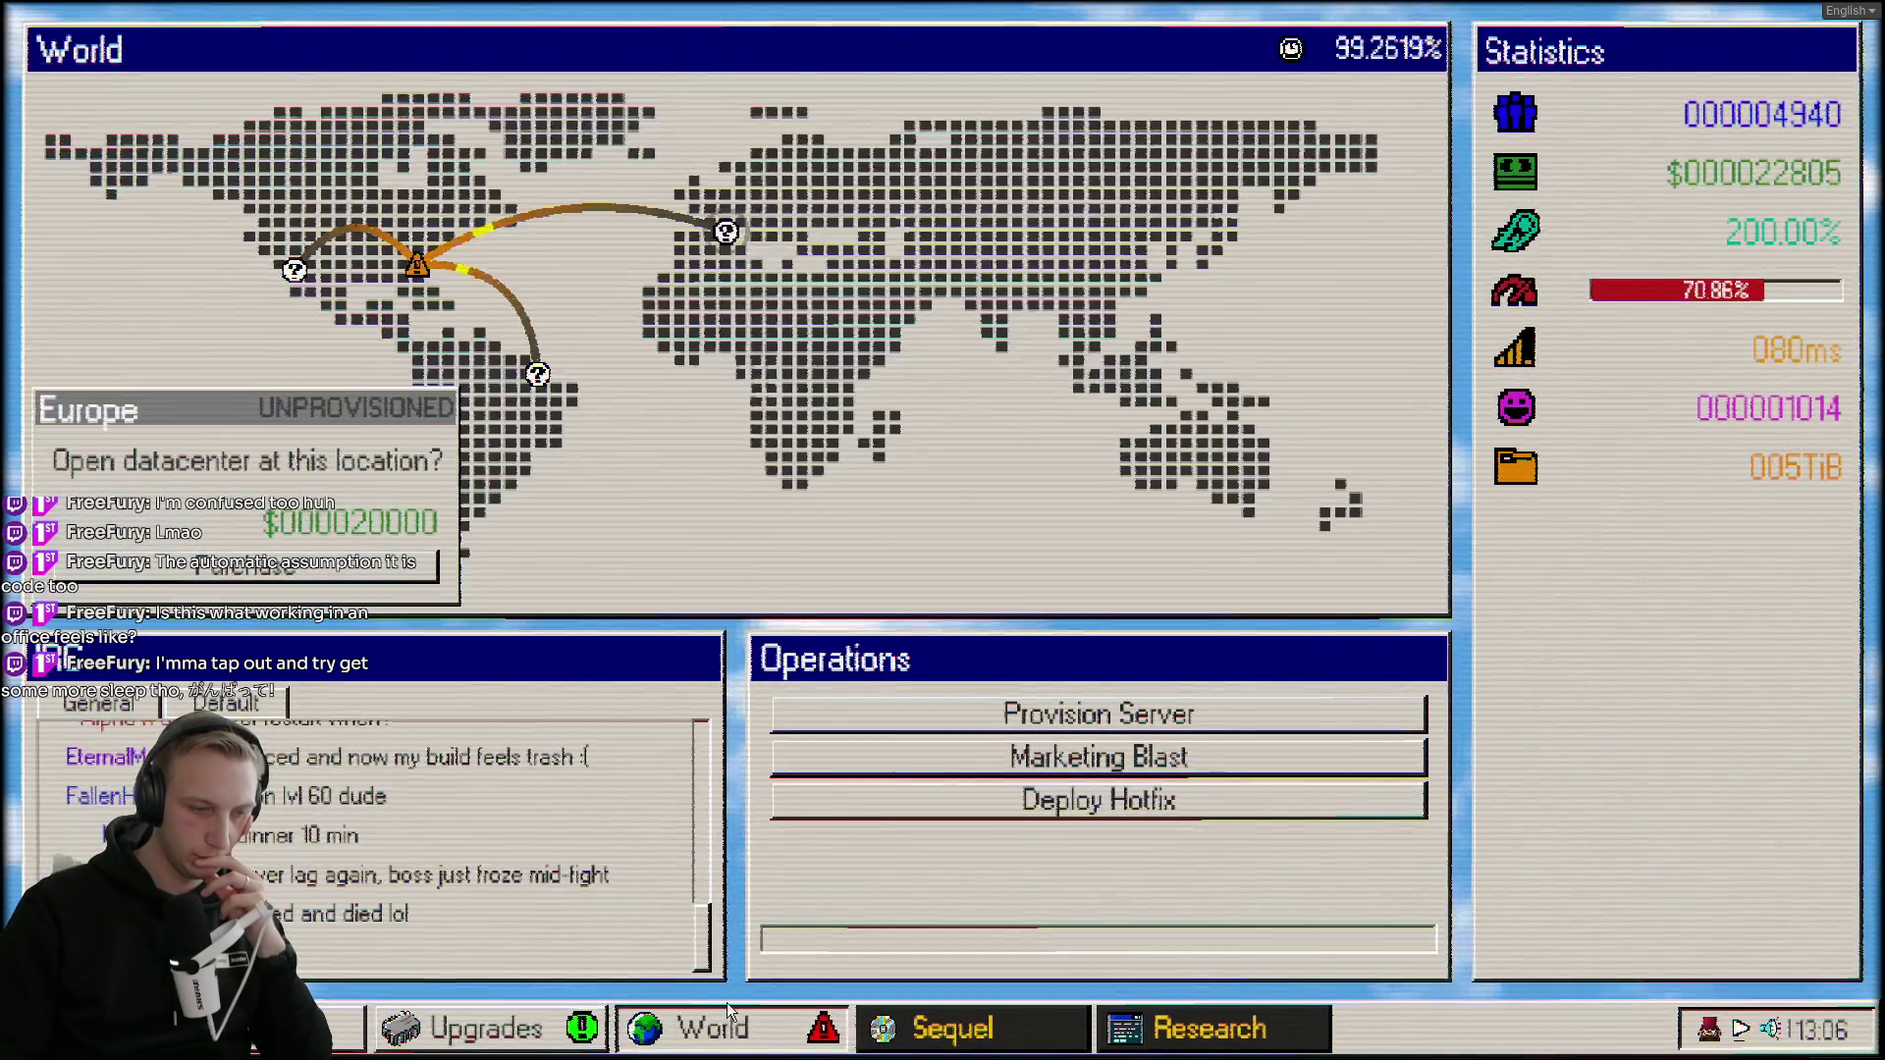
left_click(414, 267)
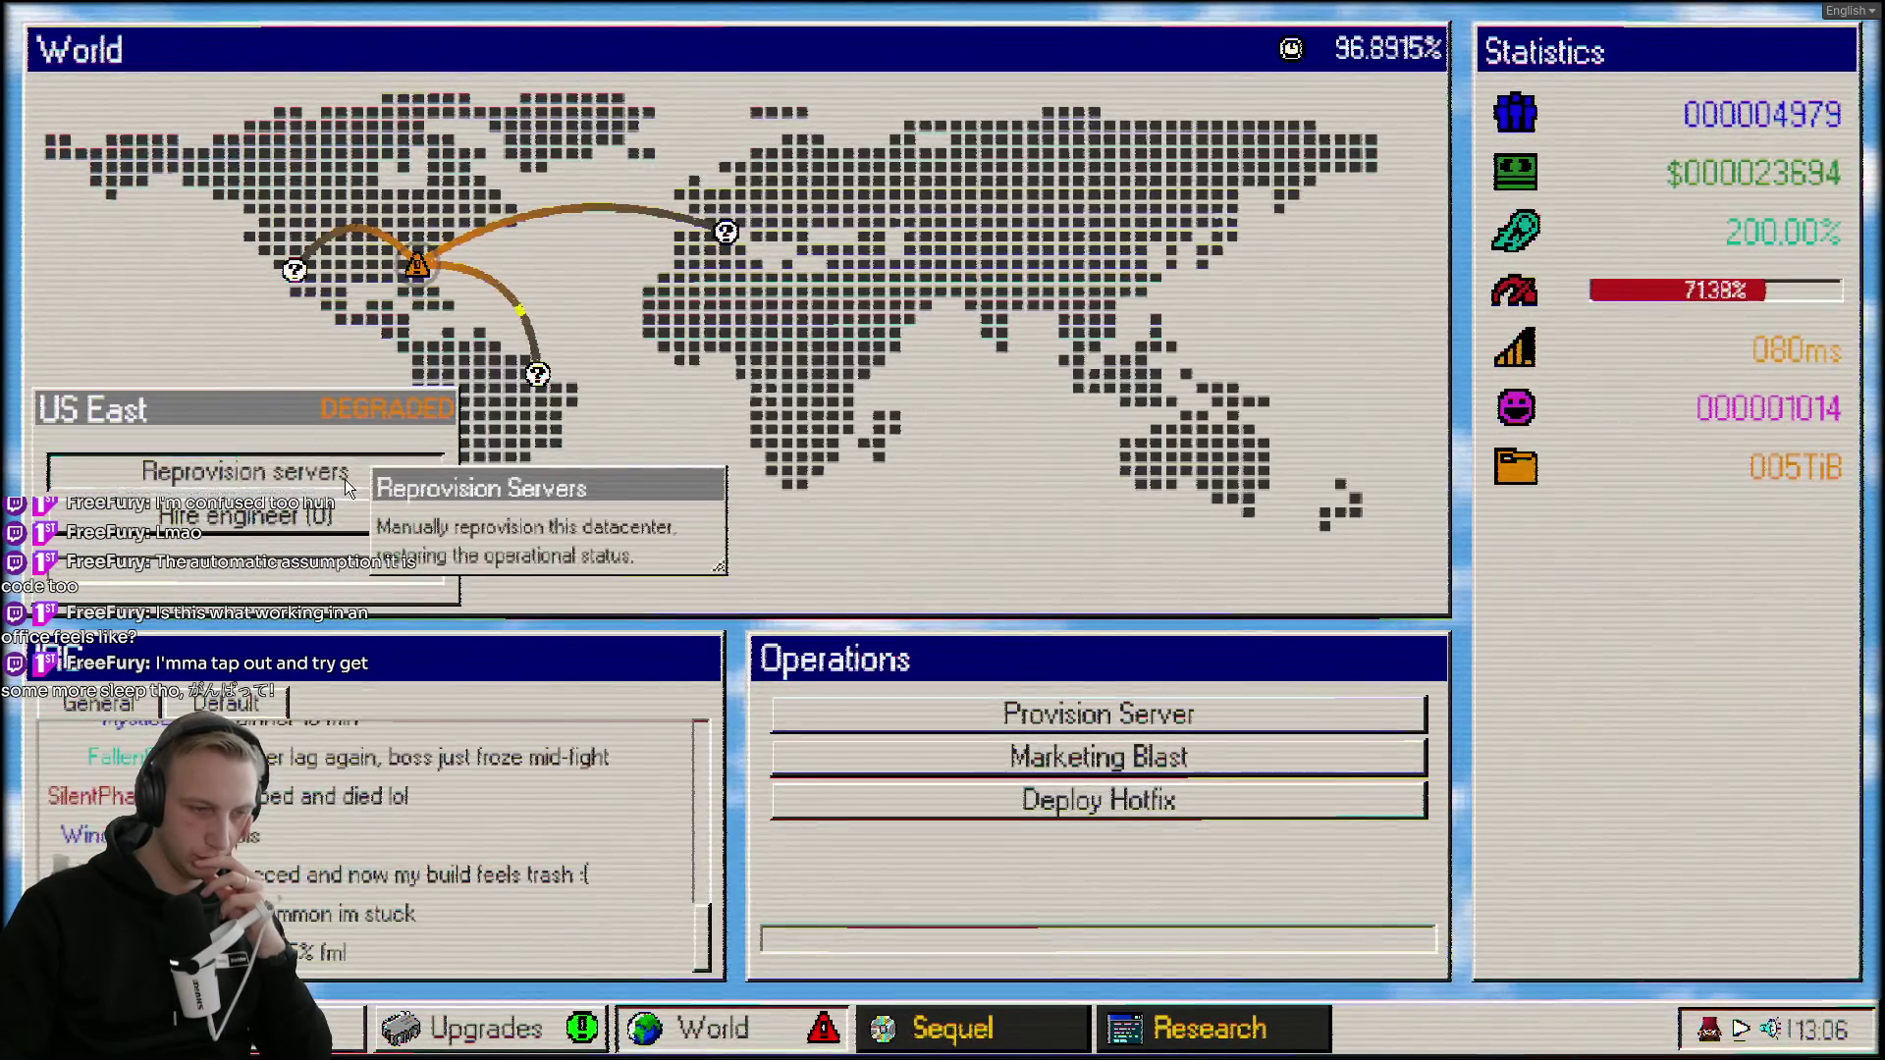
left_click(344, 477)
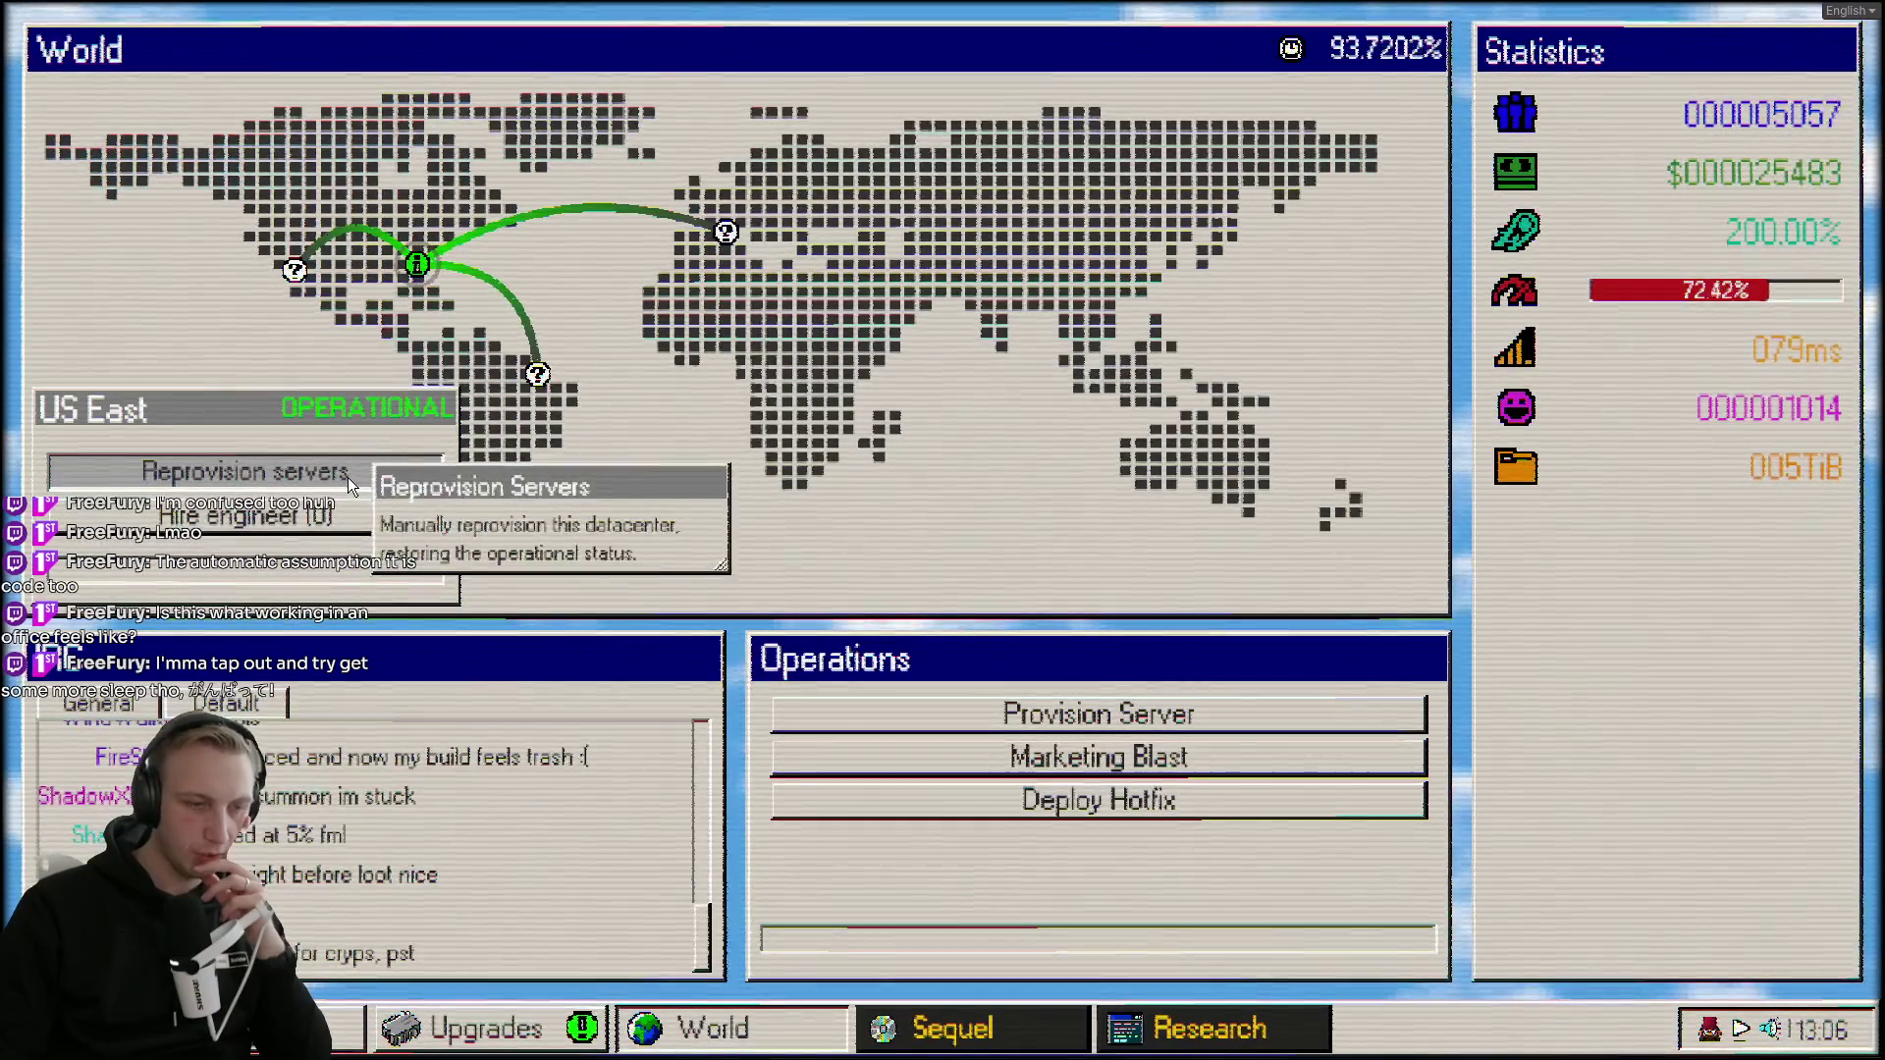
Purchase the Europe and India datacenters on the world map.
left_click(727, 245)
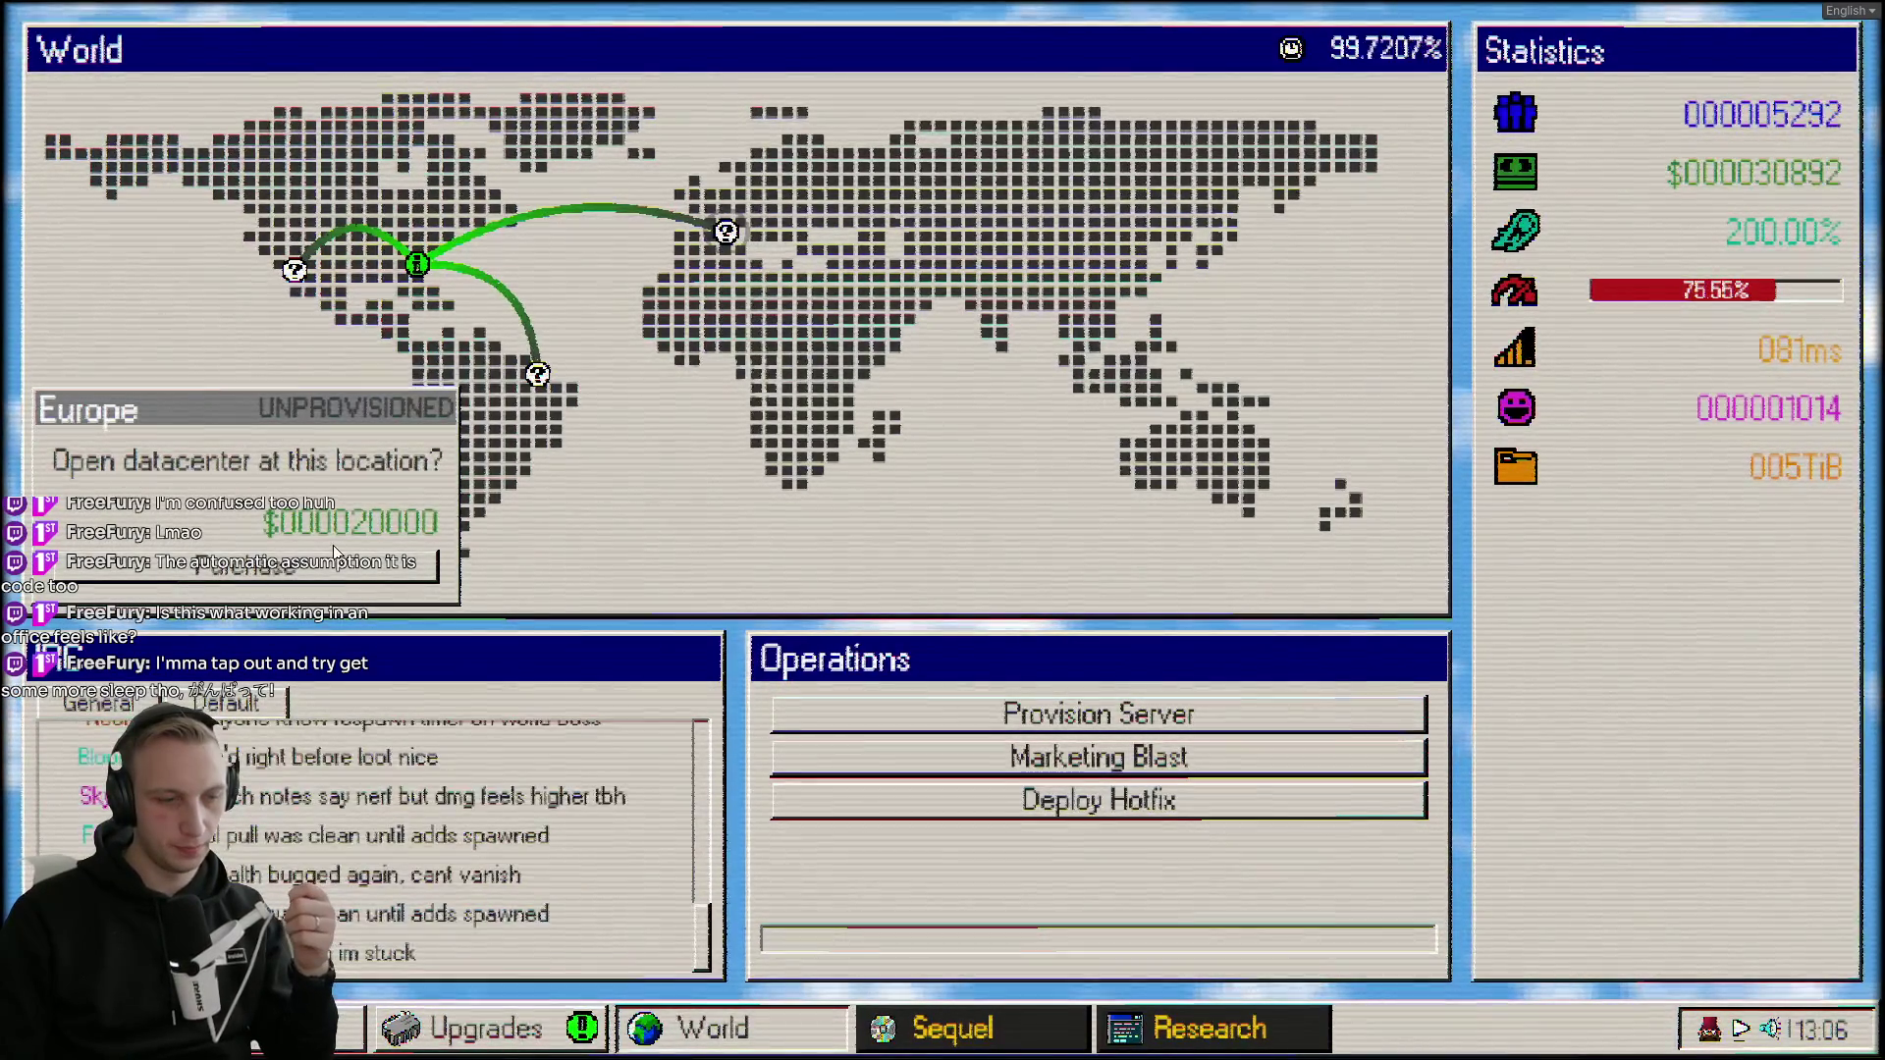
left_click(334, 555)
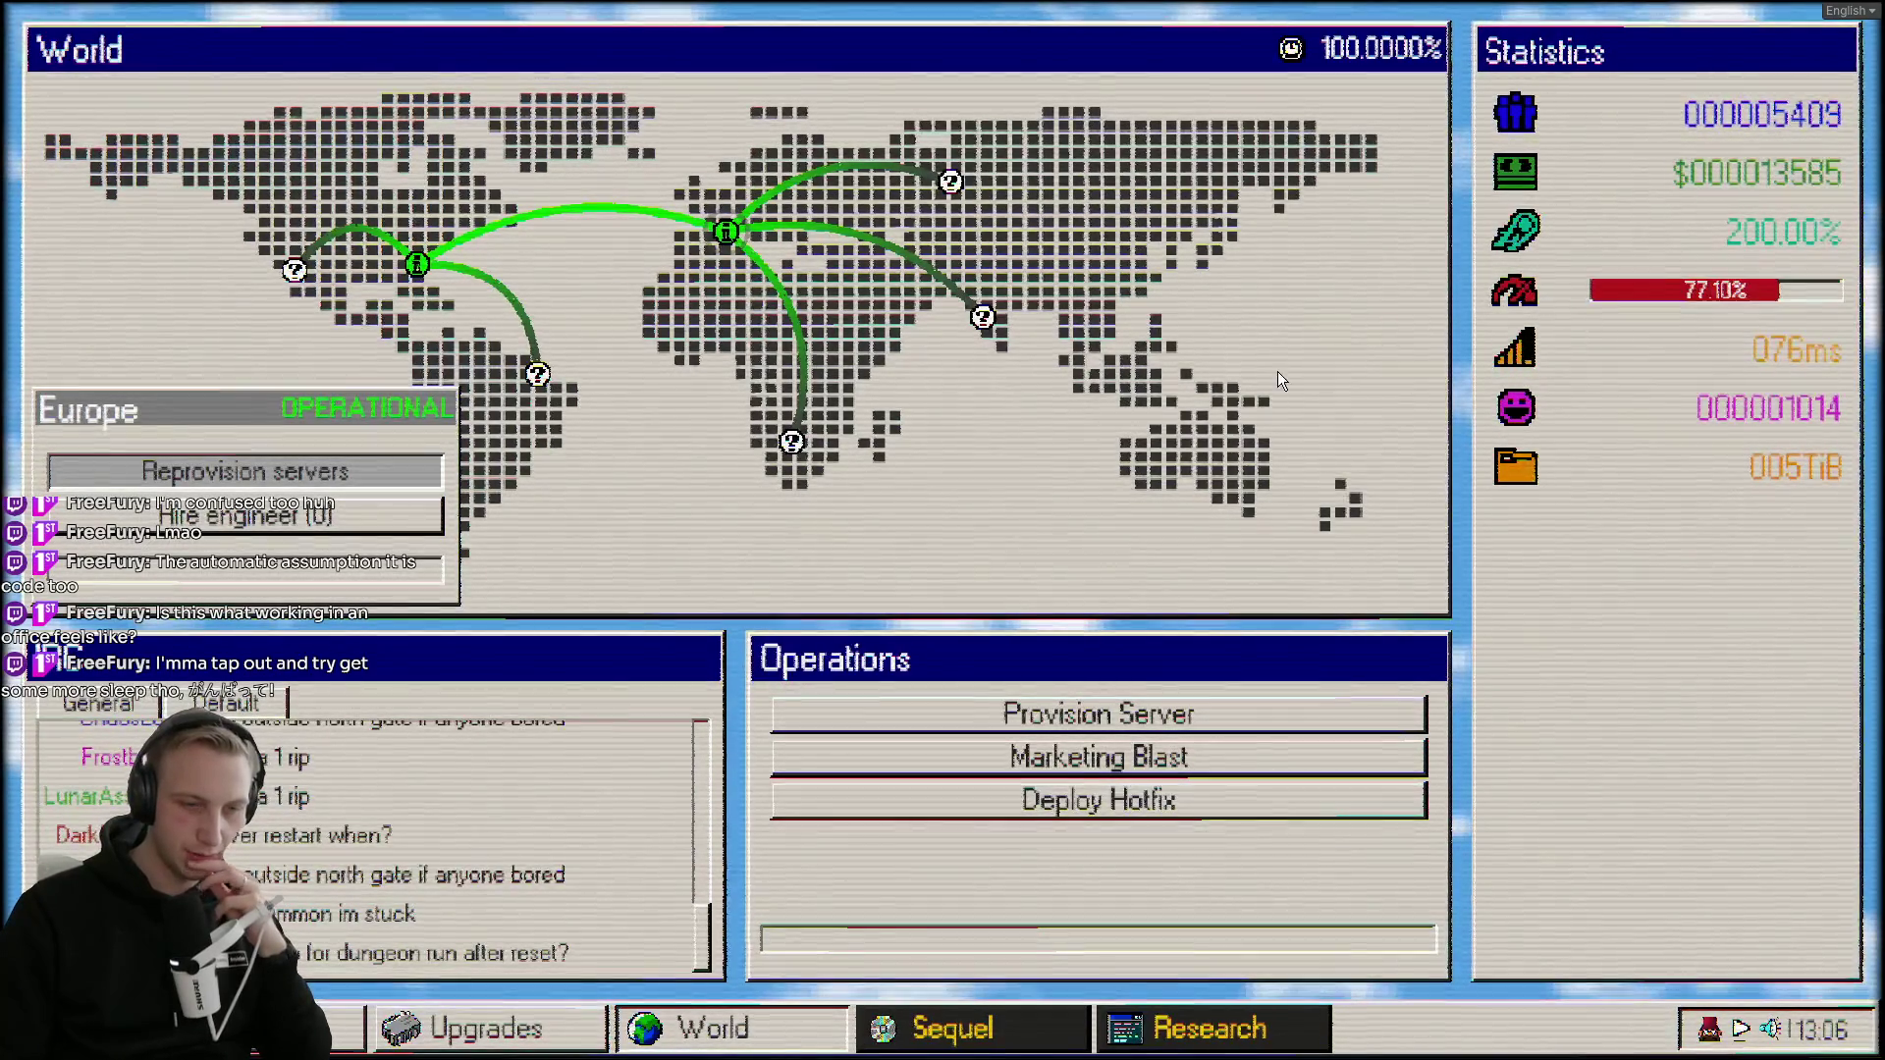
left_click(982, 317)
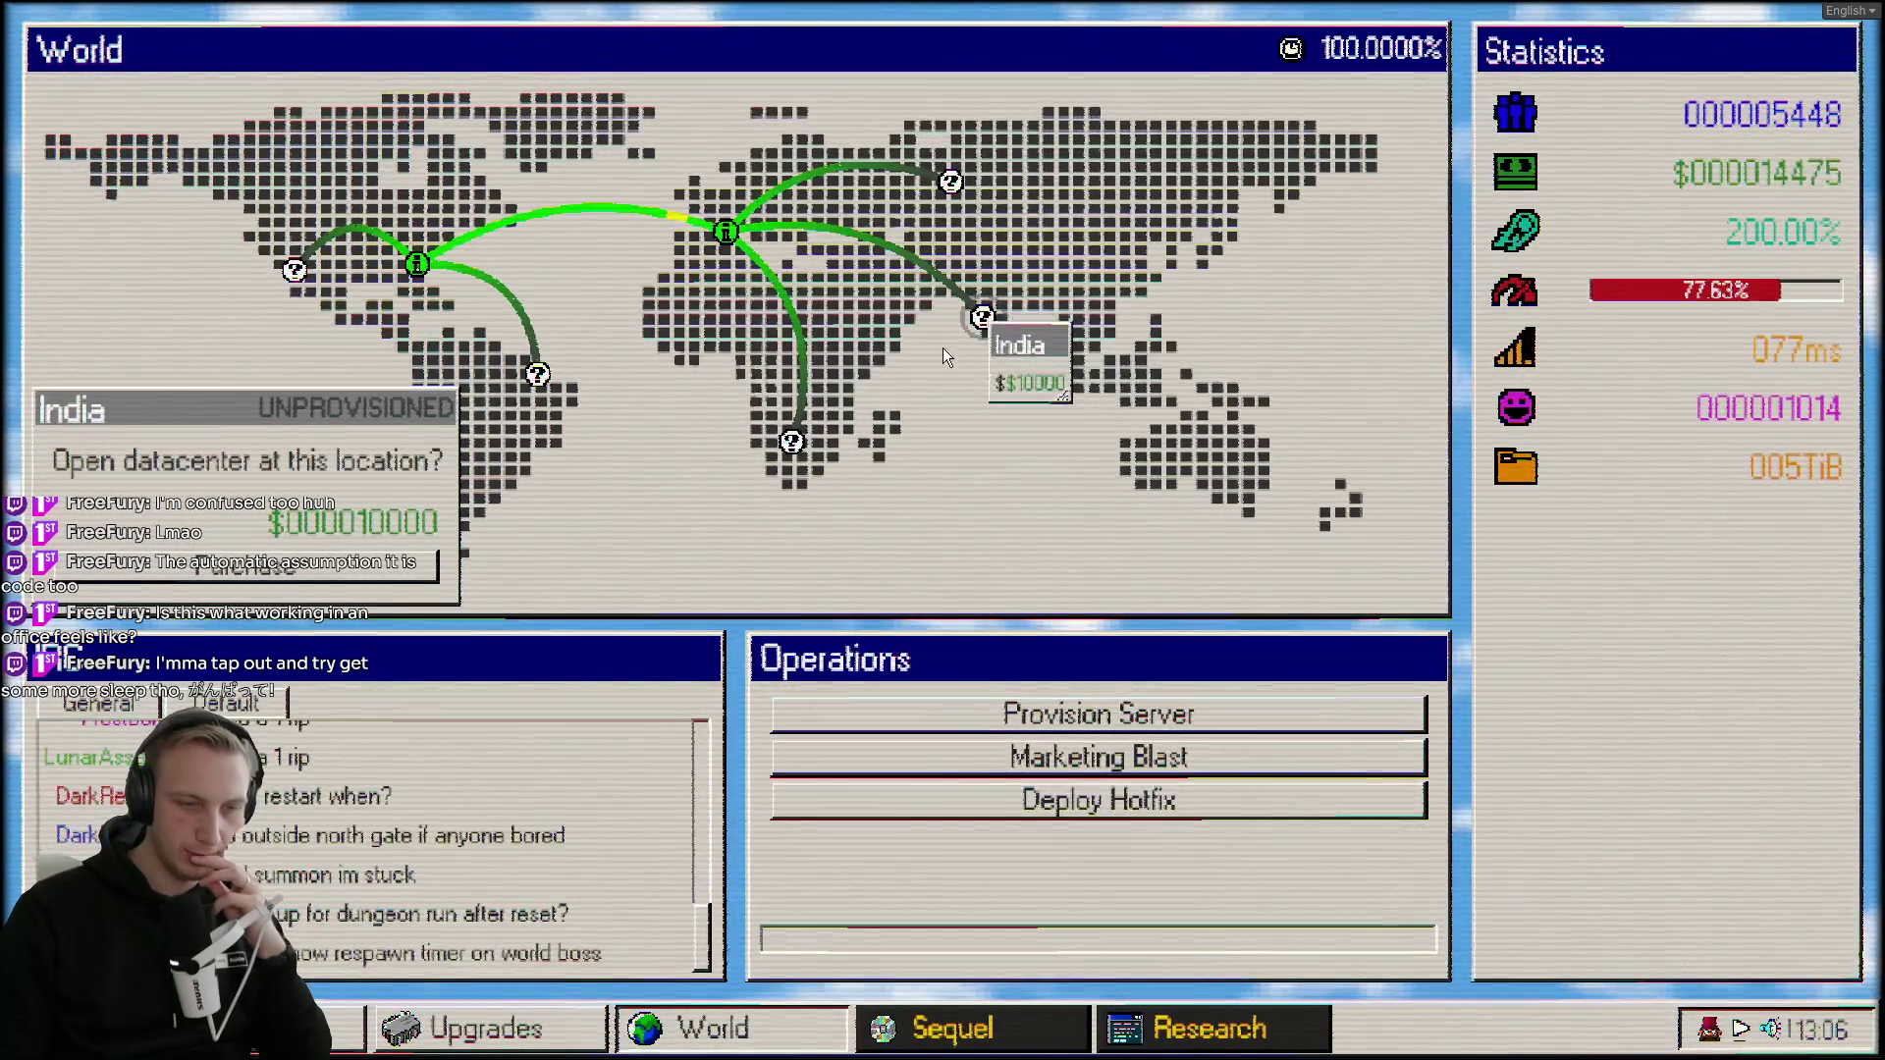
left_click(333, 567)
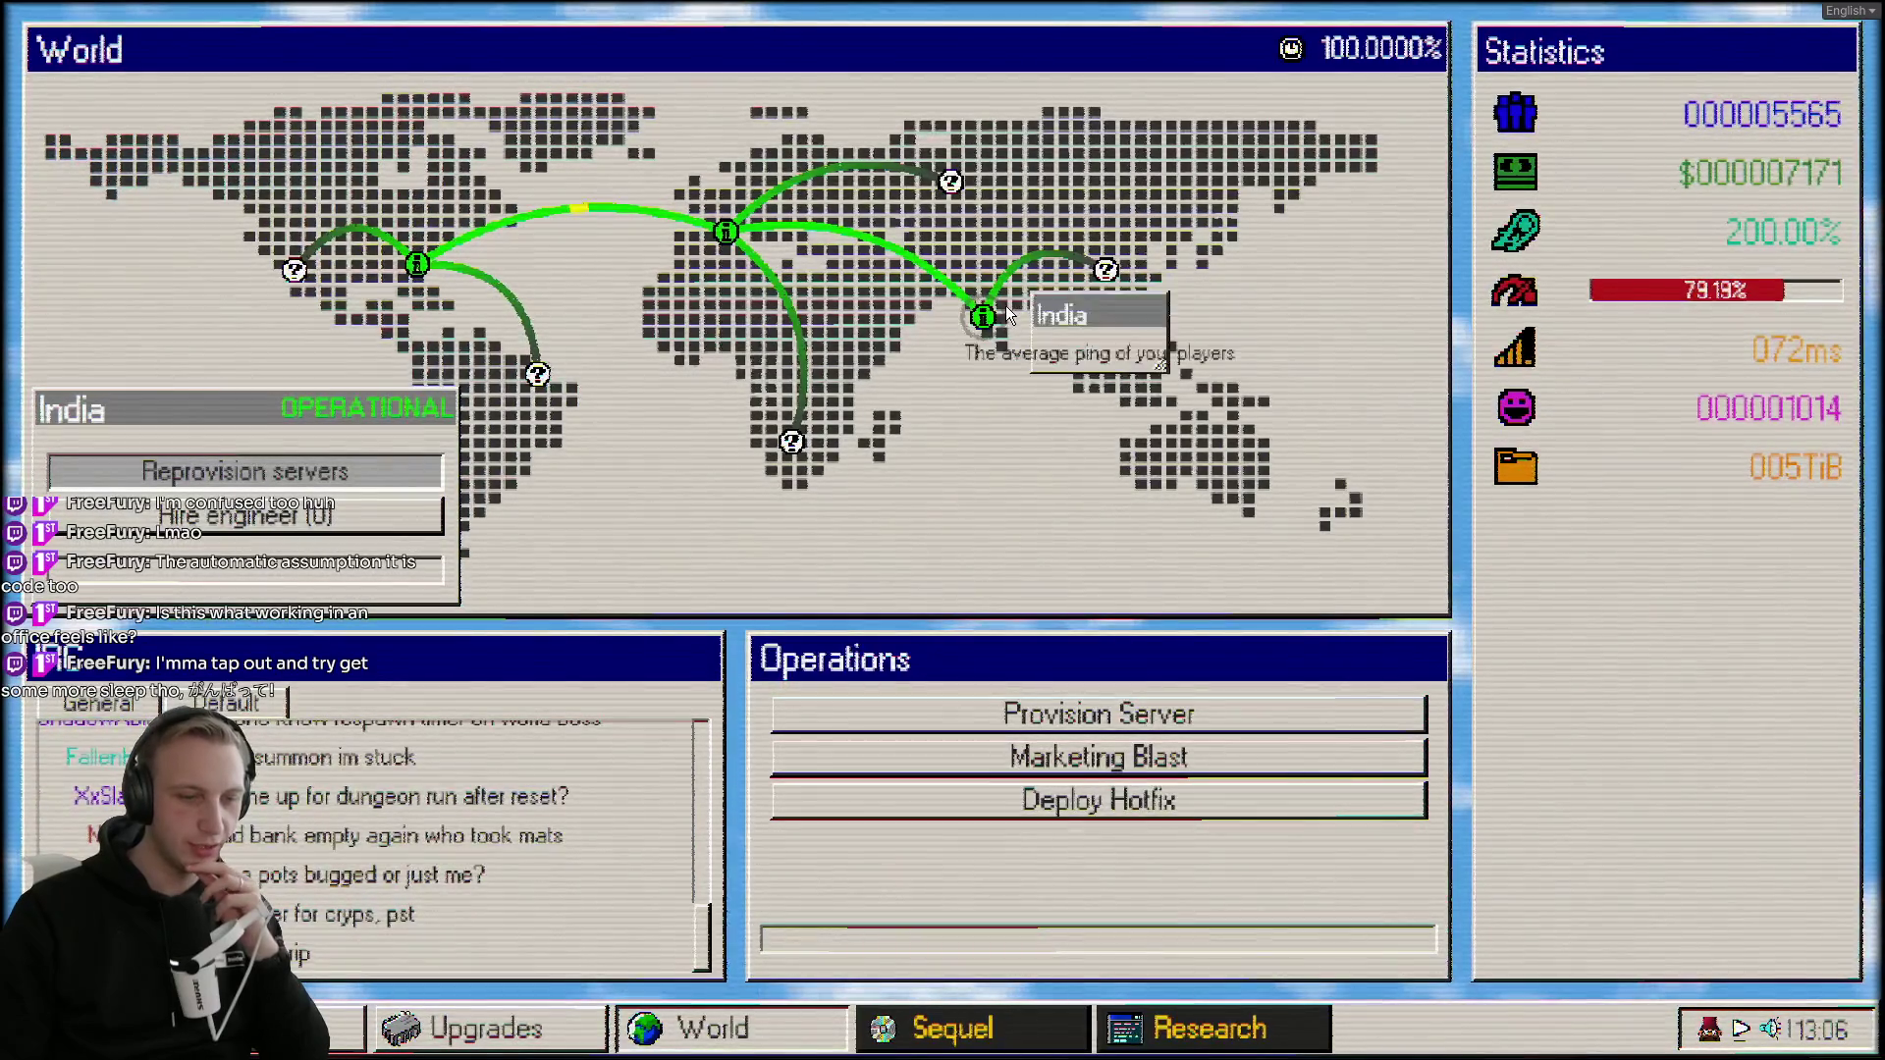
Check the Europe datacenter, look over the upgrade tree, and finish on the dashboard.
left_click(728, 232)
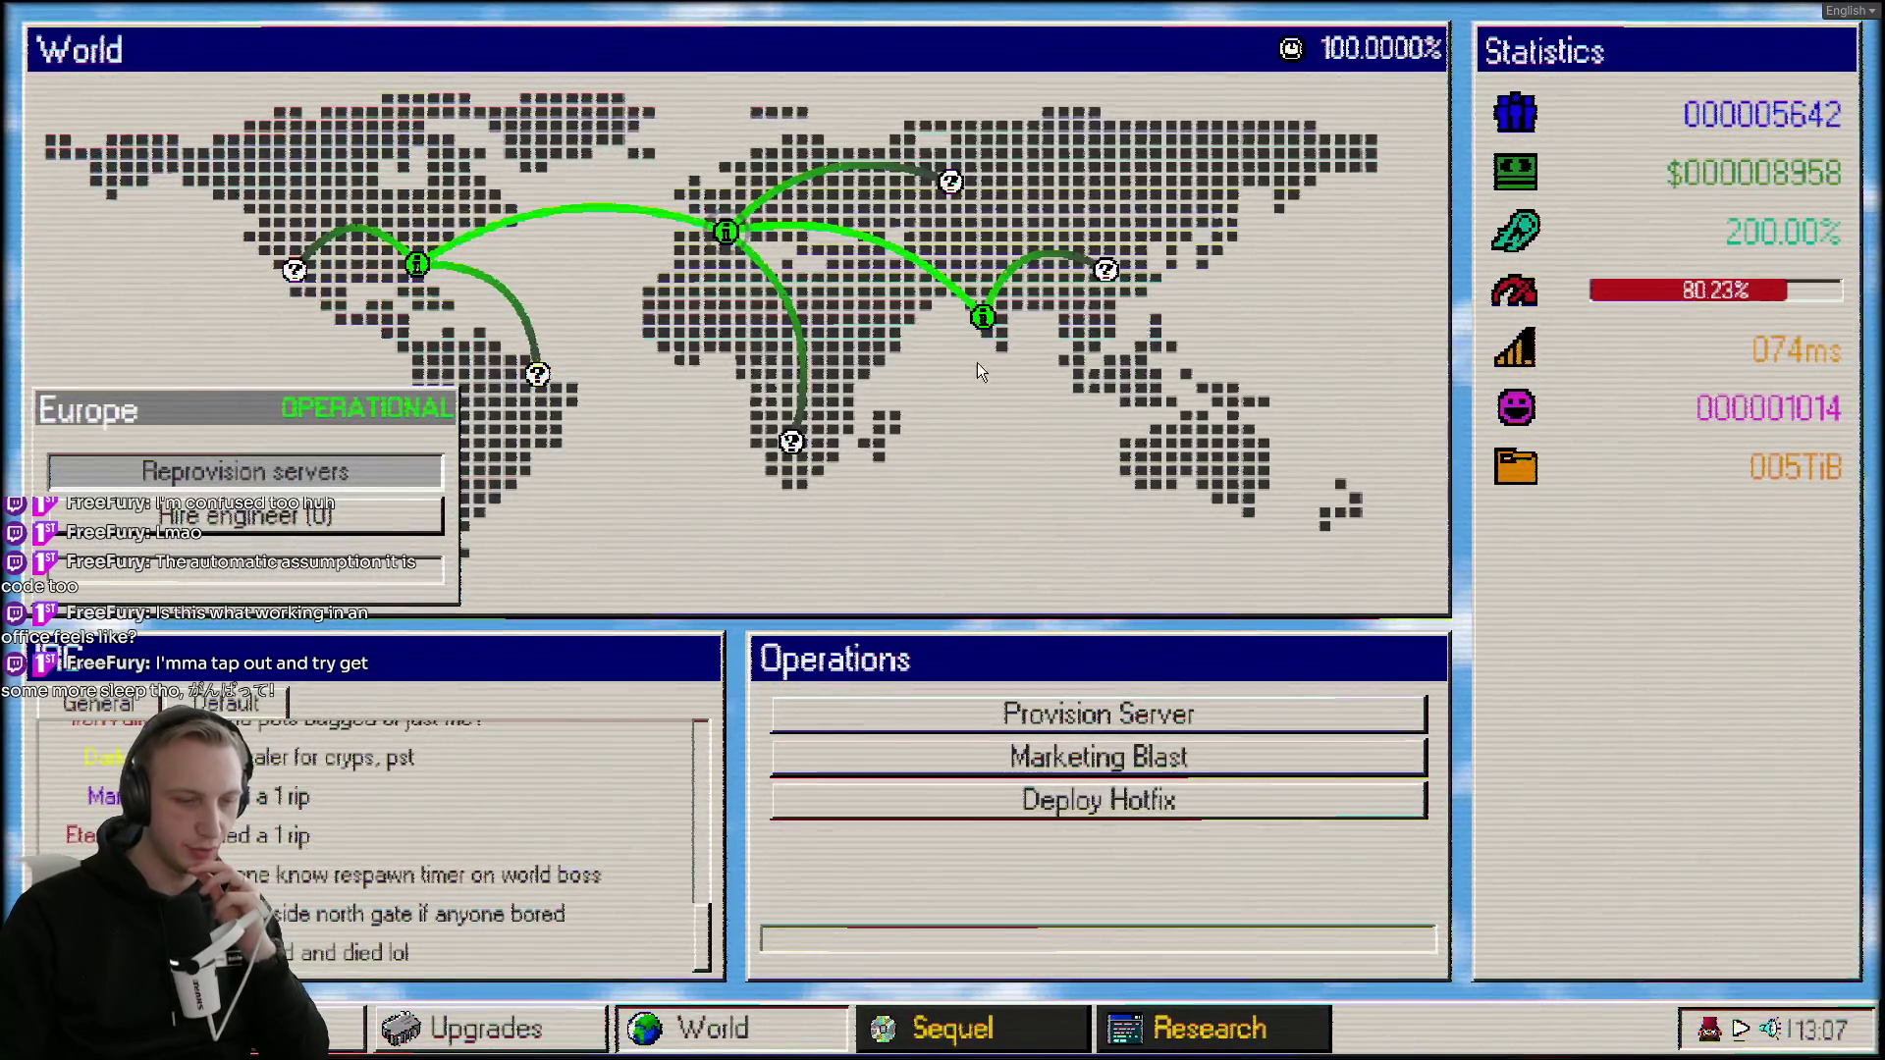
left_click(491, 1035)
mouse_move(638, 520)
left_mouse_down()
mouse_move(673, 563)
mouse_move(744, 314)
mouse_move(798, 923)
mouse_move(738, 452)
mouse_move(724, 550)
left_mouse_up()
left_click(491, 1028)
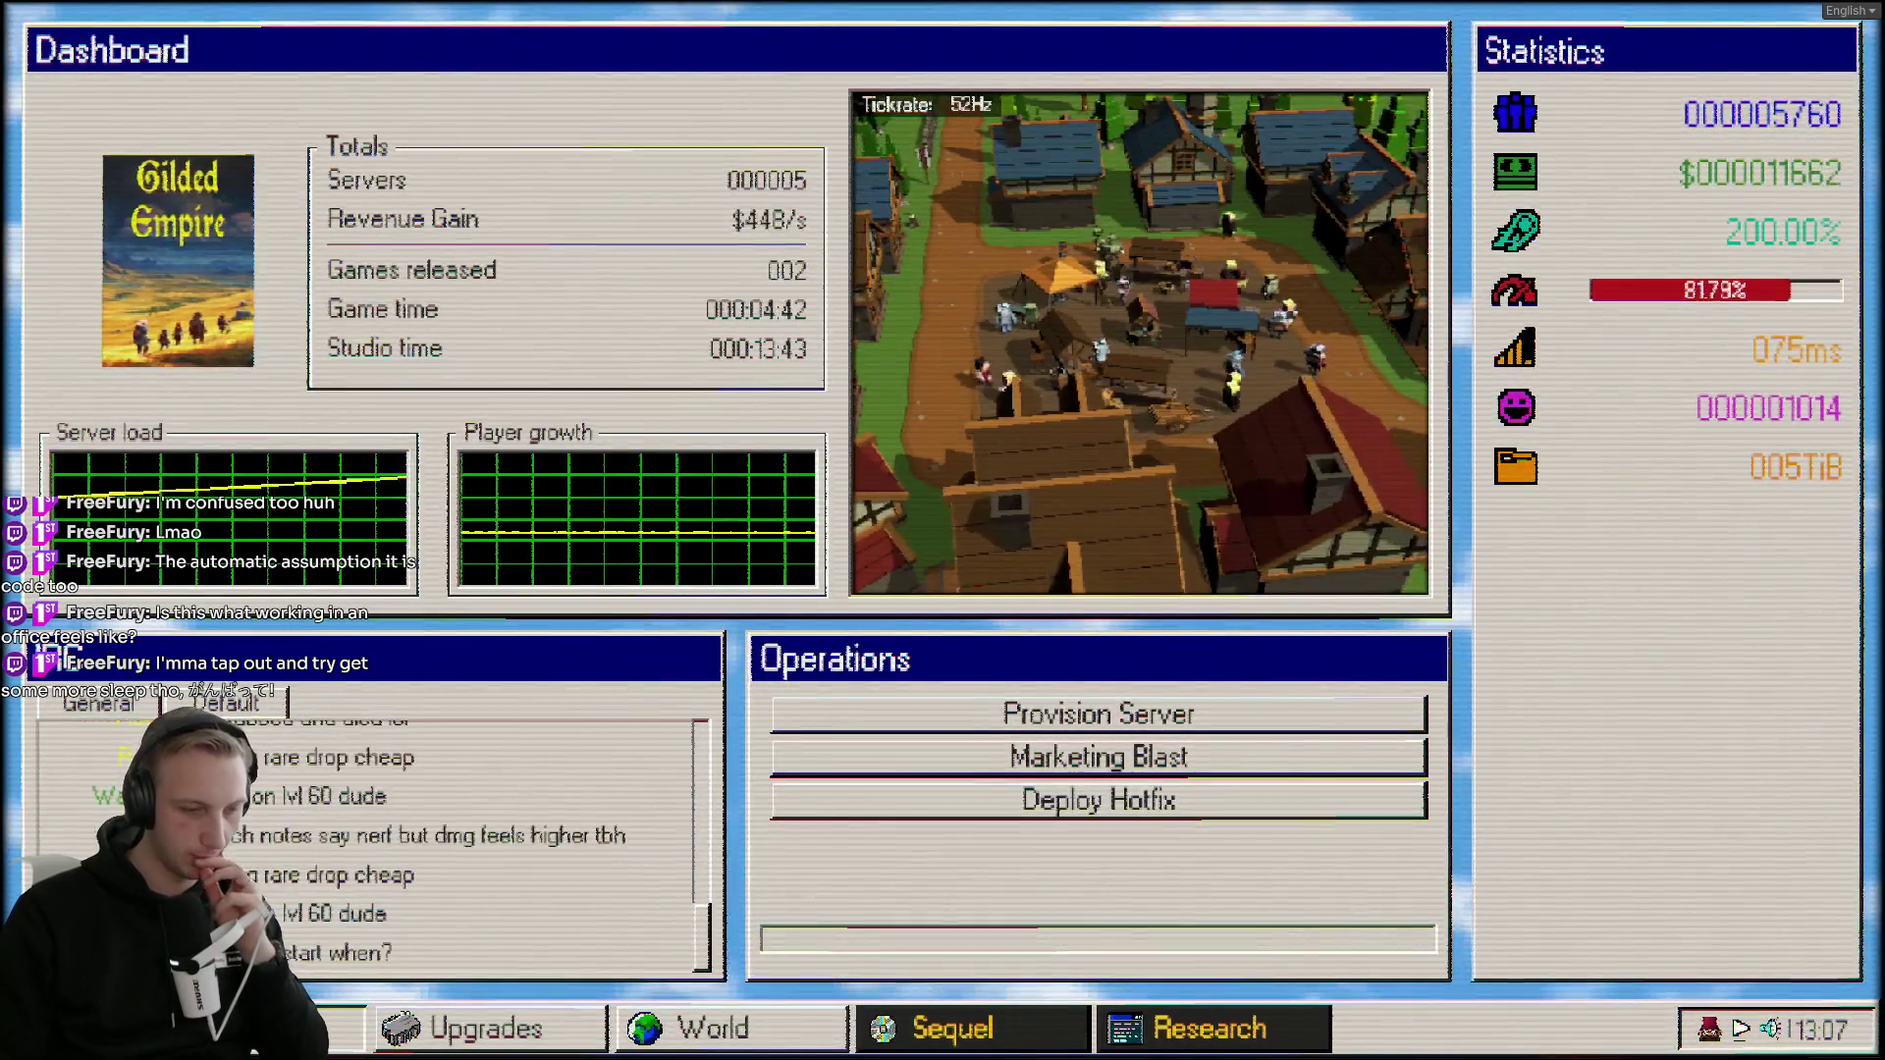
Release and confirm the finished sequel, dismiss the reward message, and go to Research.
left_click(1031, 1016)
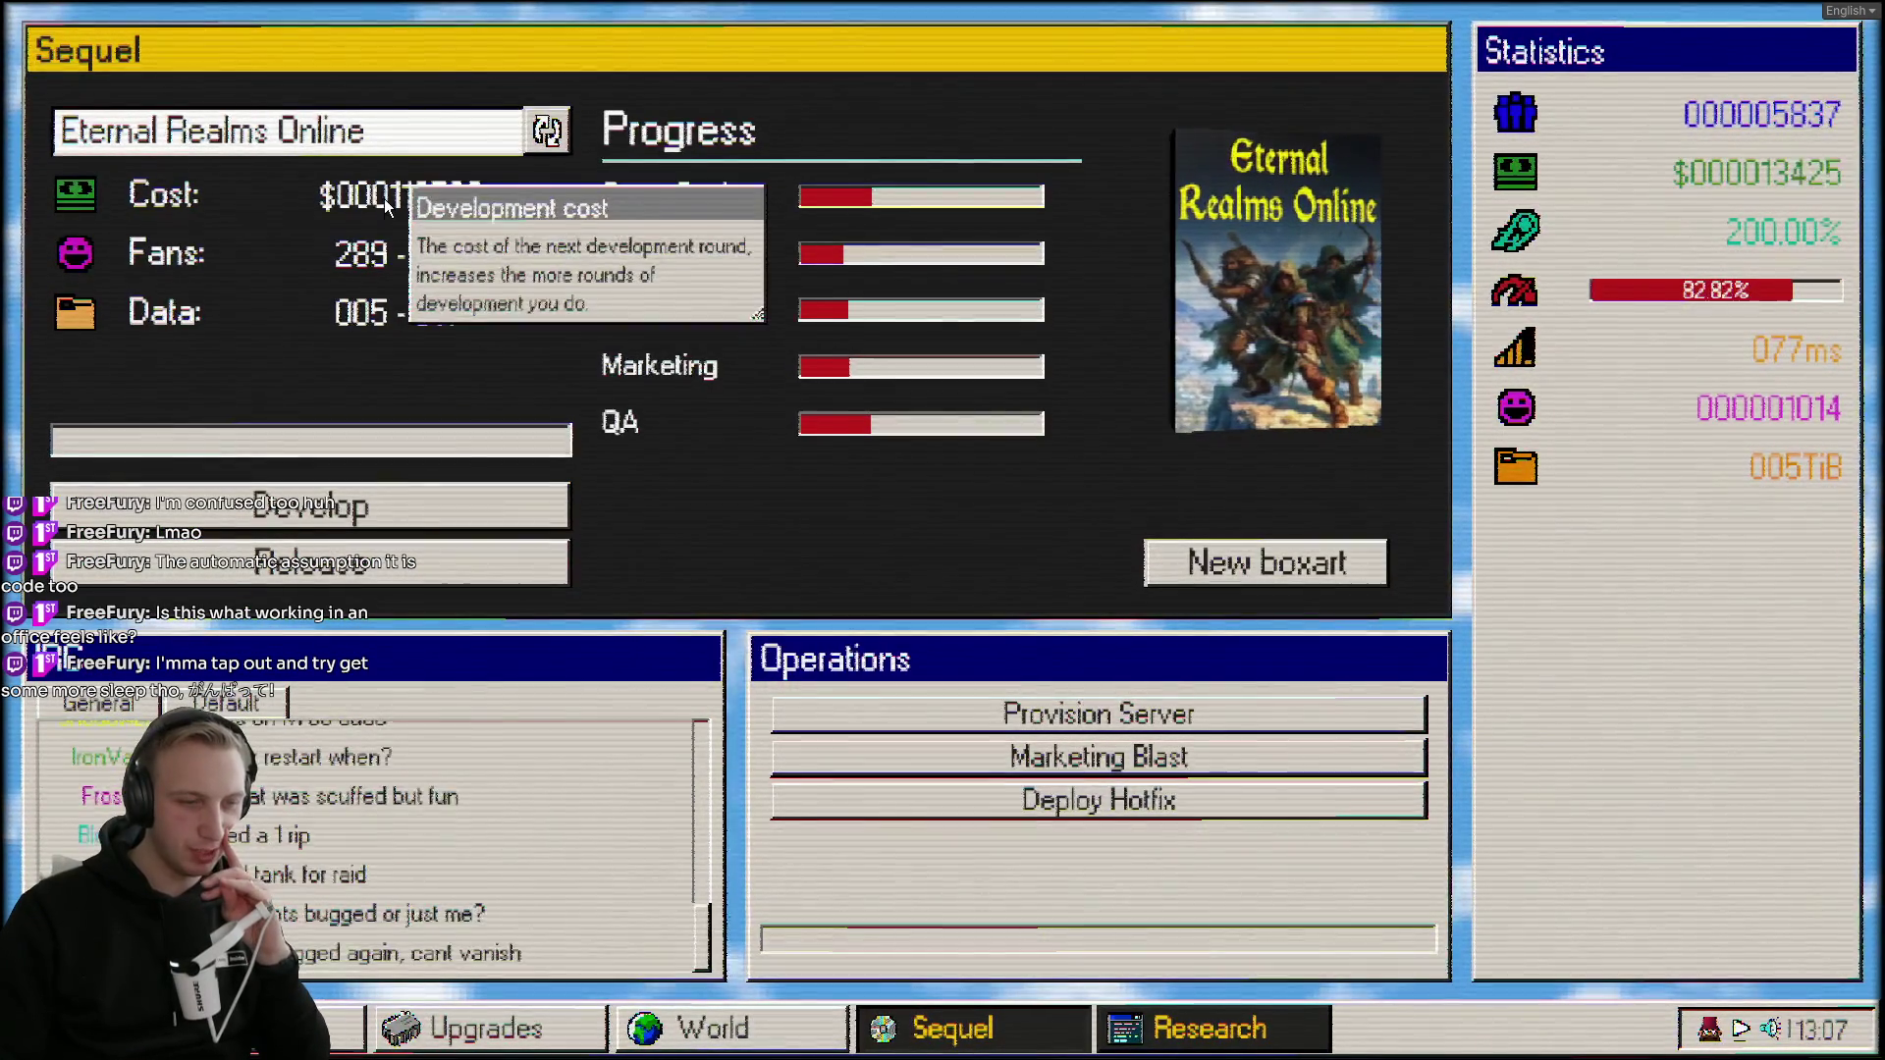
left_click(493, 563)
left_click(1270, 691)
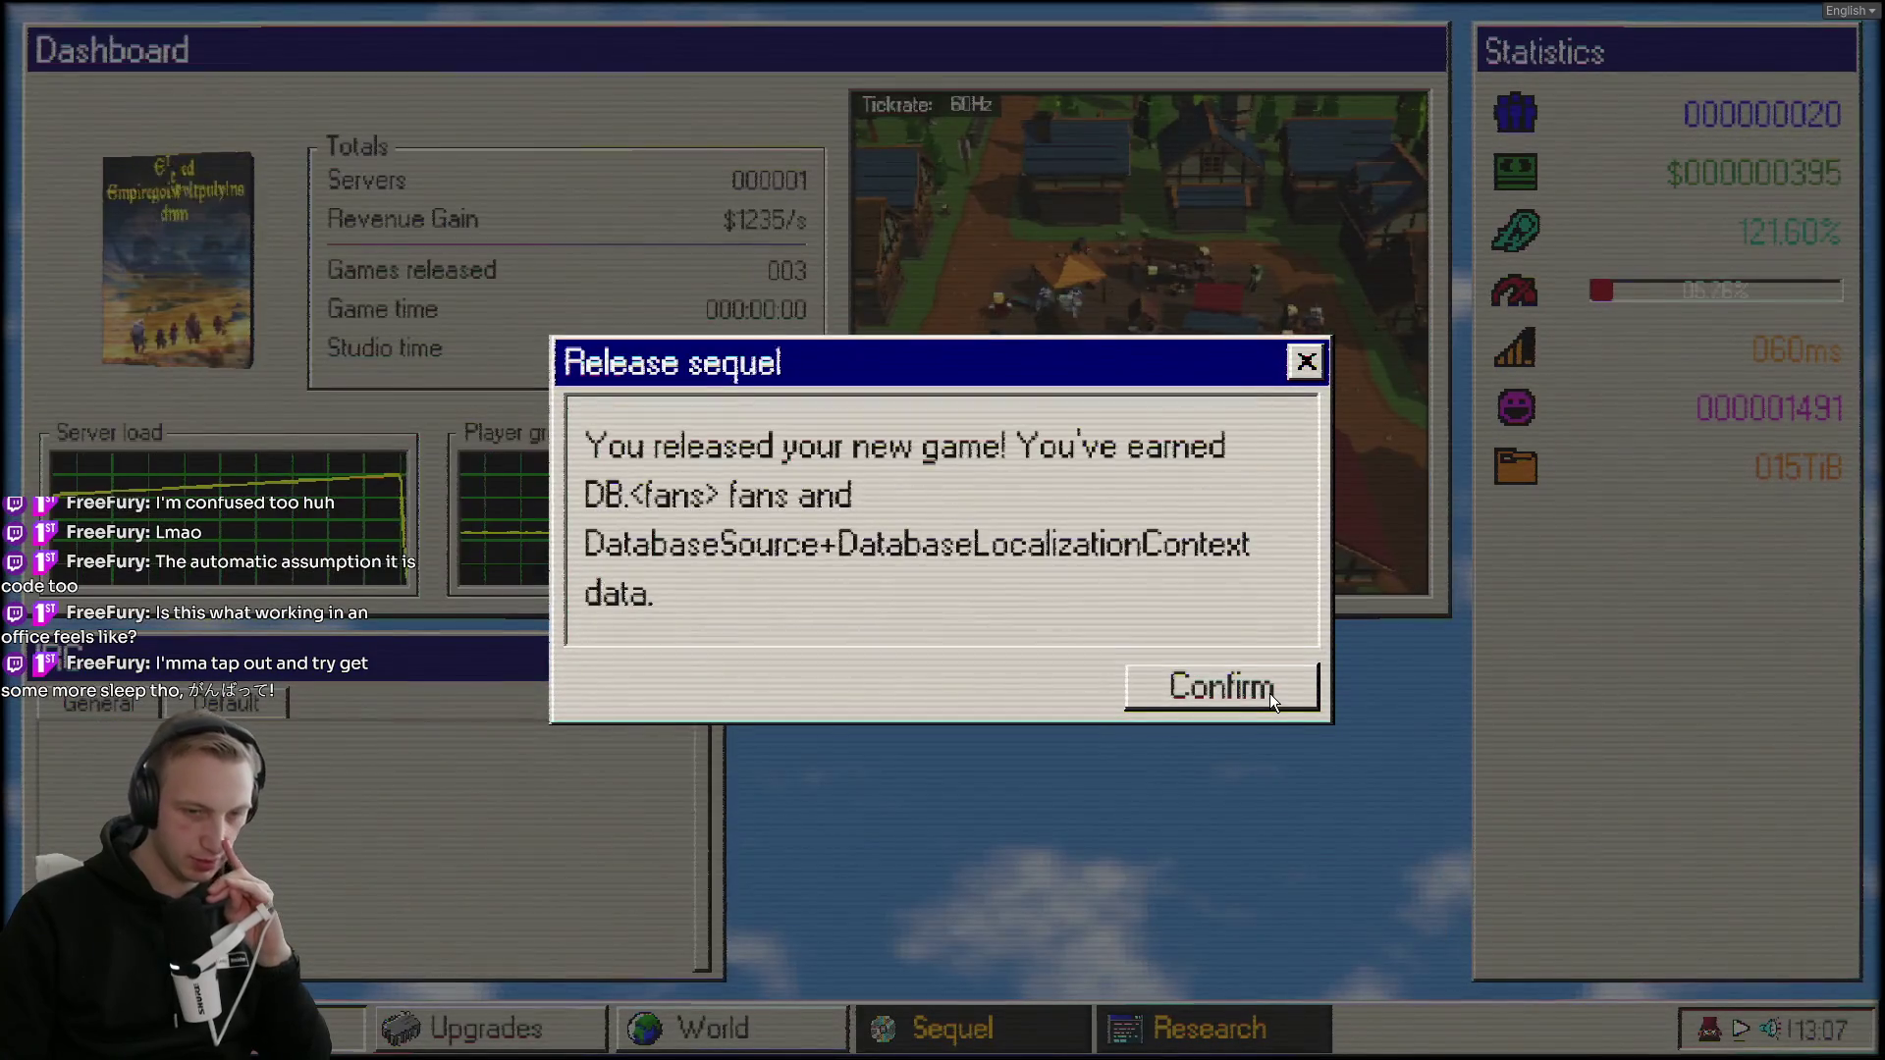
left_click(1227, 688)
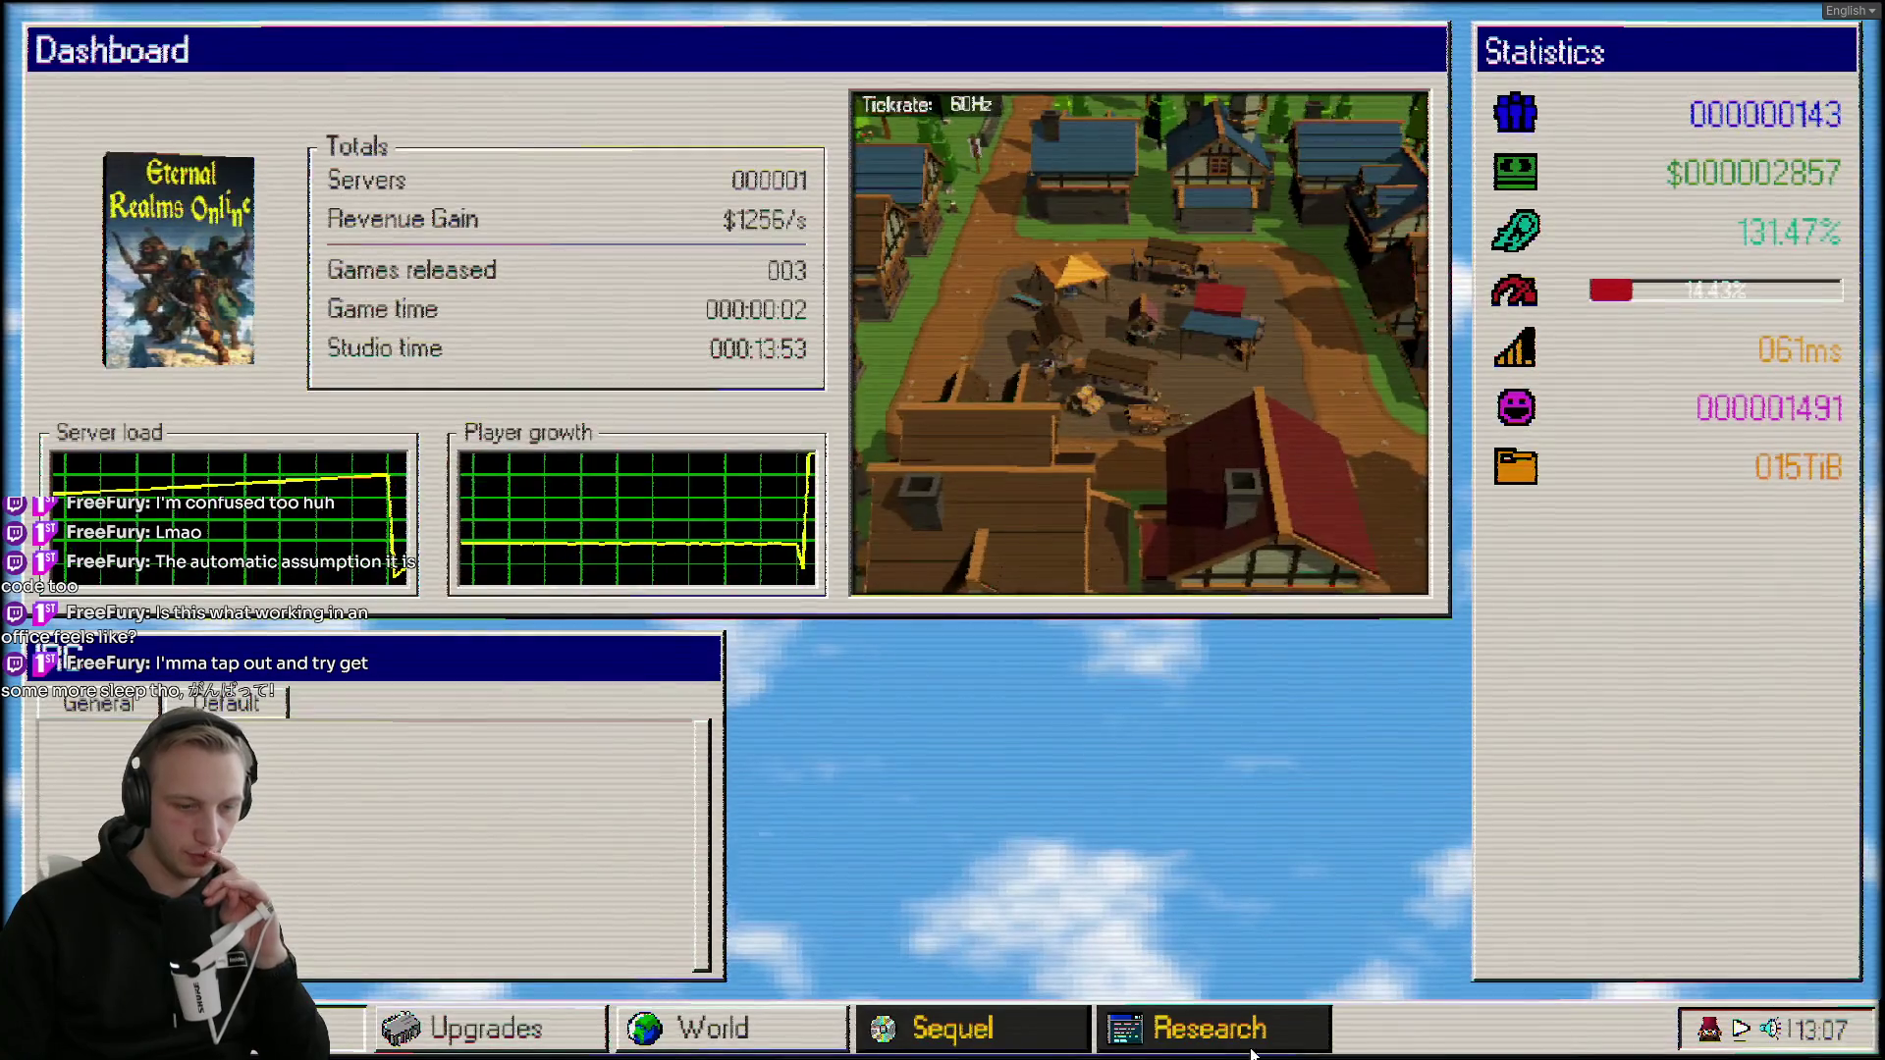
left_click(1209, 1028)
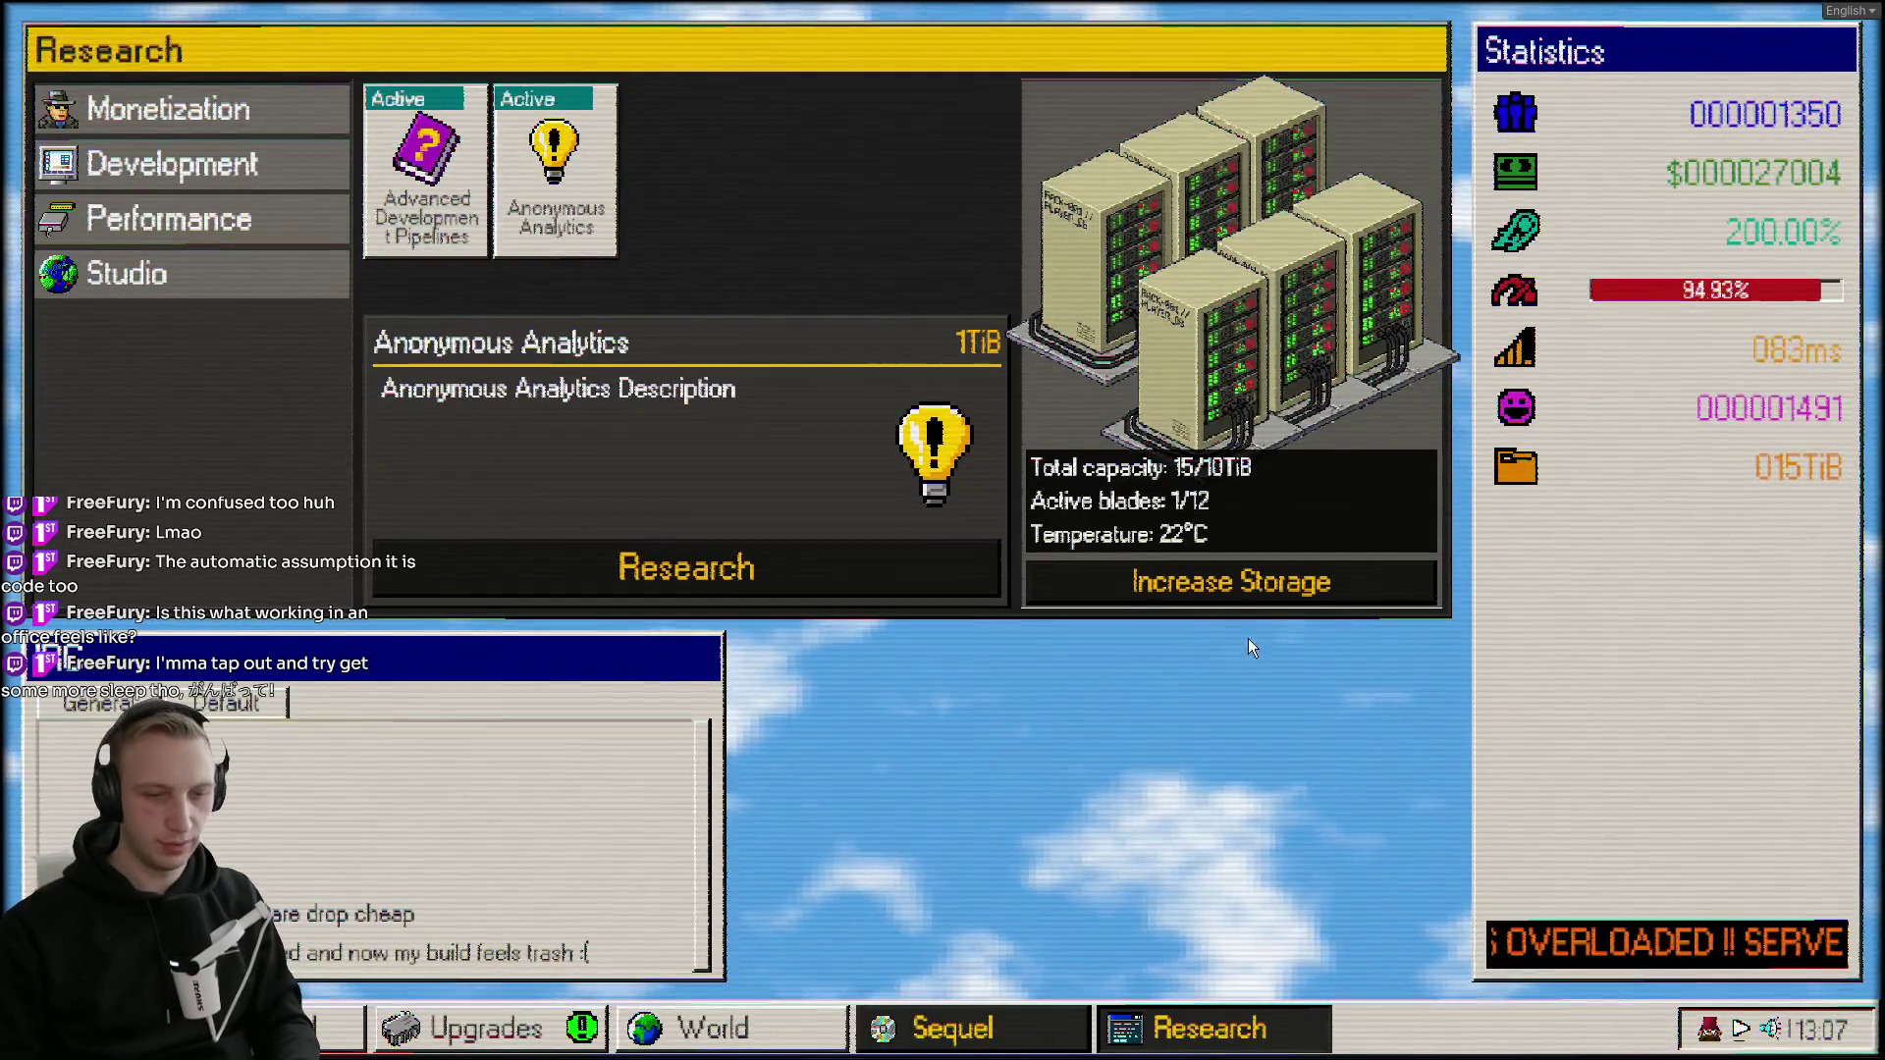
Buy the grid upgrade node and provision two more servers.
left_click(482, 1026)
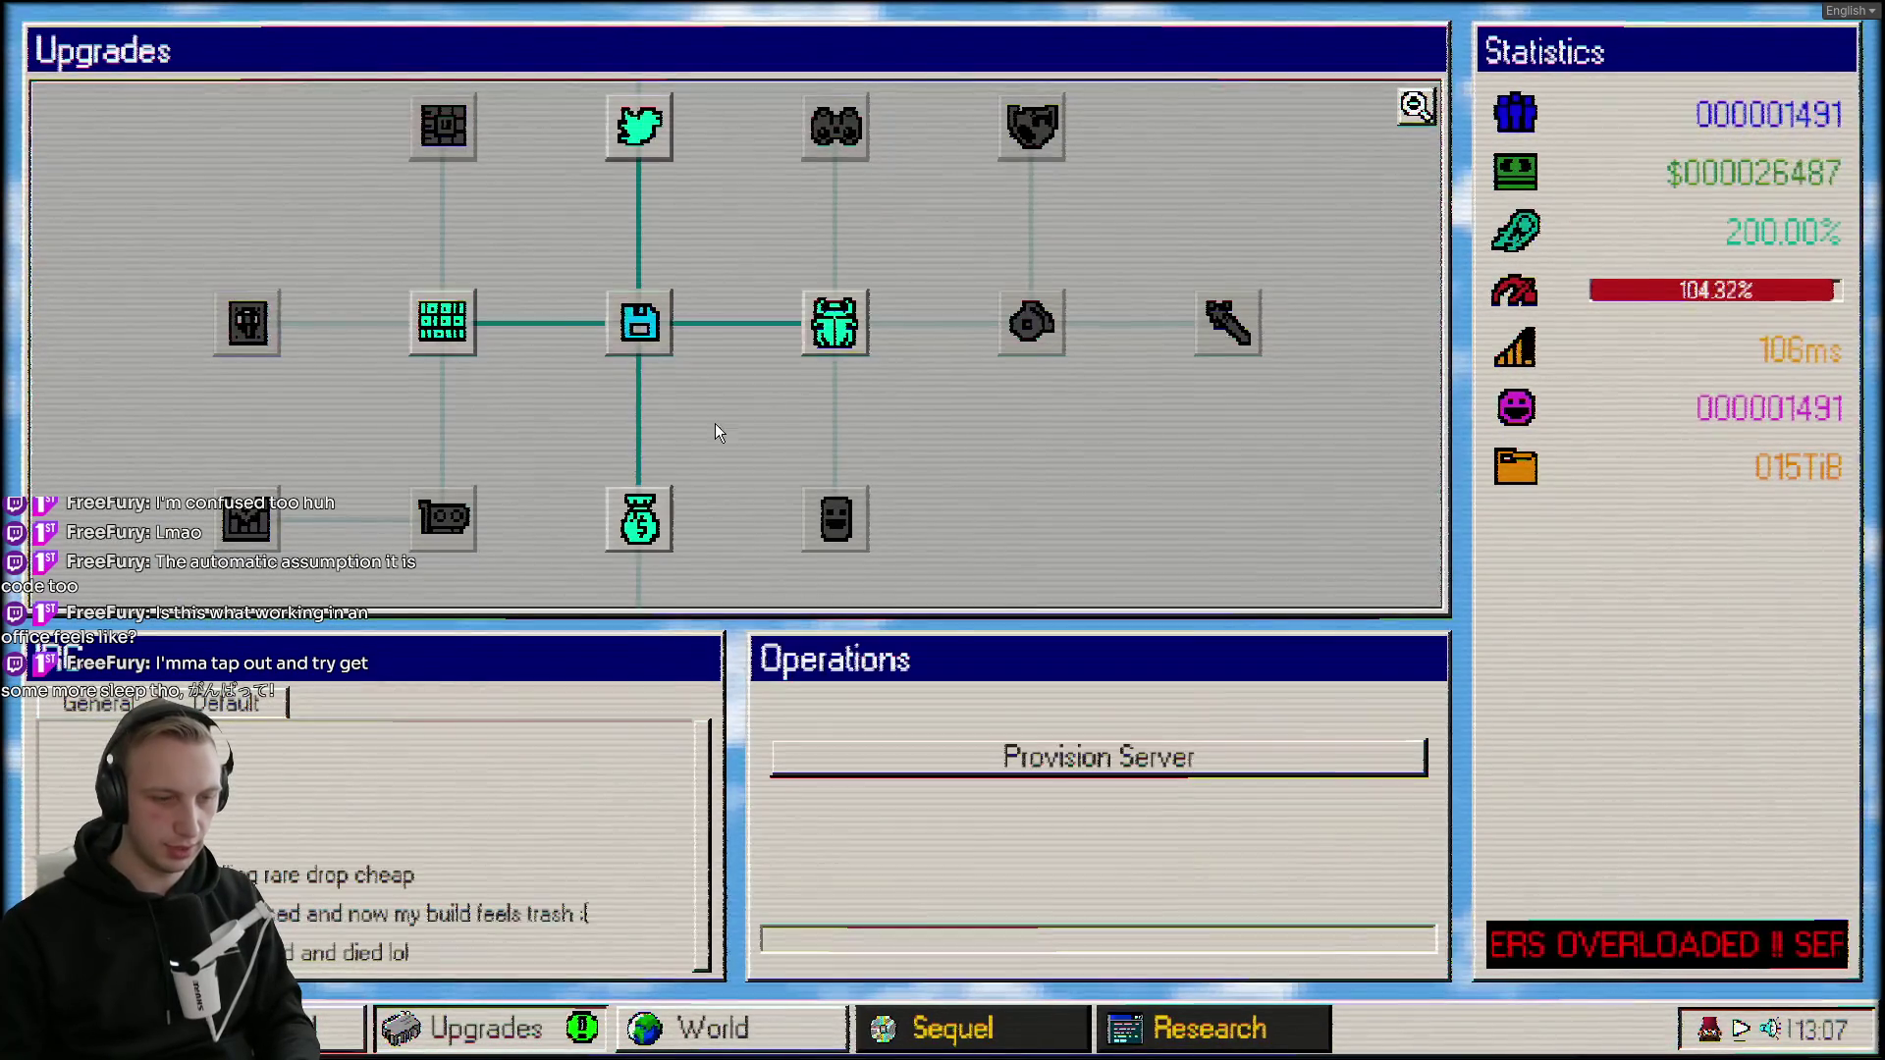
left_click(469, 338)
left_click(1047, 756)
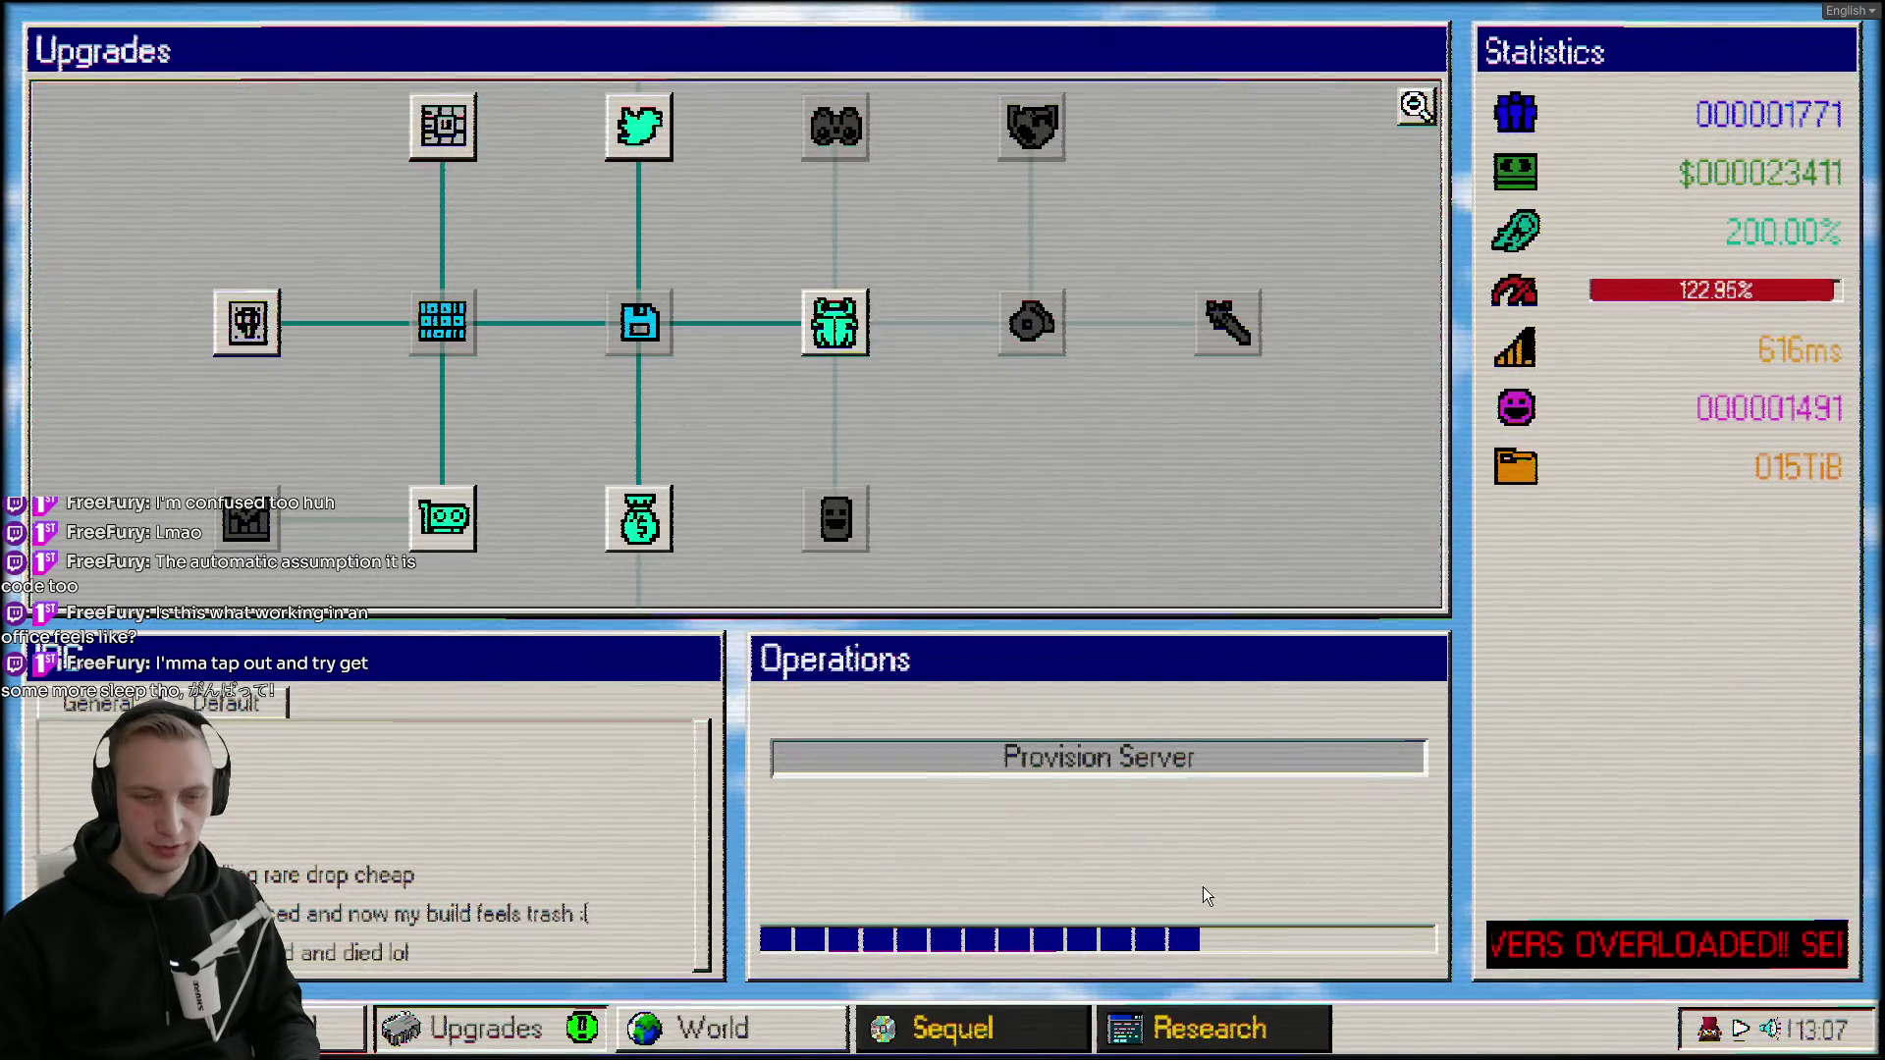
left_click(1022, 756)
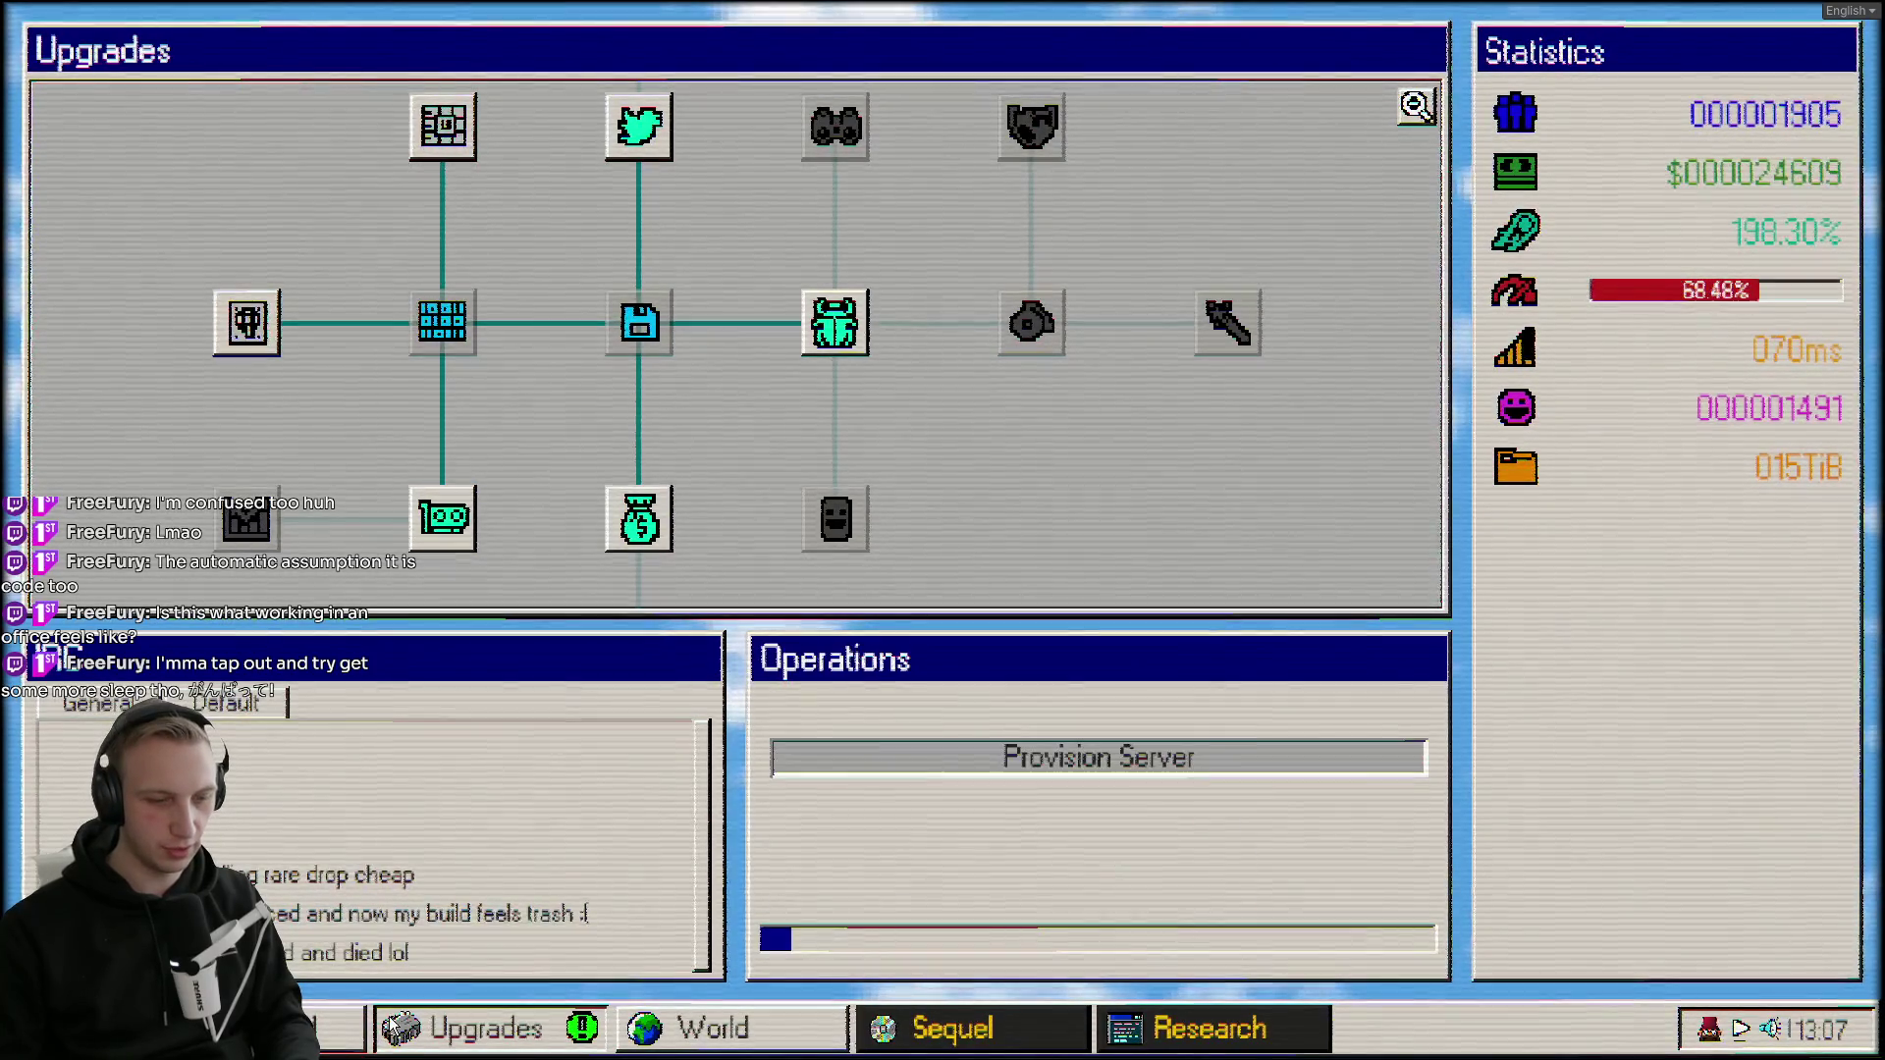
Provision another server from the dashboard and increase storage to 20 TiB in Research.
left_click(393, 1028)
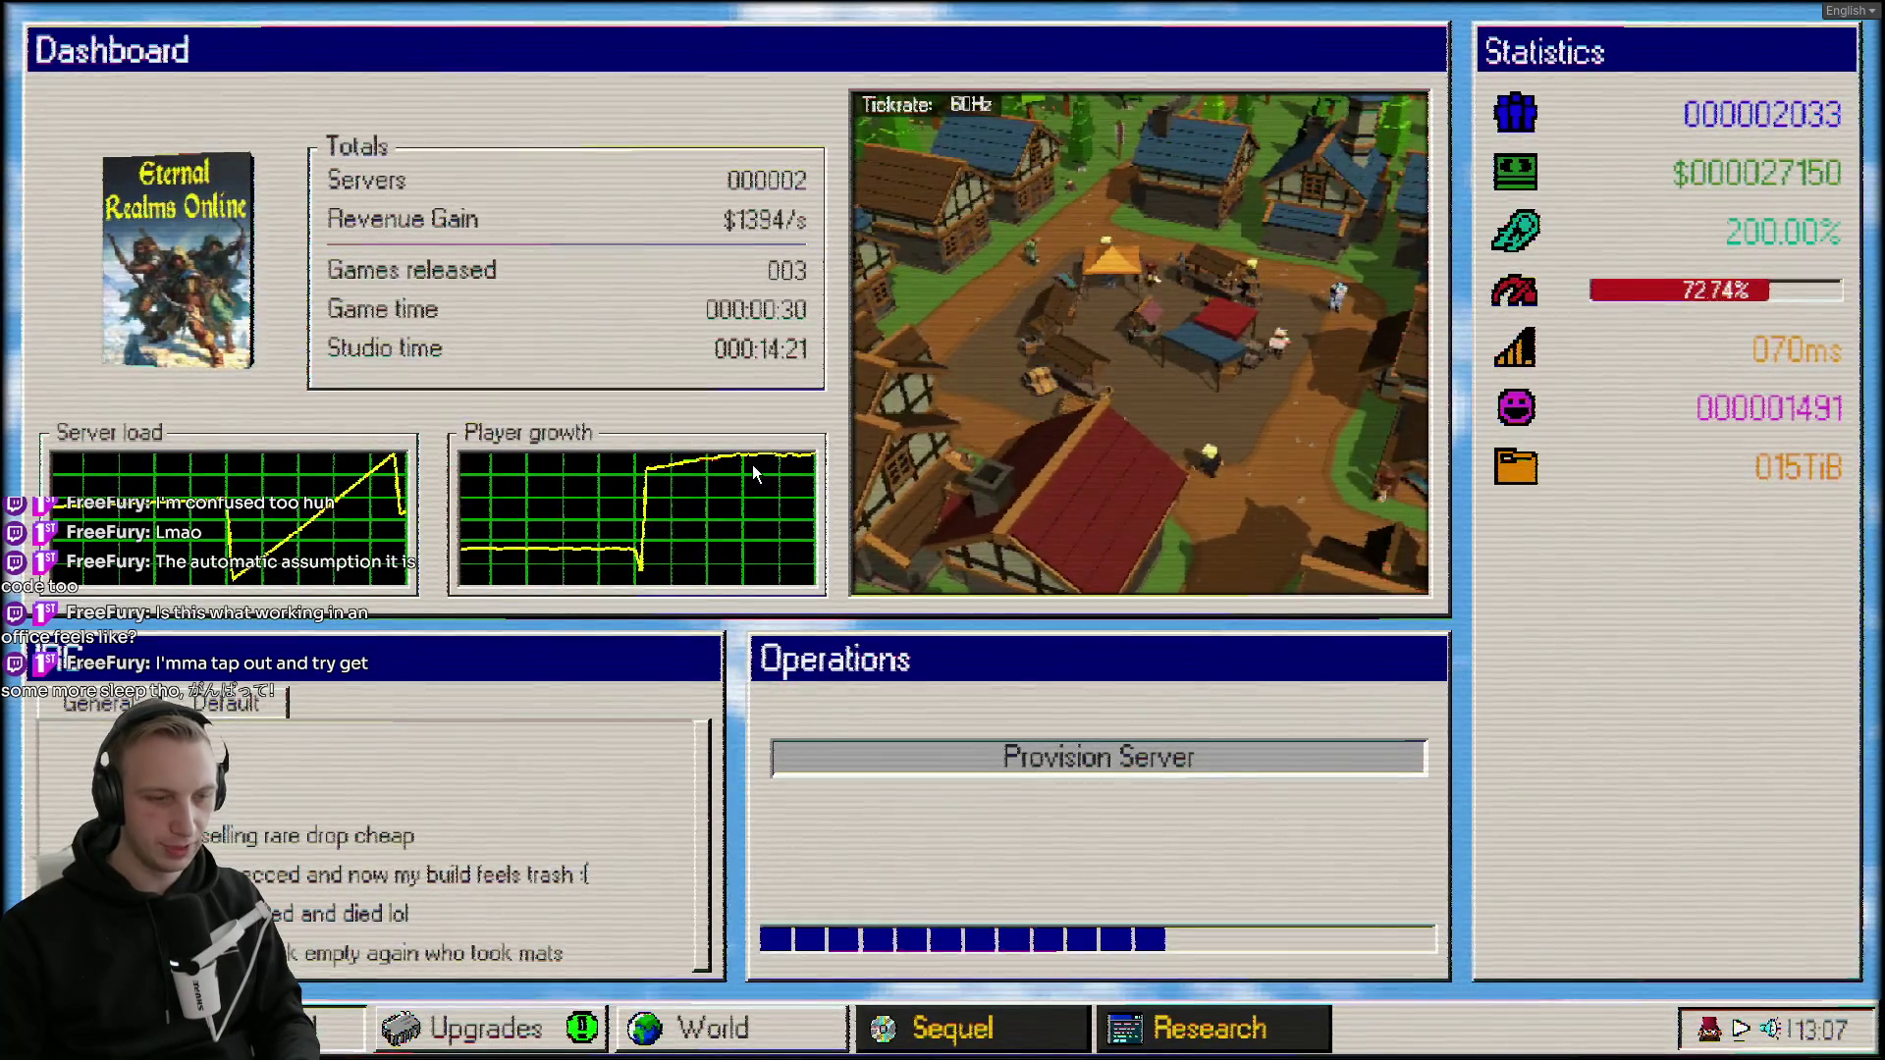
left_click(956, 766)
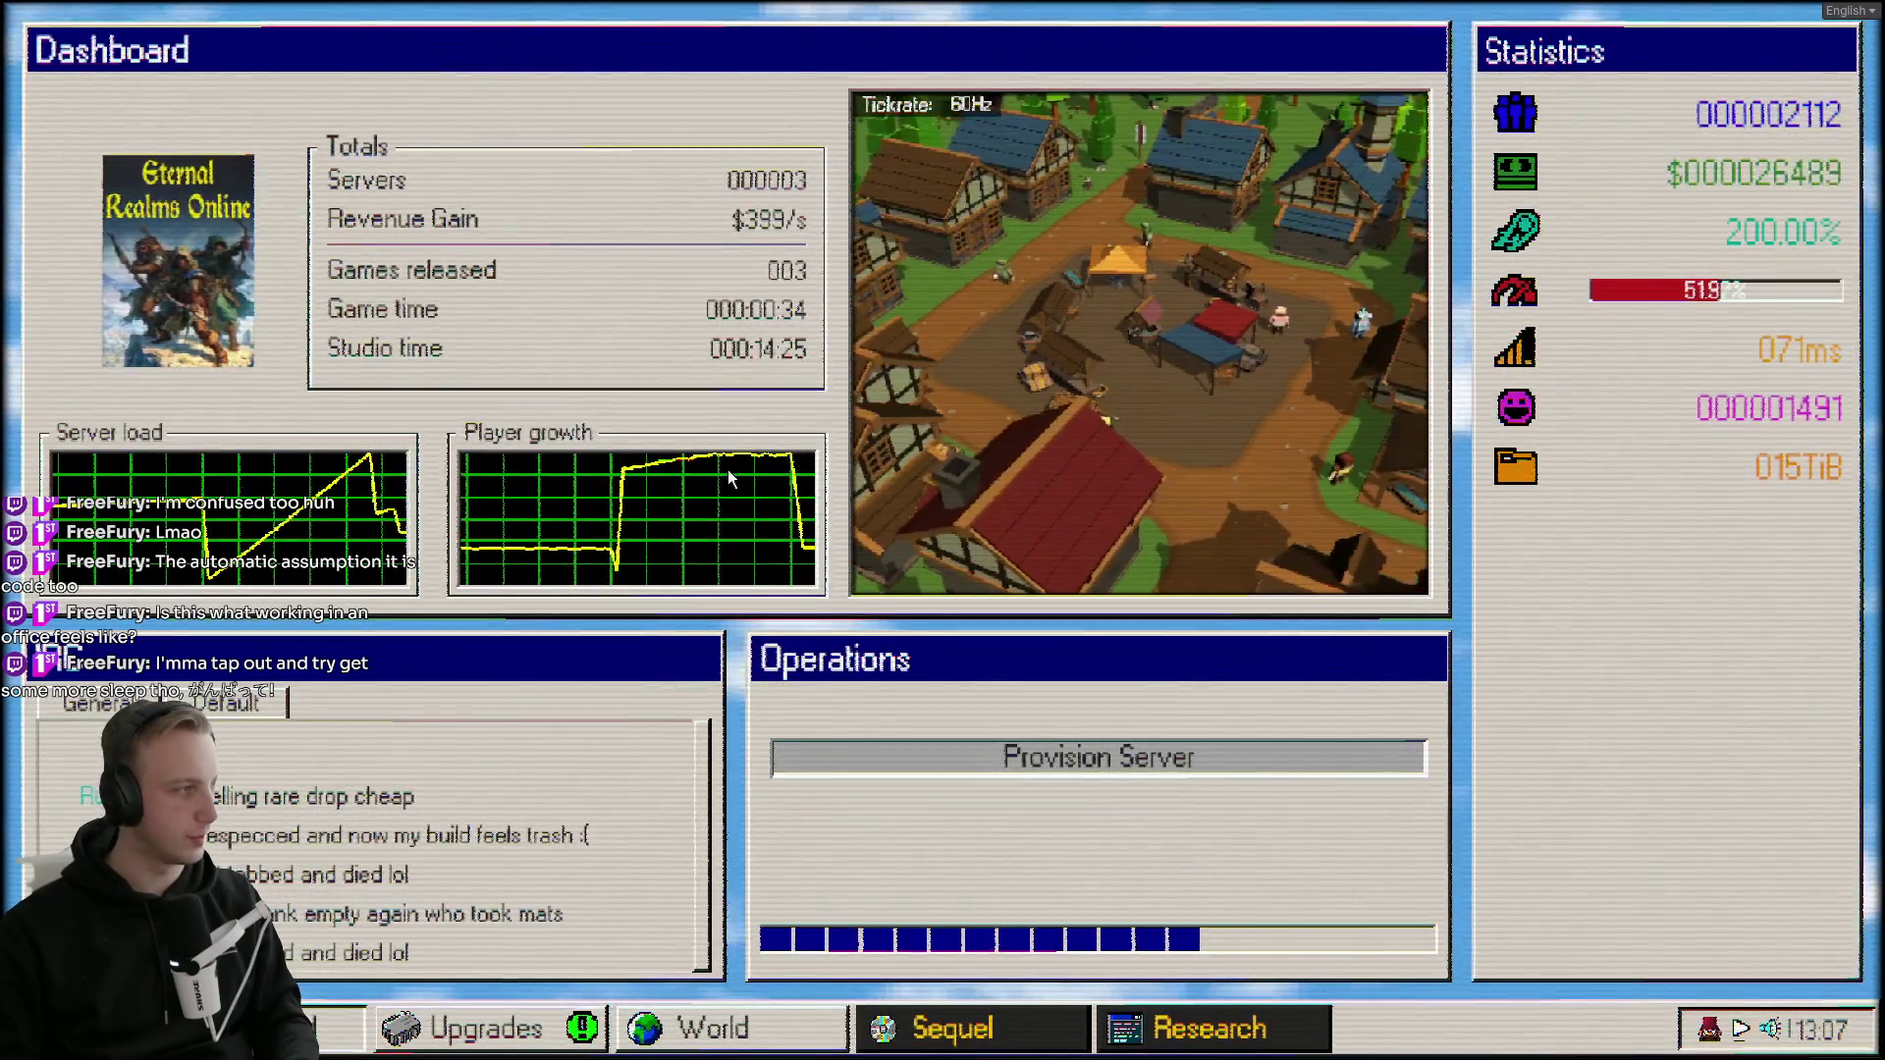
left_click(1211, 1028)
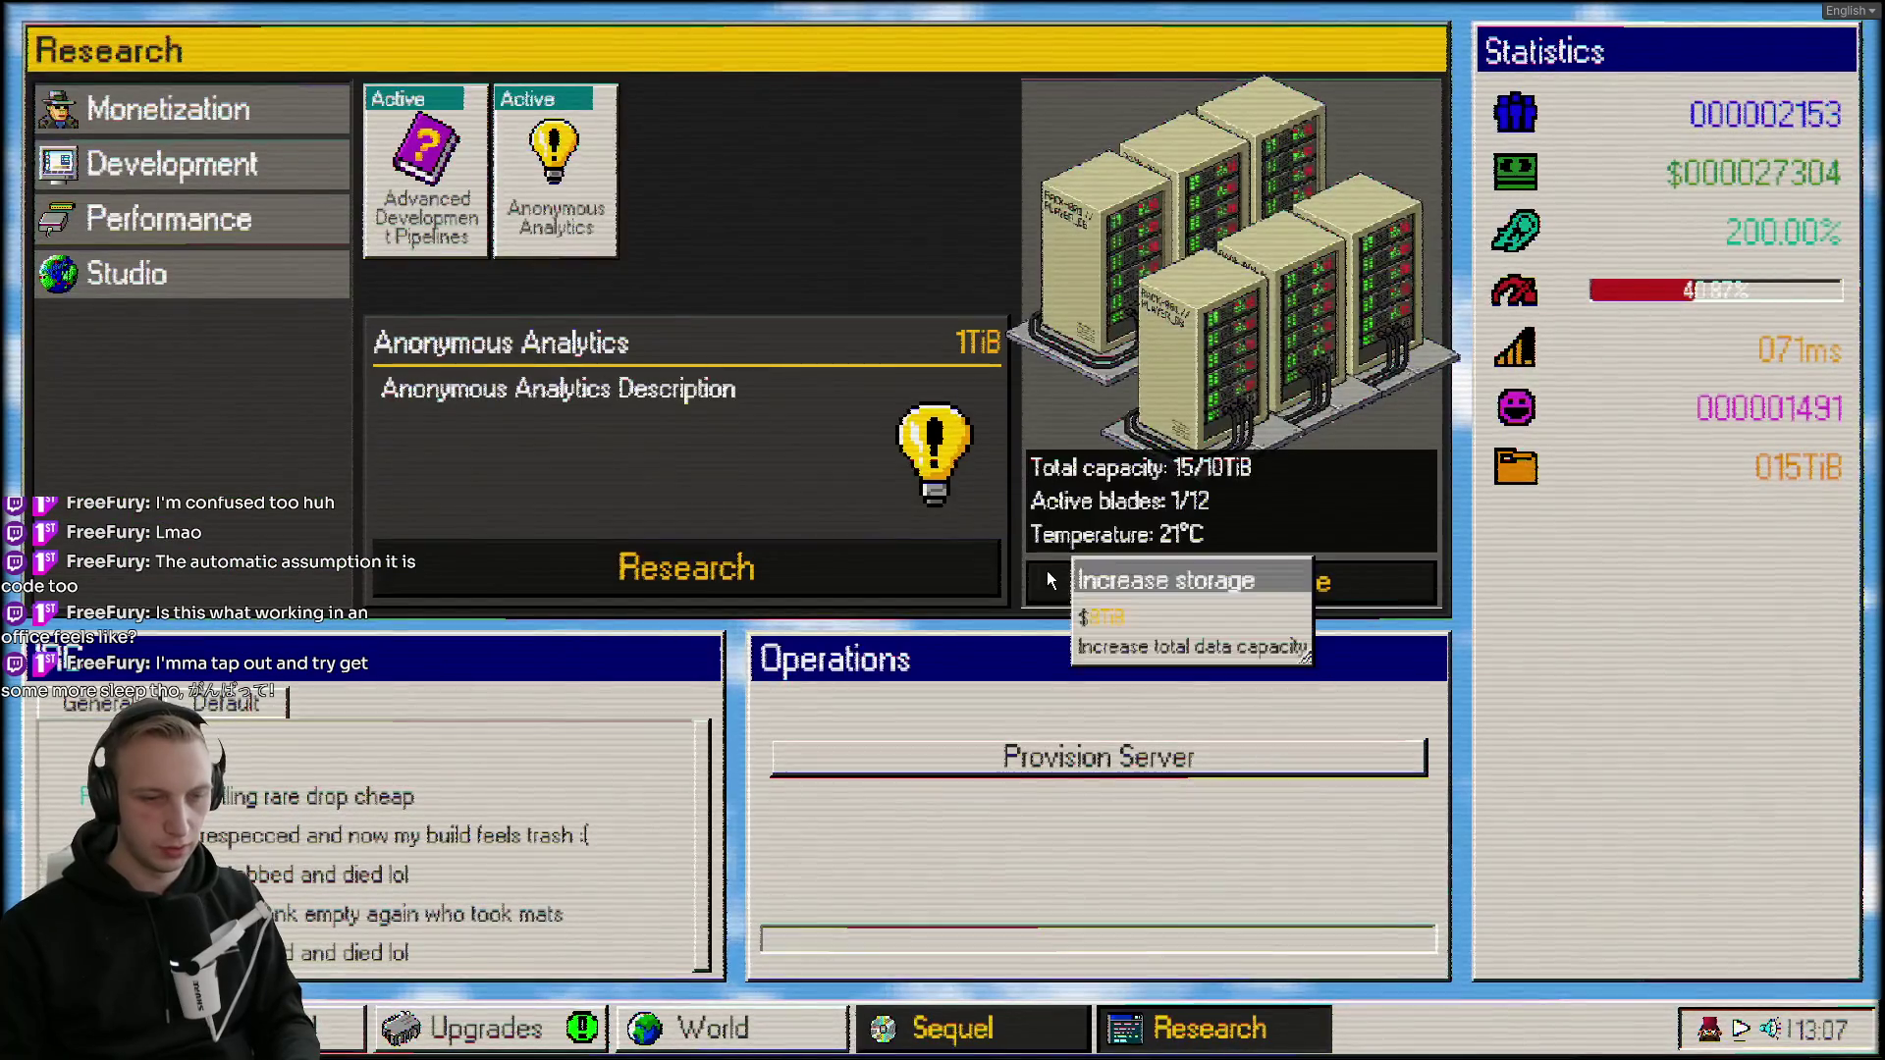
left_click(1170, 587)
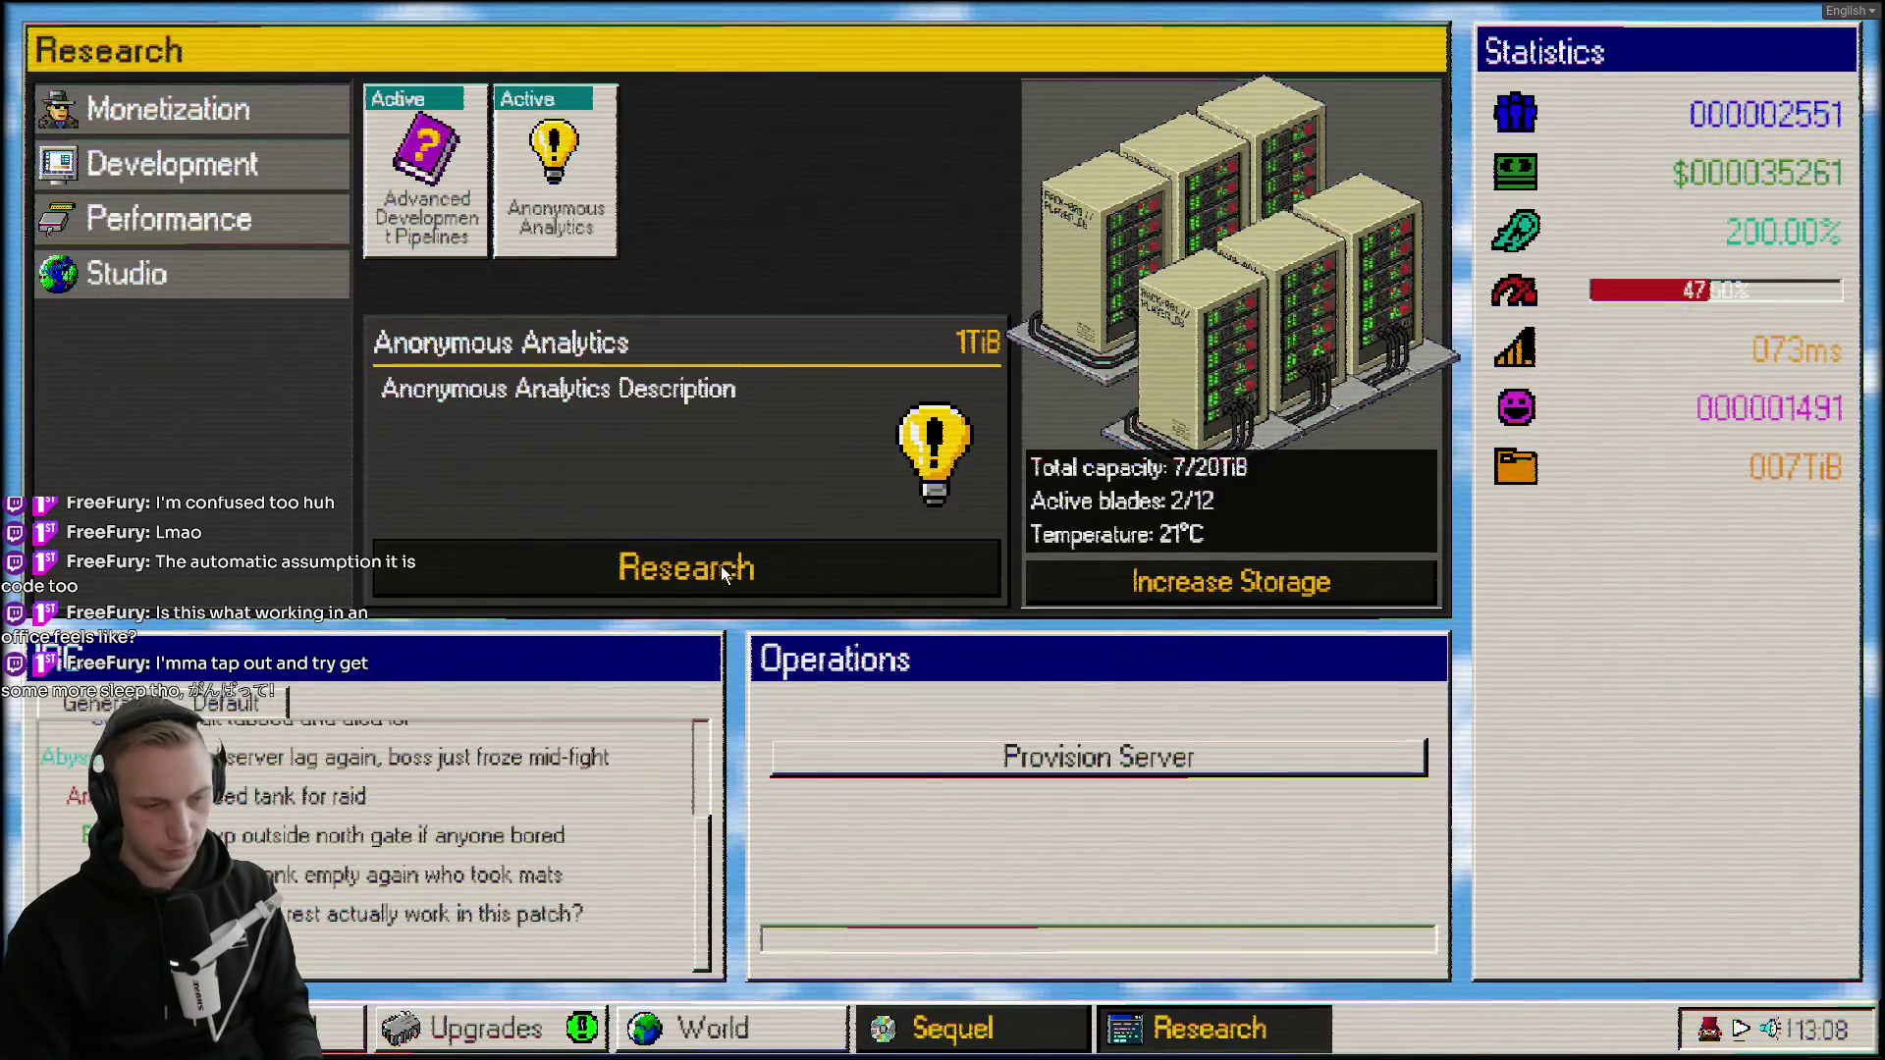
Browse the Monetization, Performance and Studio research options and the extras list.
left_click(188, 133)
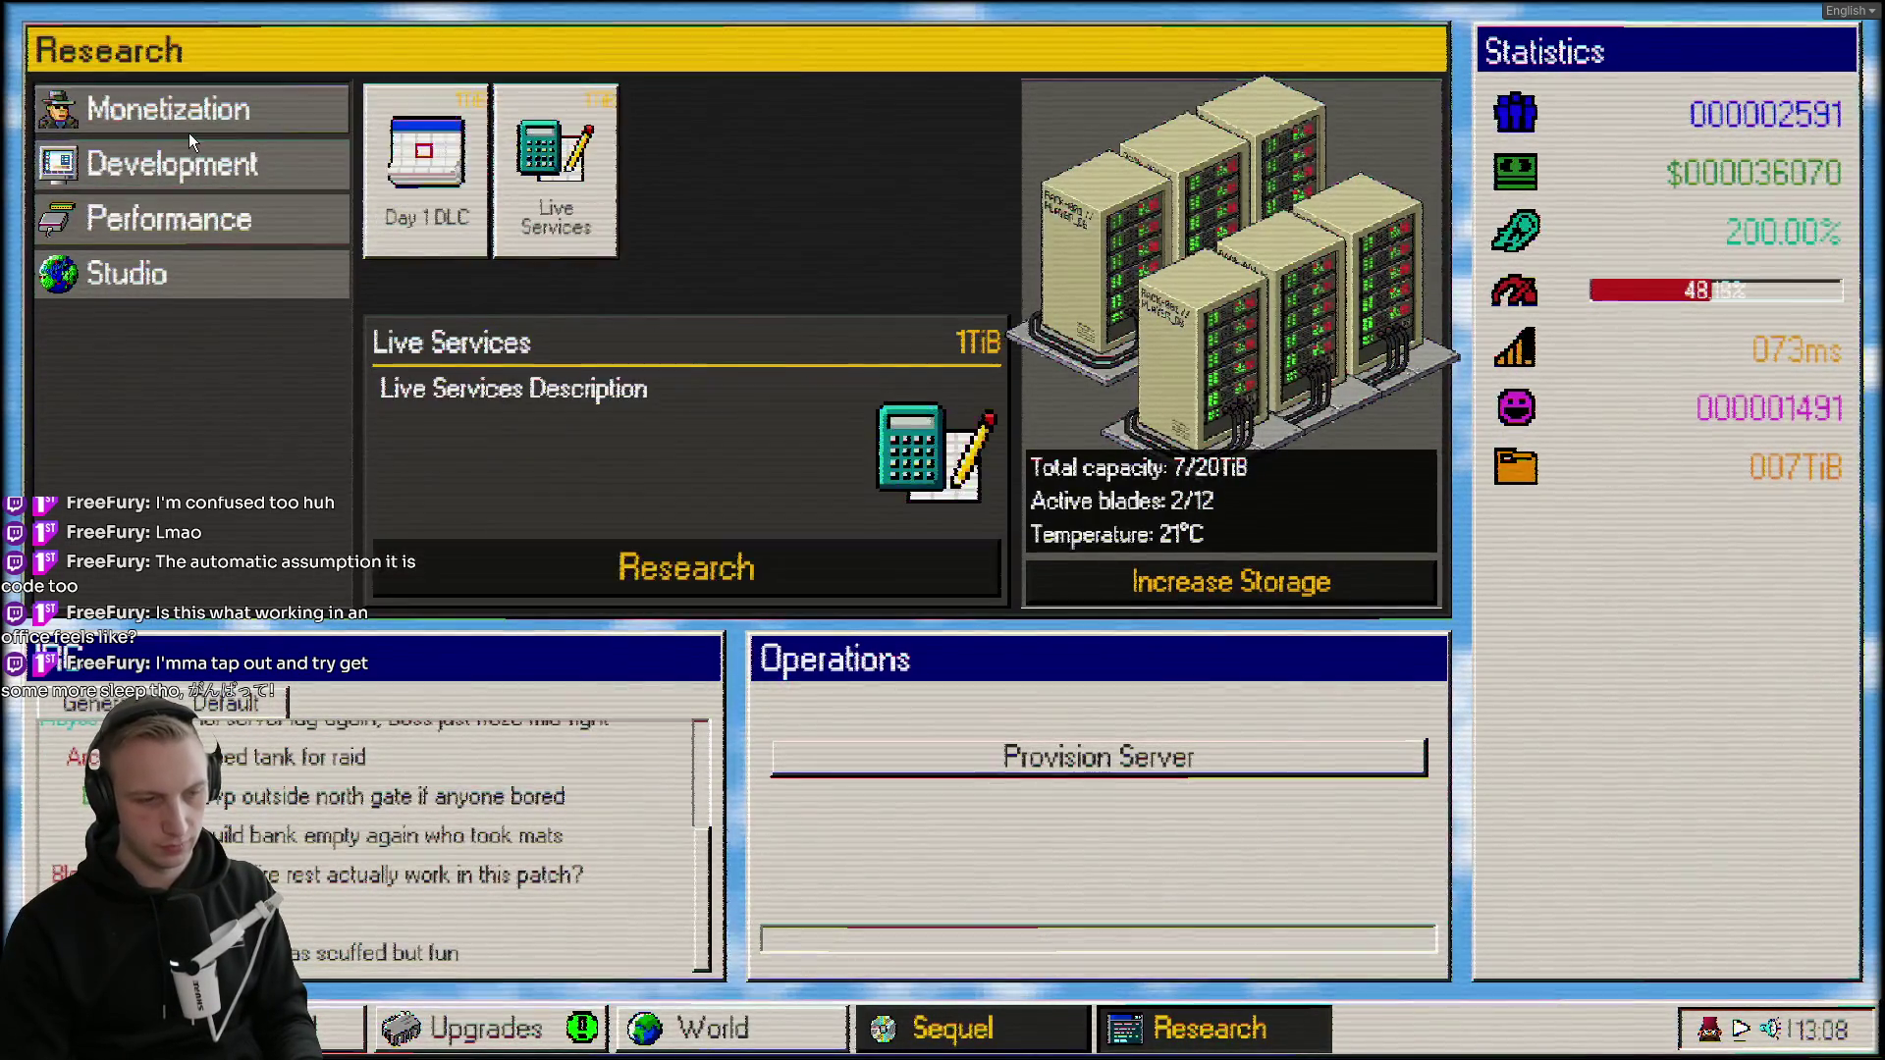
left_click(216, 224)
left_click(231, 263)
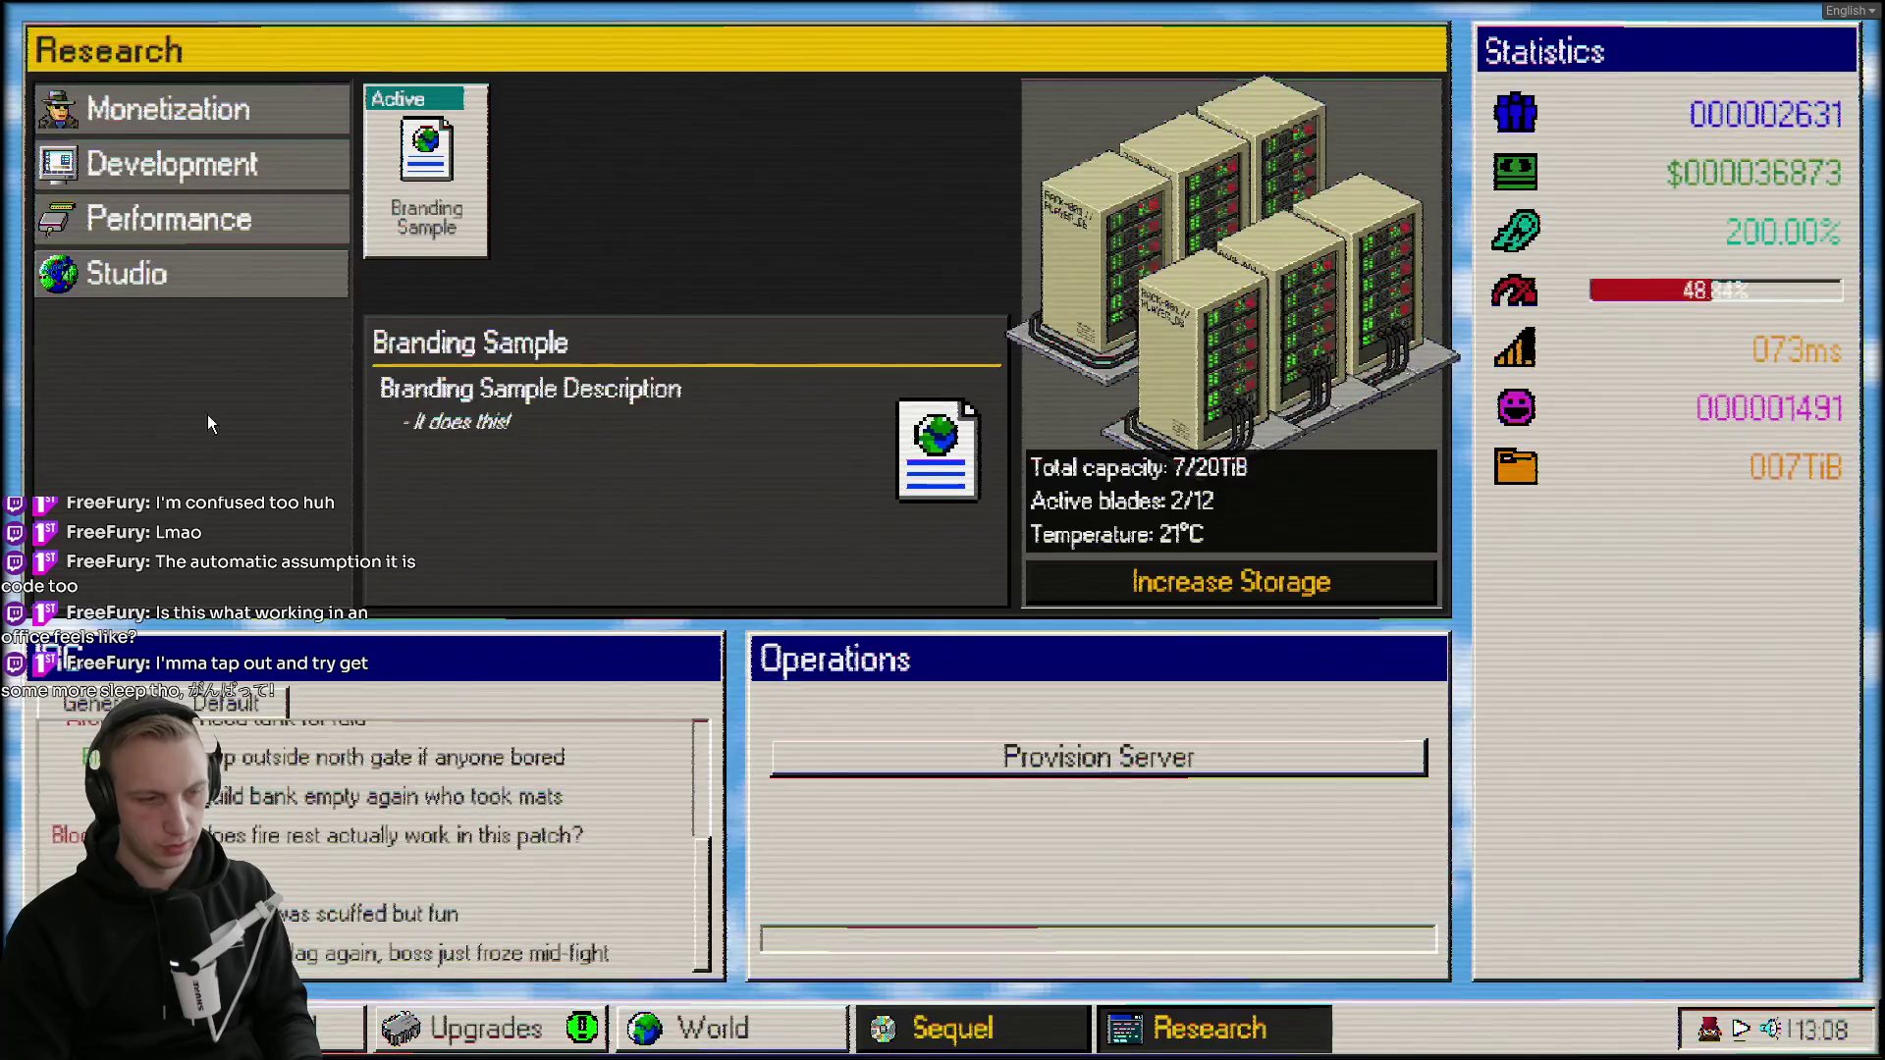
left_click(246, 1027)
left_click(49, 1028)
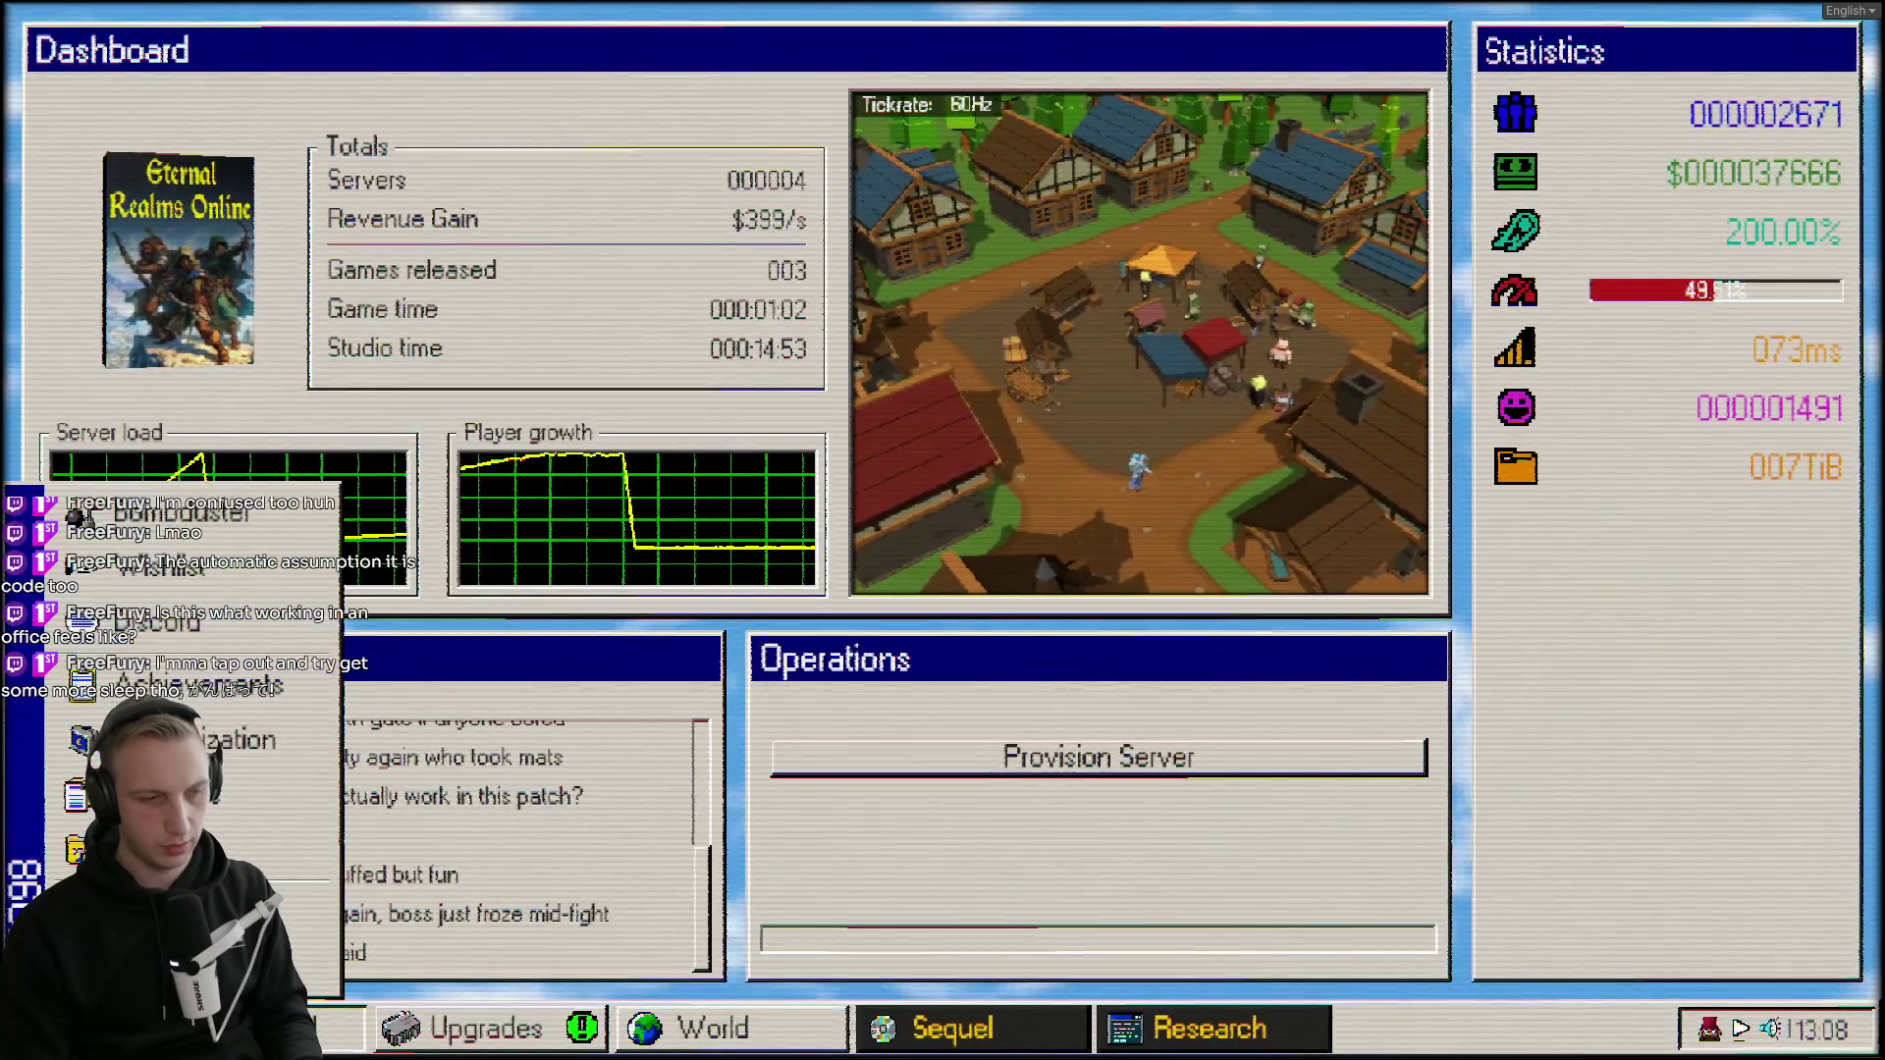
left_click(486, 1027)
left_click(692, 1041)
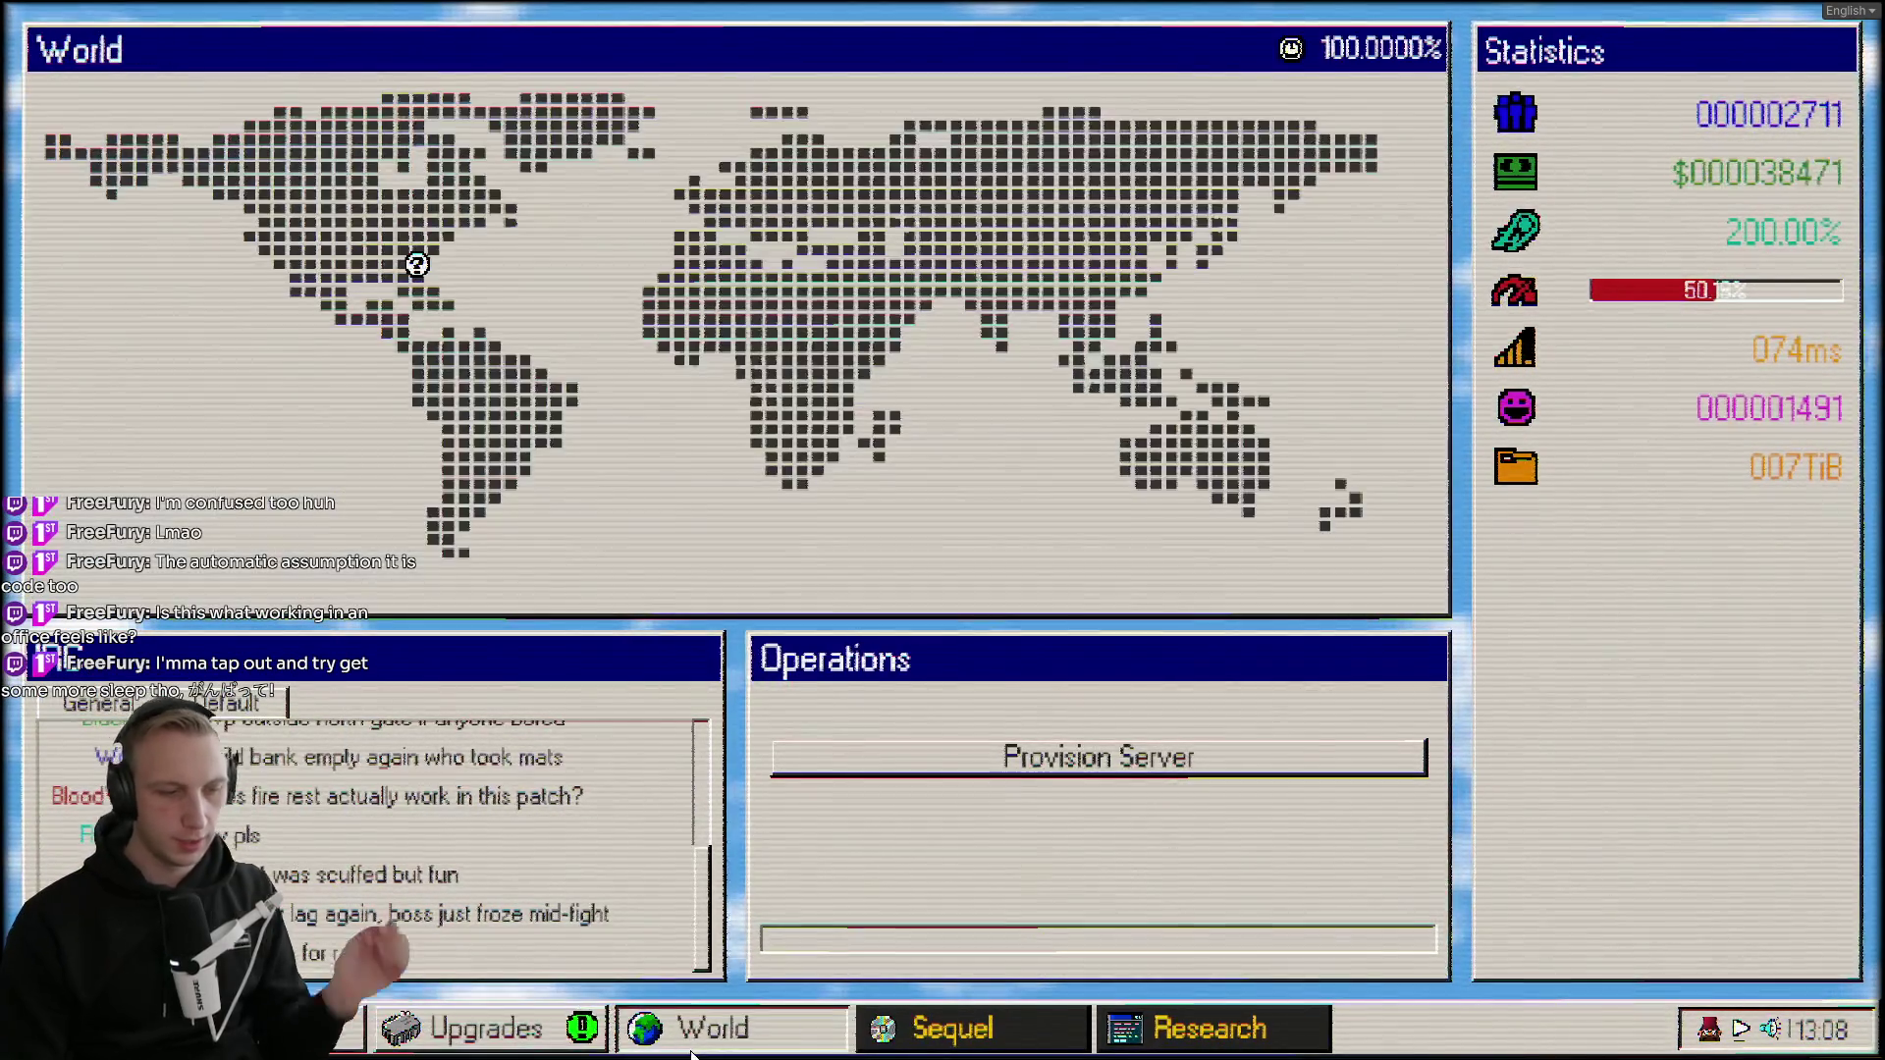
left_click(692, 1041)
mouse_move(1677, 174)
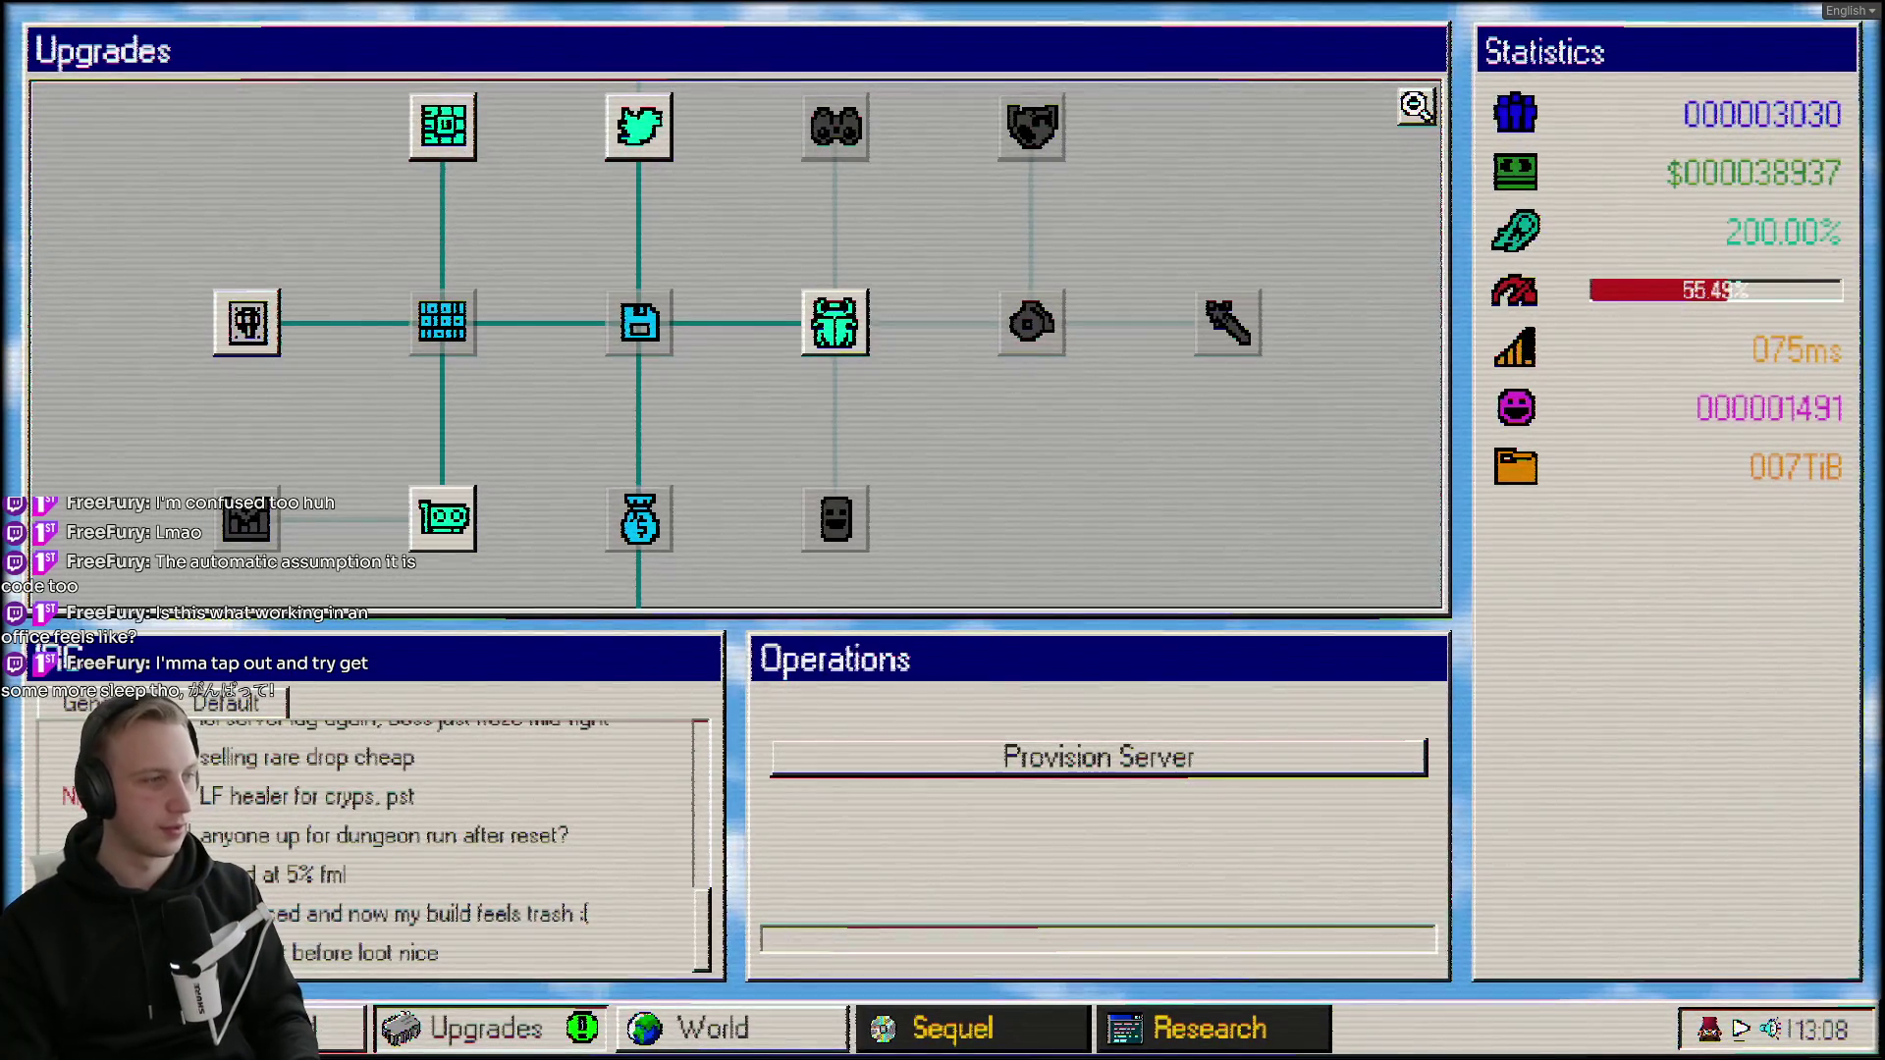
Flip through the world map, research and sequel screens back to the dashboard.
left_click(769, 1021)
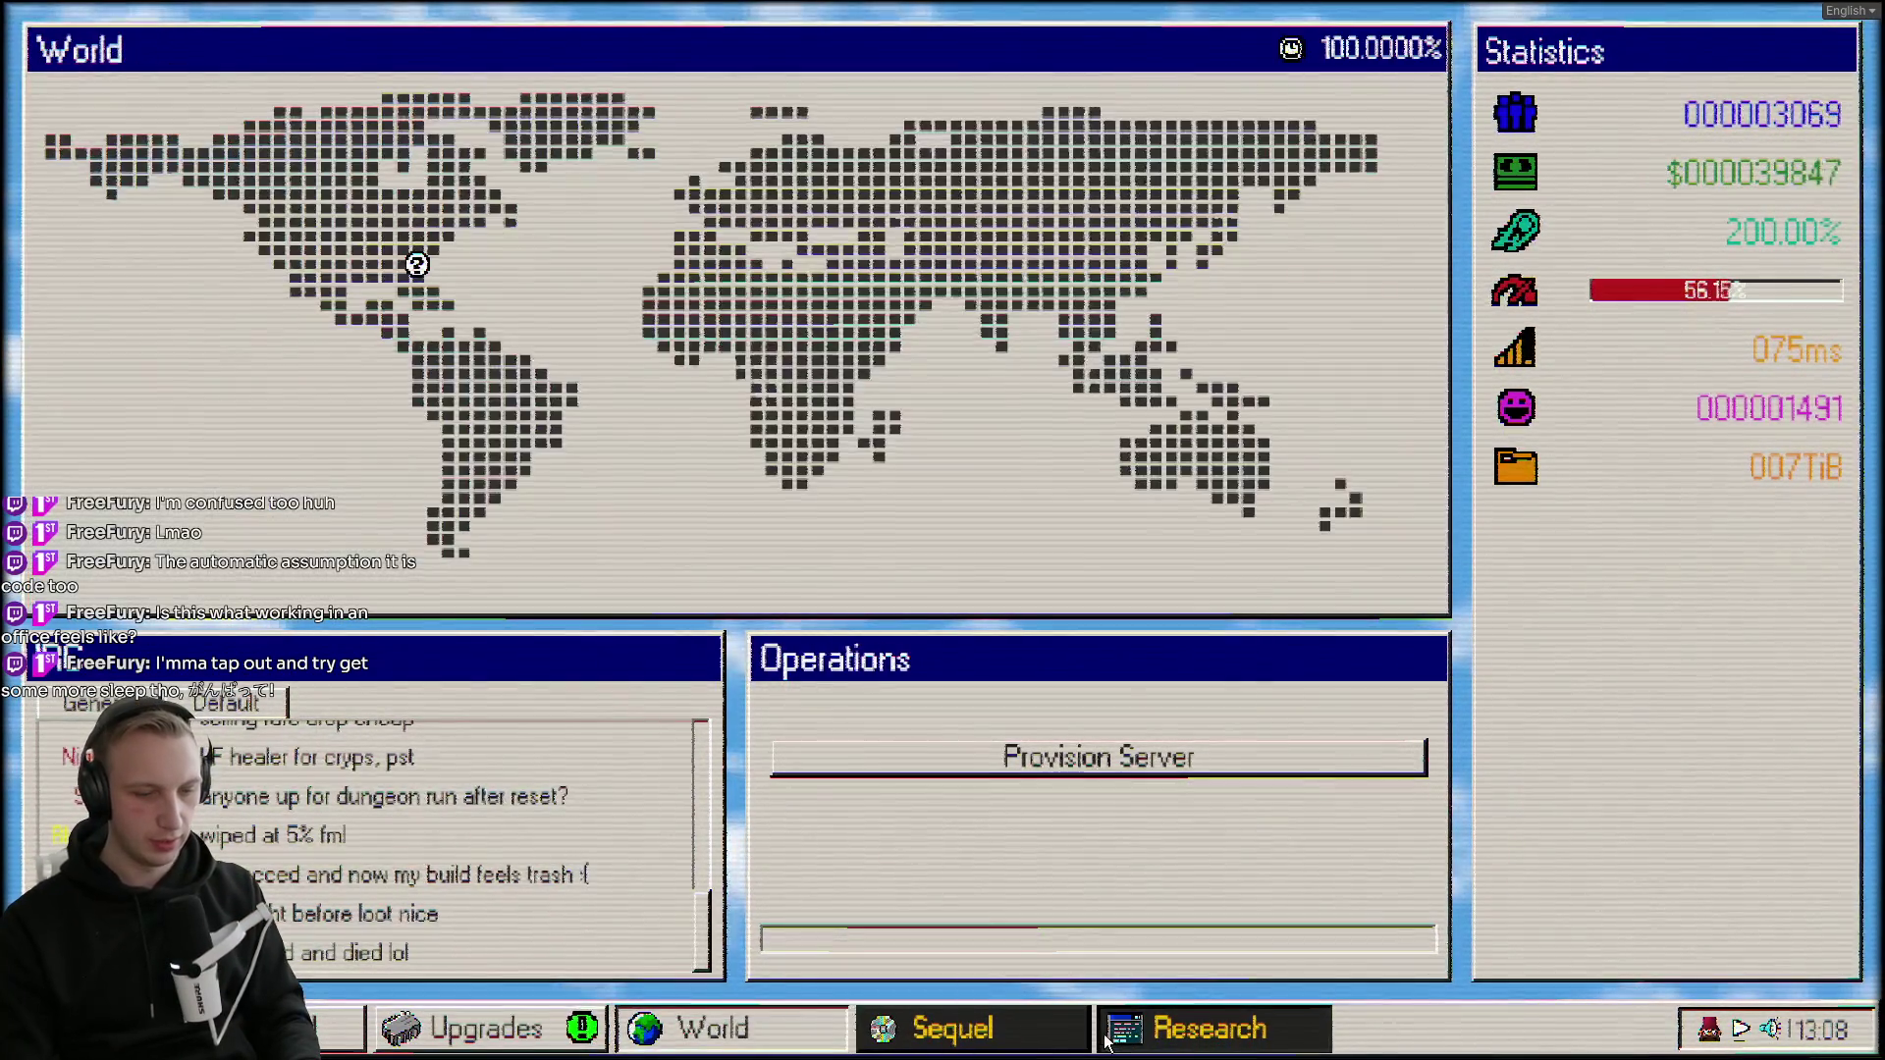
left_click(1107, 1041)
left_click(1155, 1049)
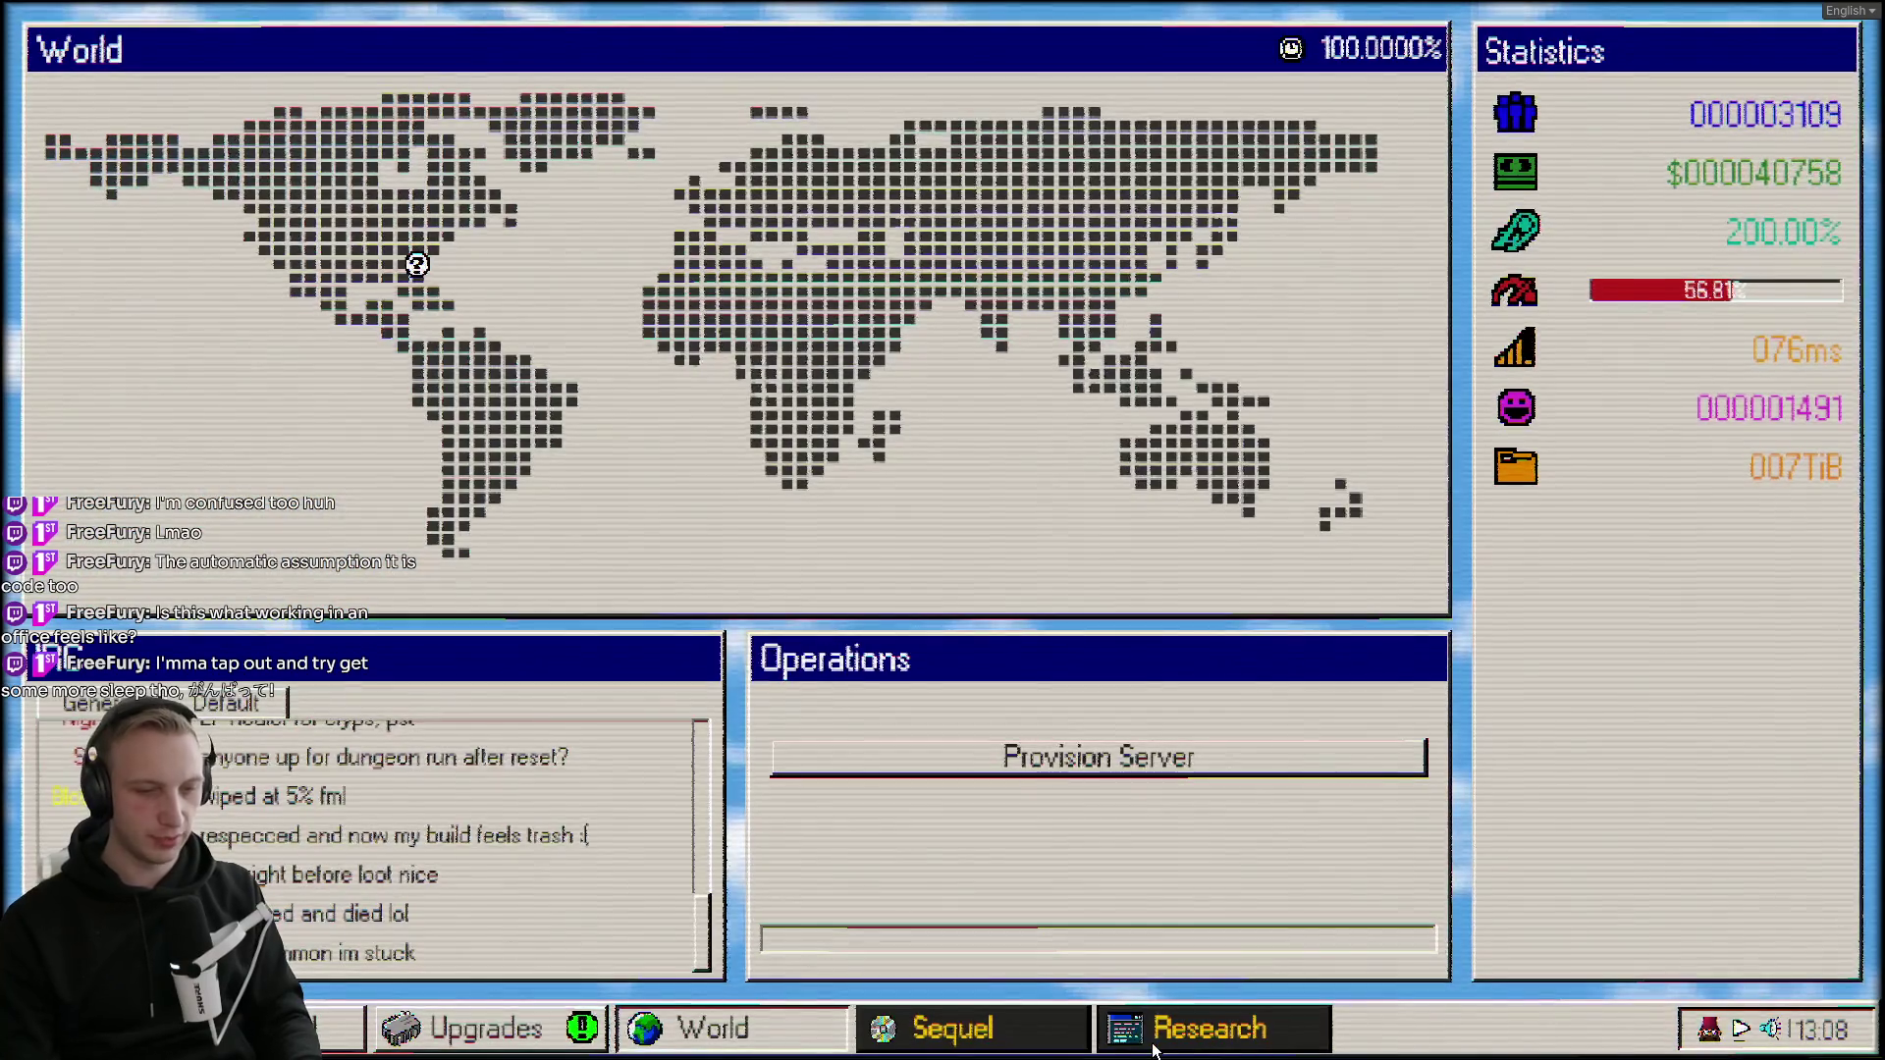
left_click(1156, 1049)
left_click(1018, 1024)
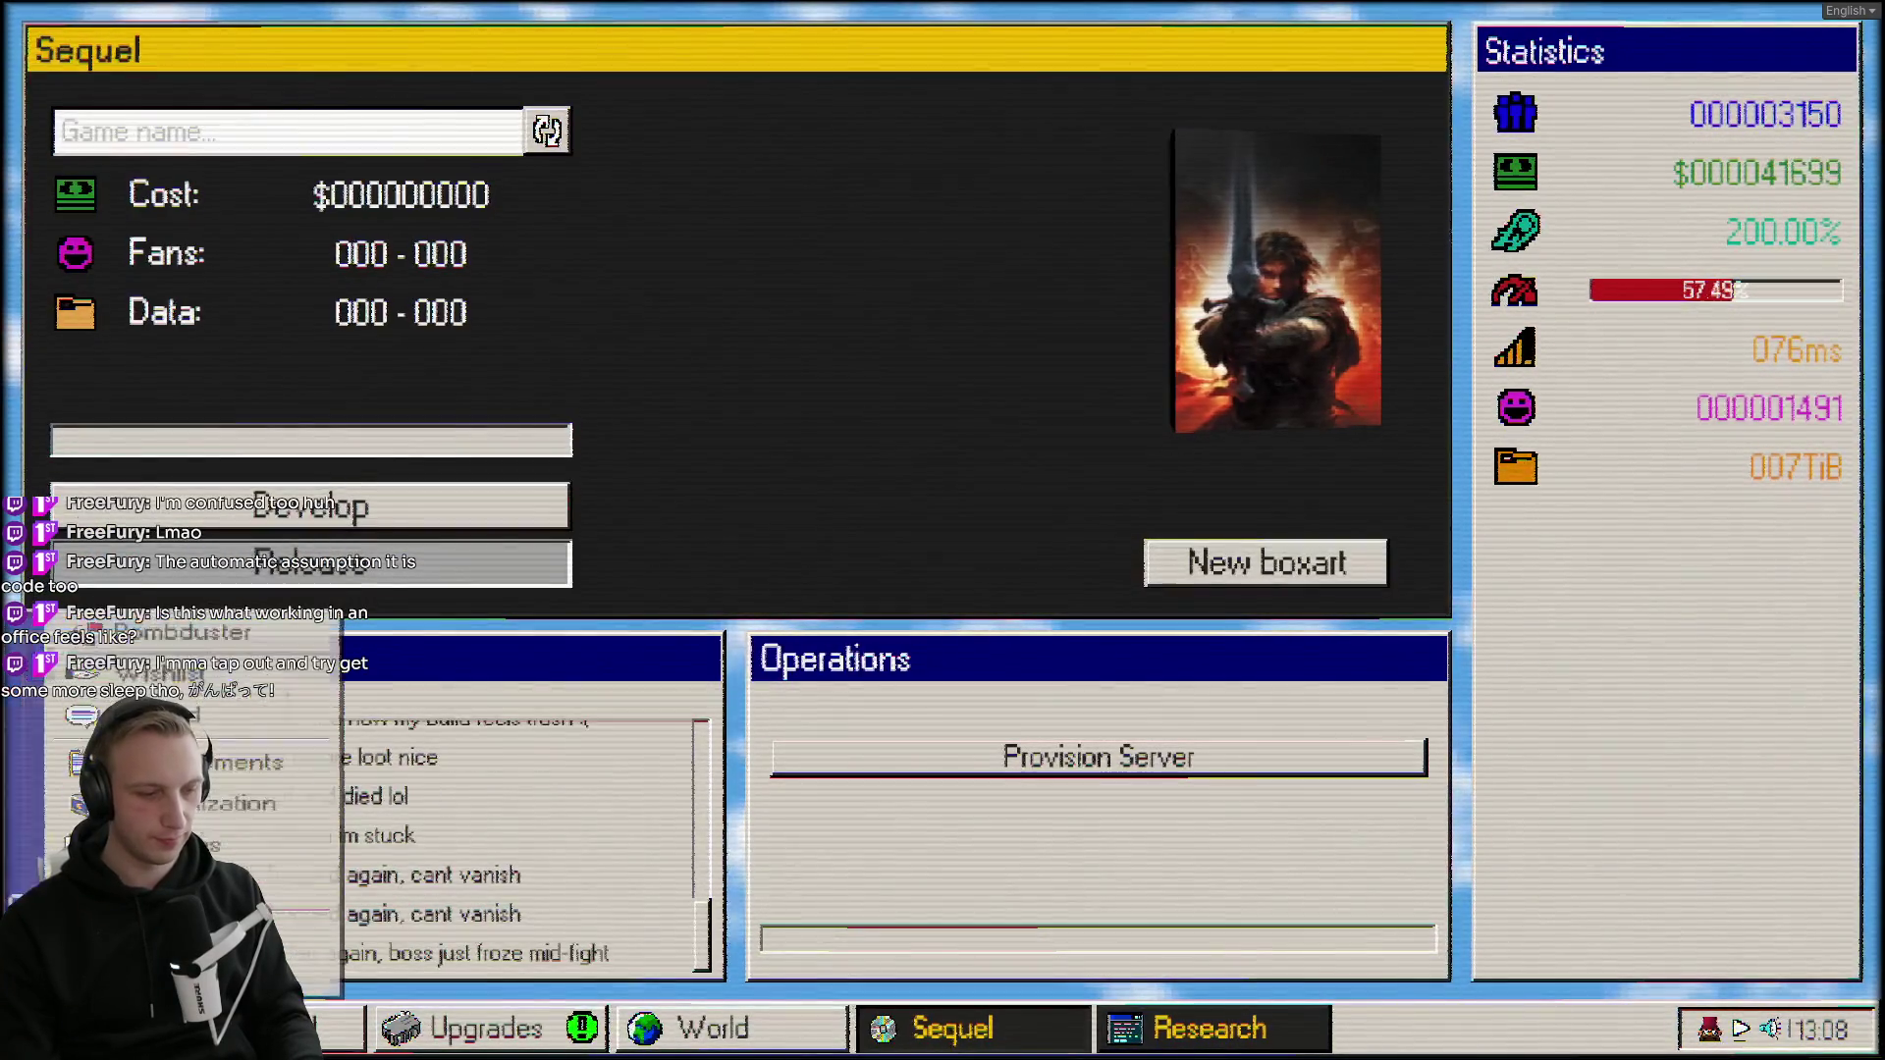
left_click(333, 1028)
Pan around the upgrade tree to inspect its lower node rows.
left_click(390, 1023)
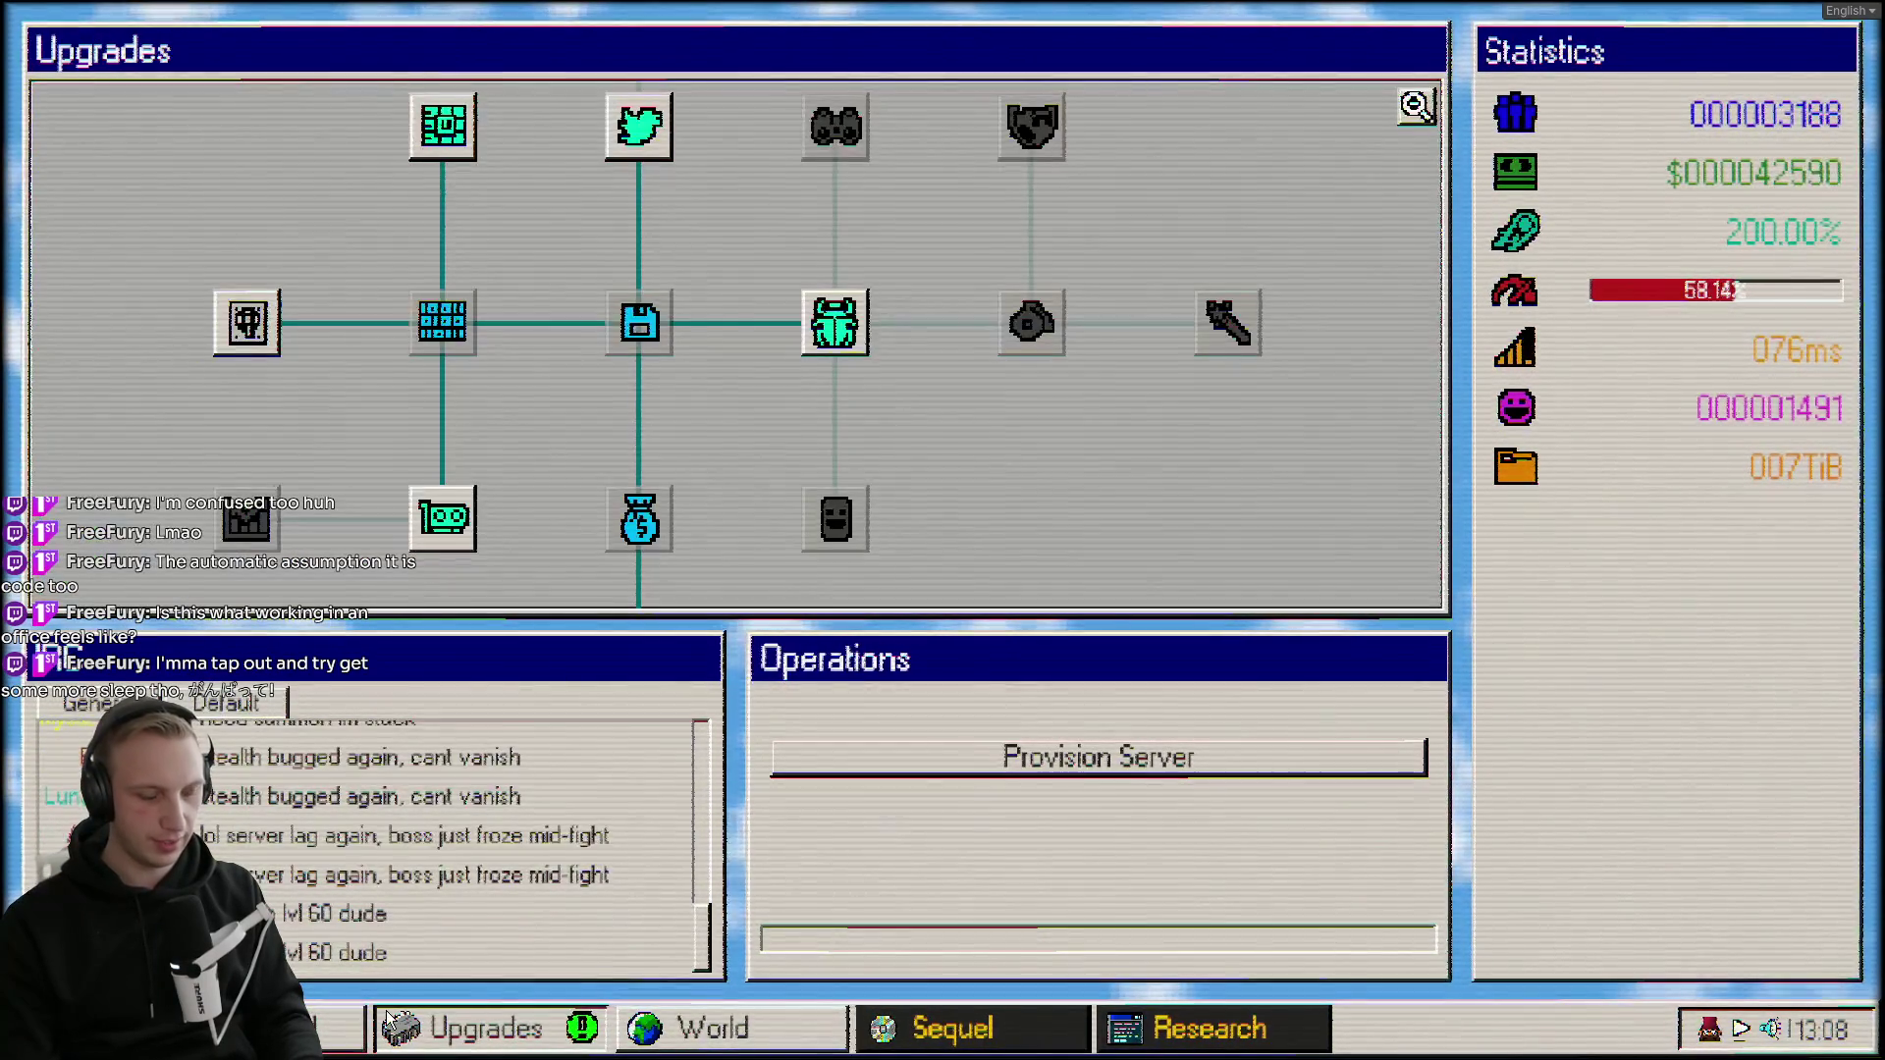
left_click_drag(375, 346, 513, 468)
left_click(334, 1027)
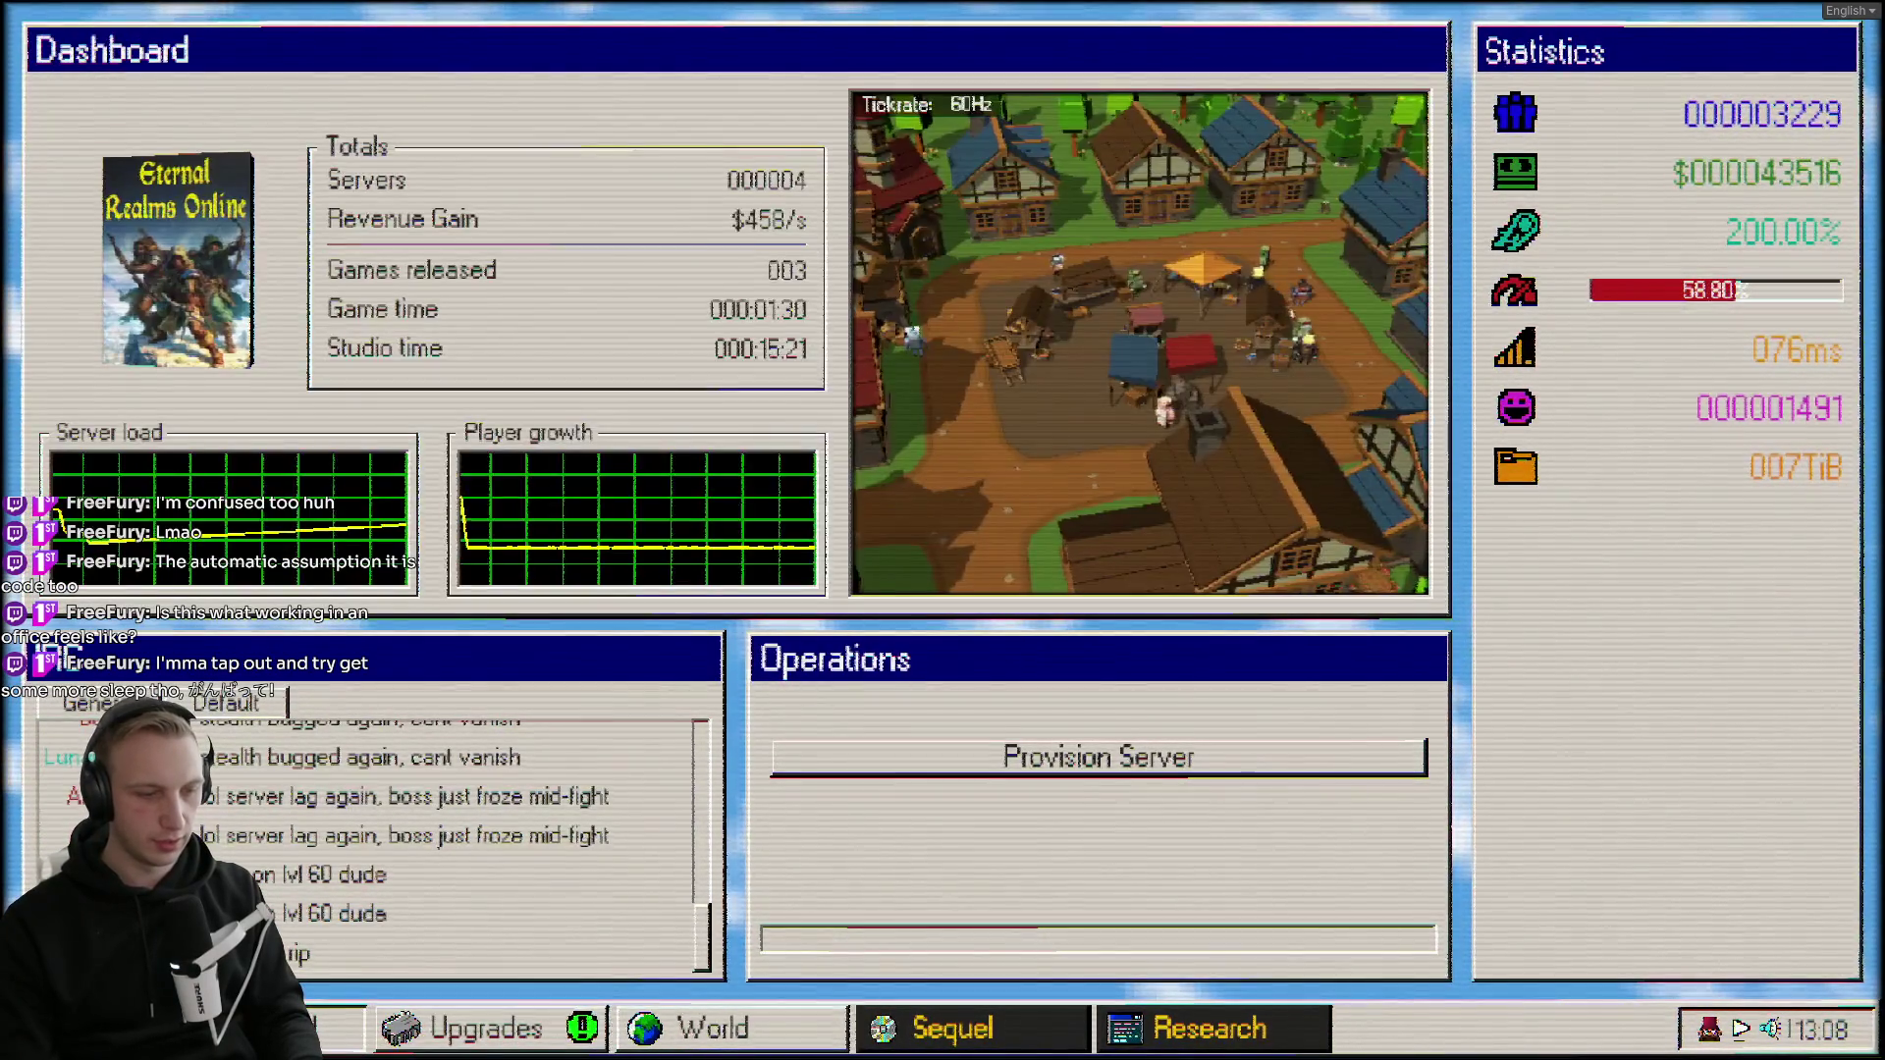
mouse_move(357, 369)
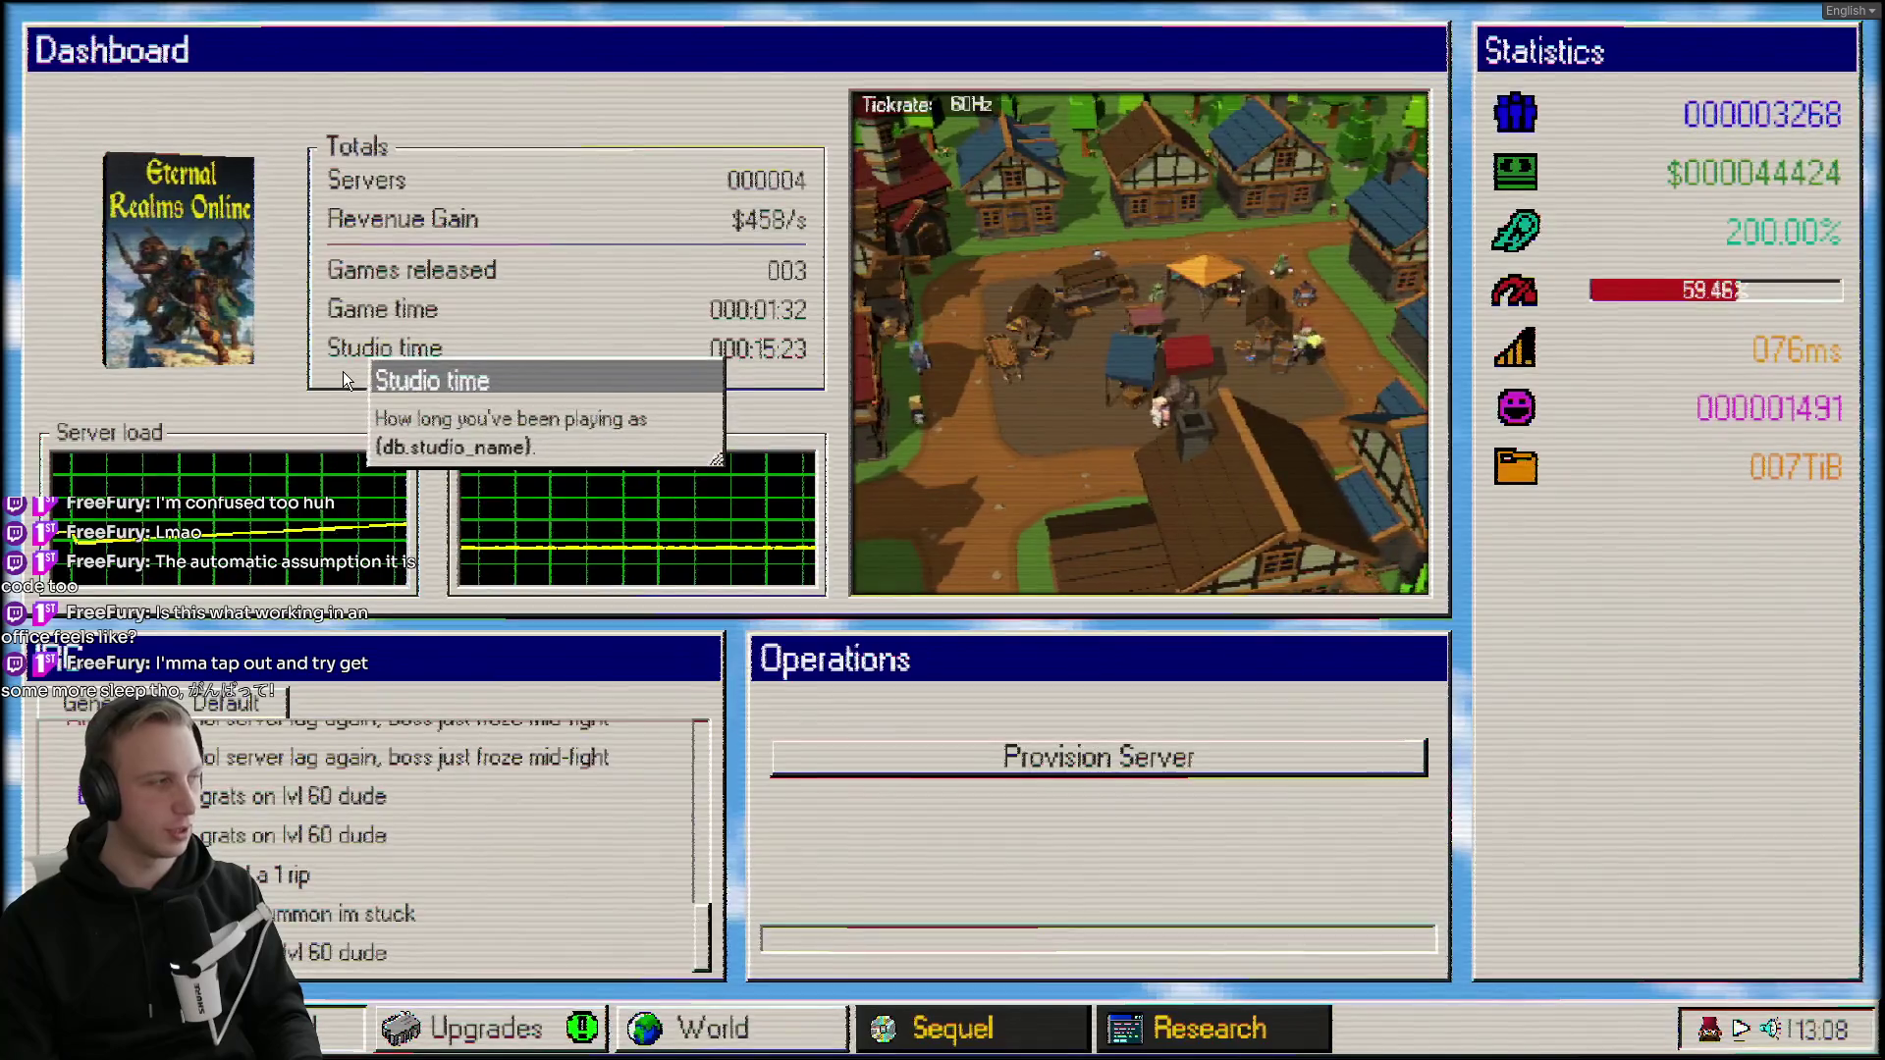
left_click(389, 1026)
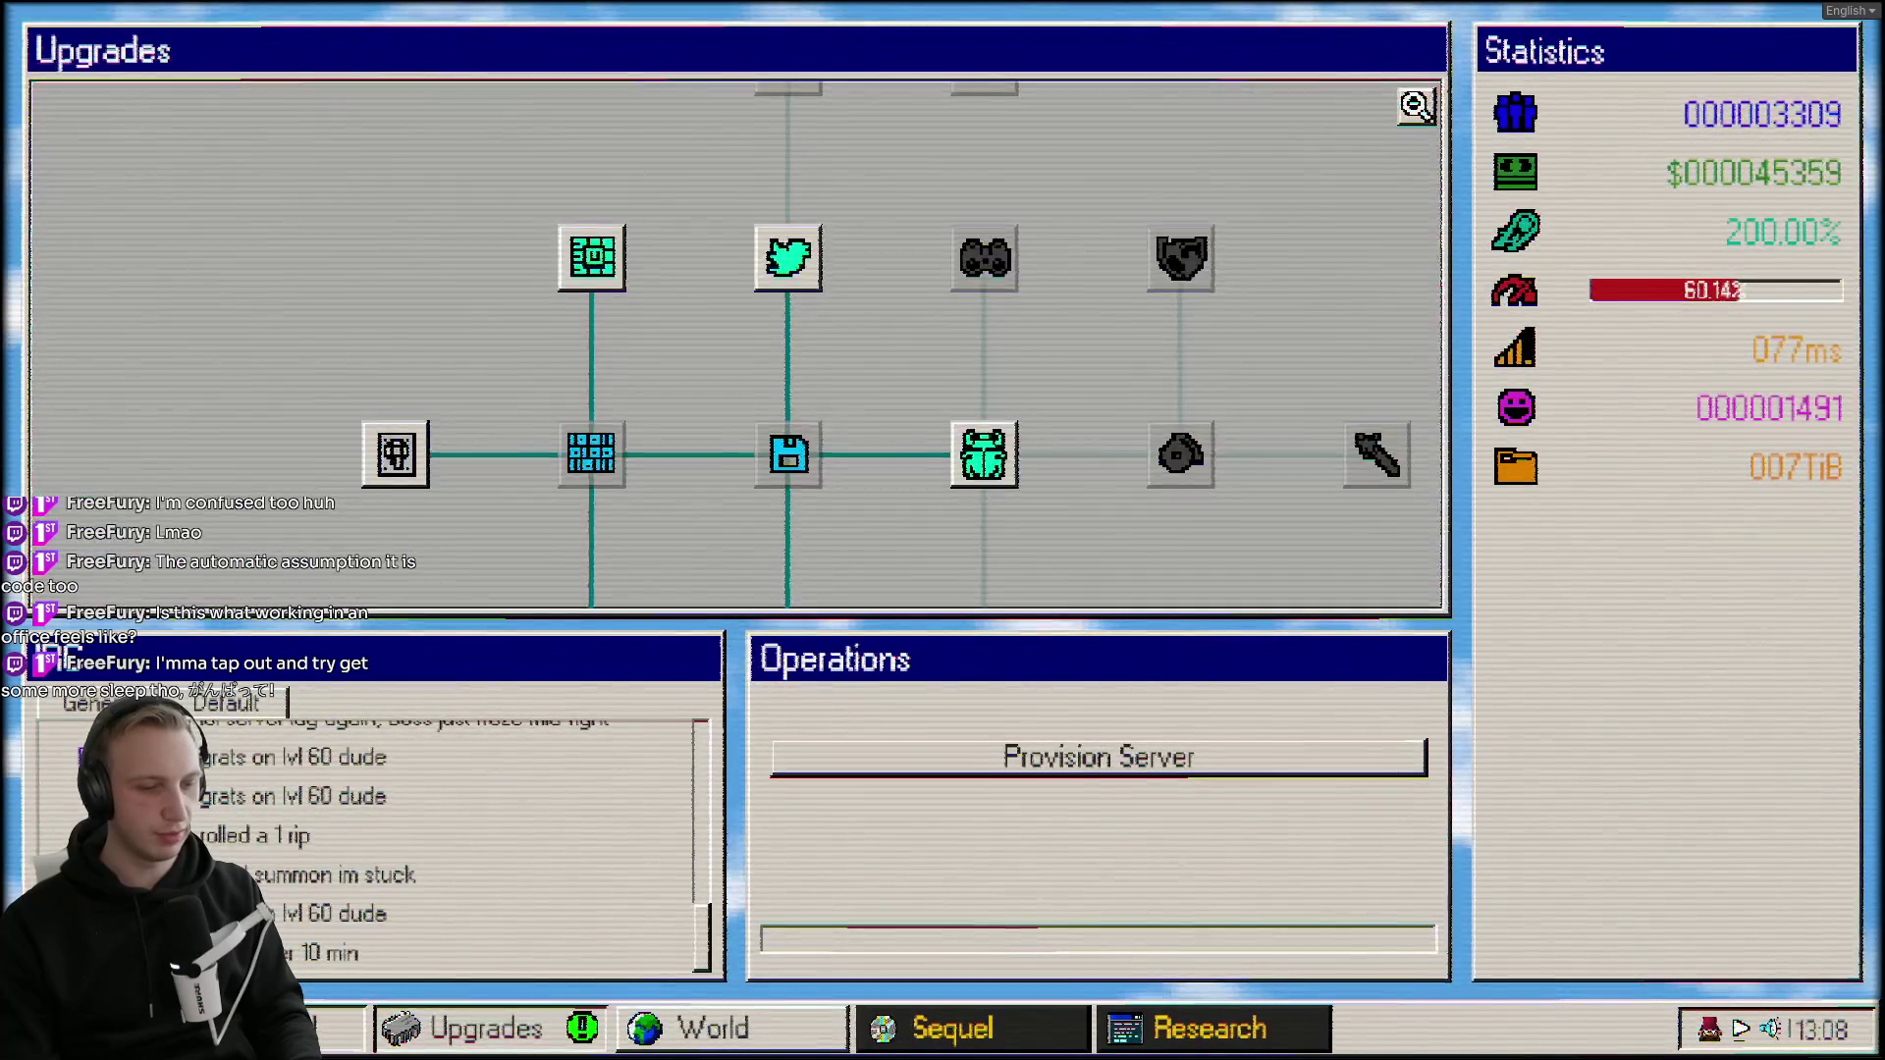
left_click(334, 1027)
left_click(461, 1027)
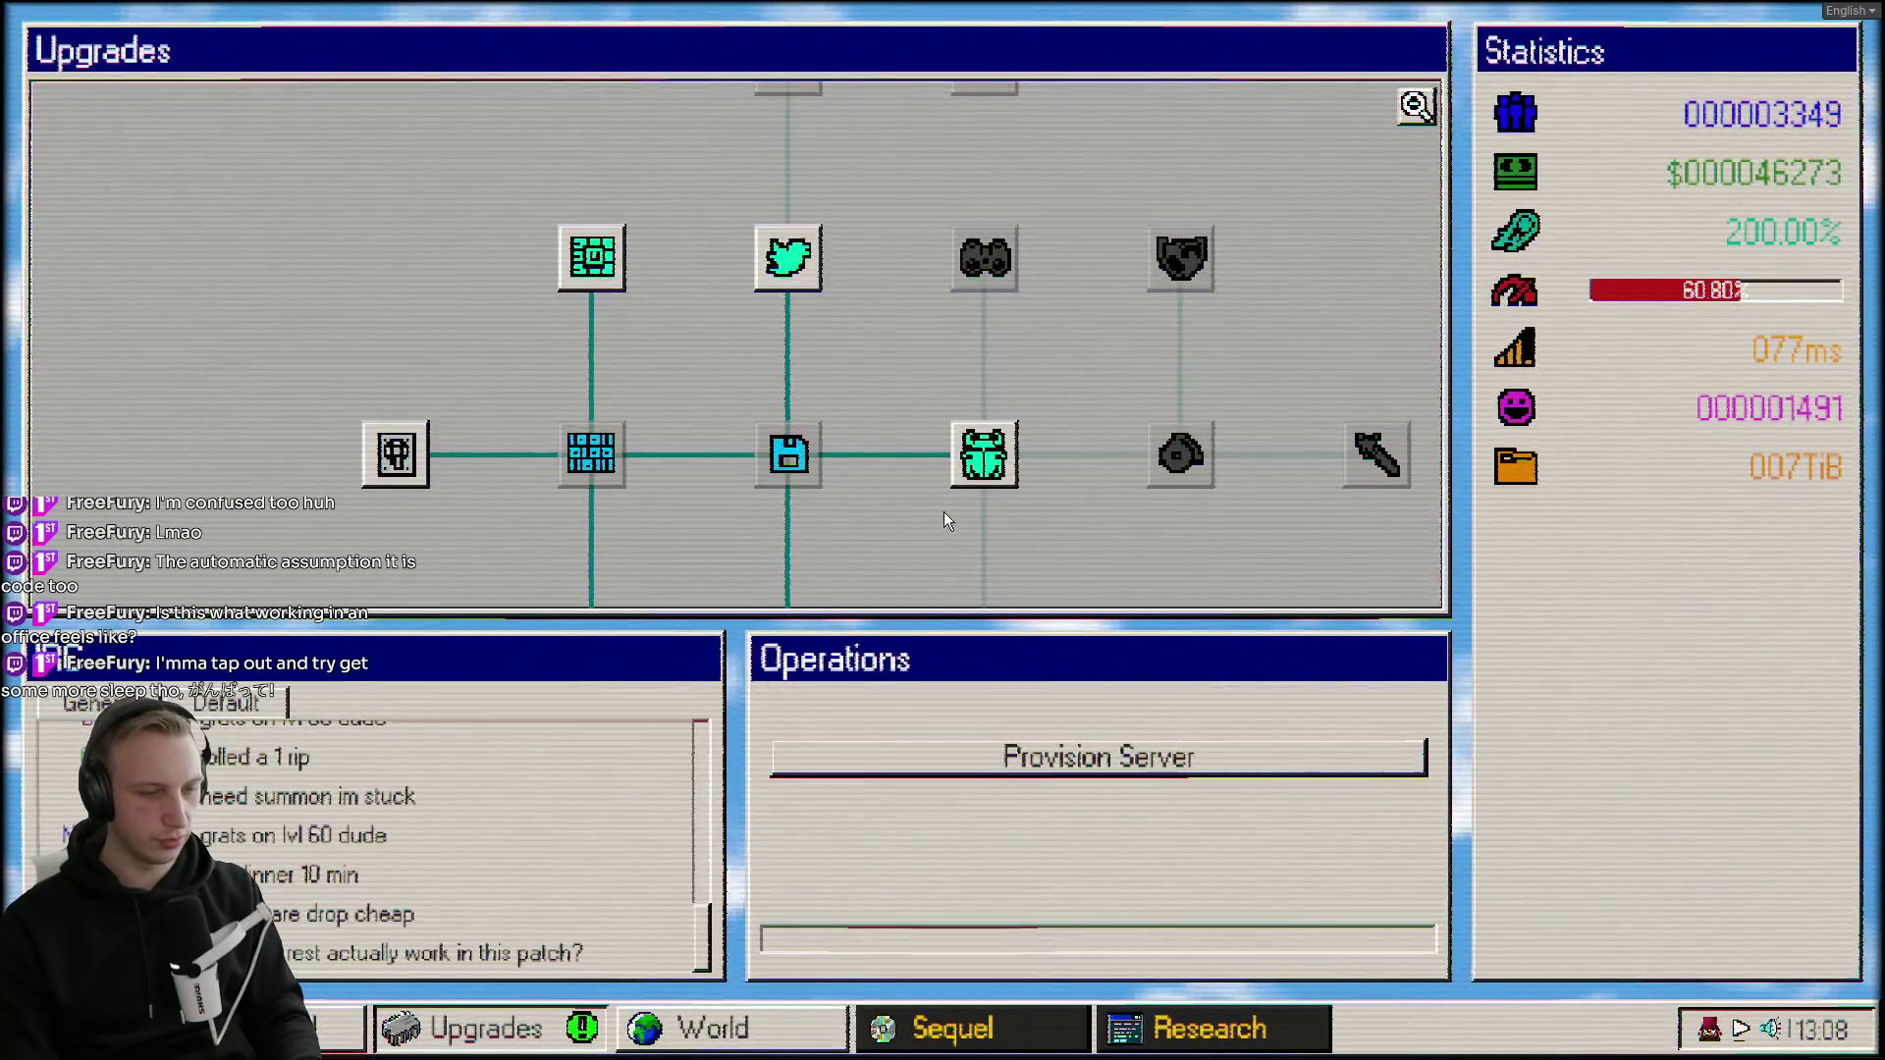
left_click_drag(944, 521, 895, 352)
left_click_drag(445, 446, 507, 488)
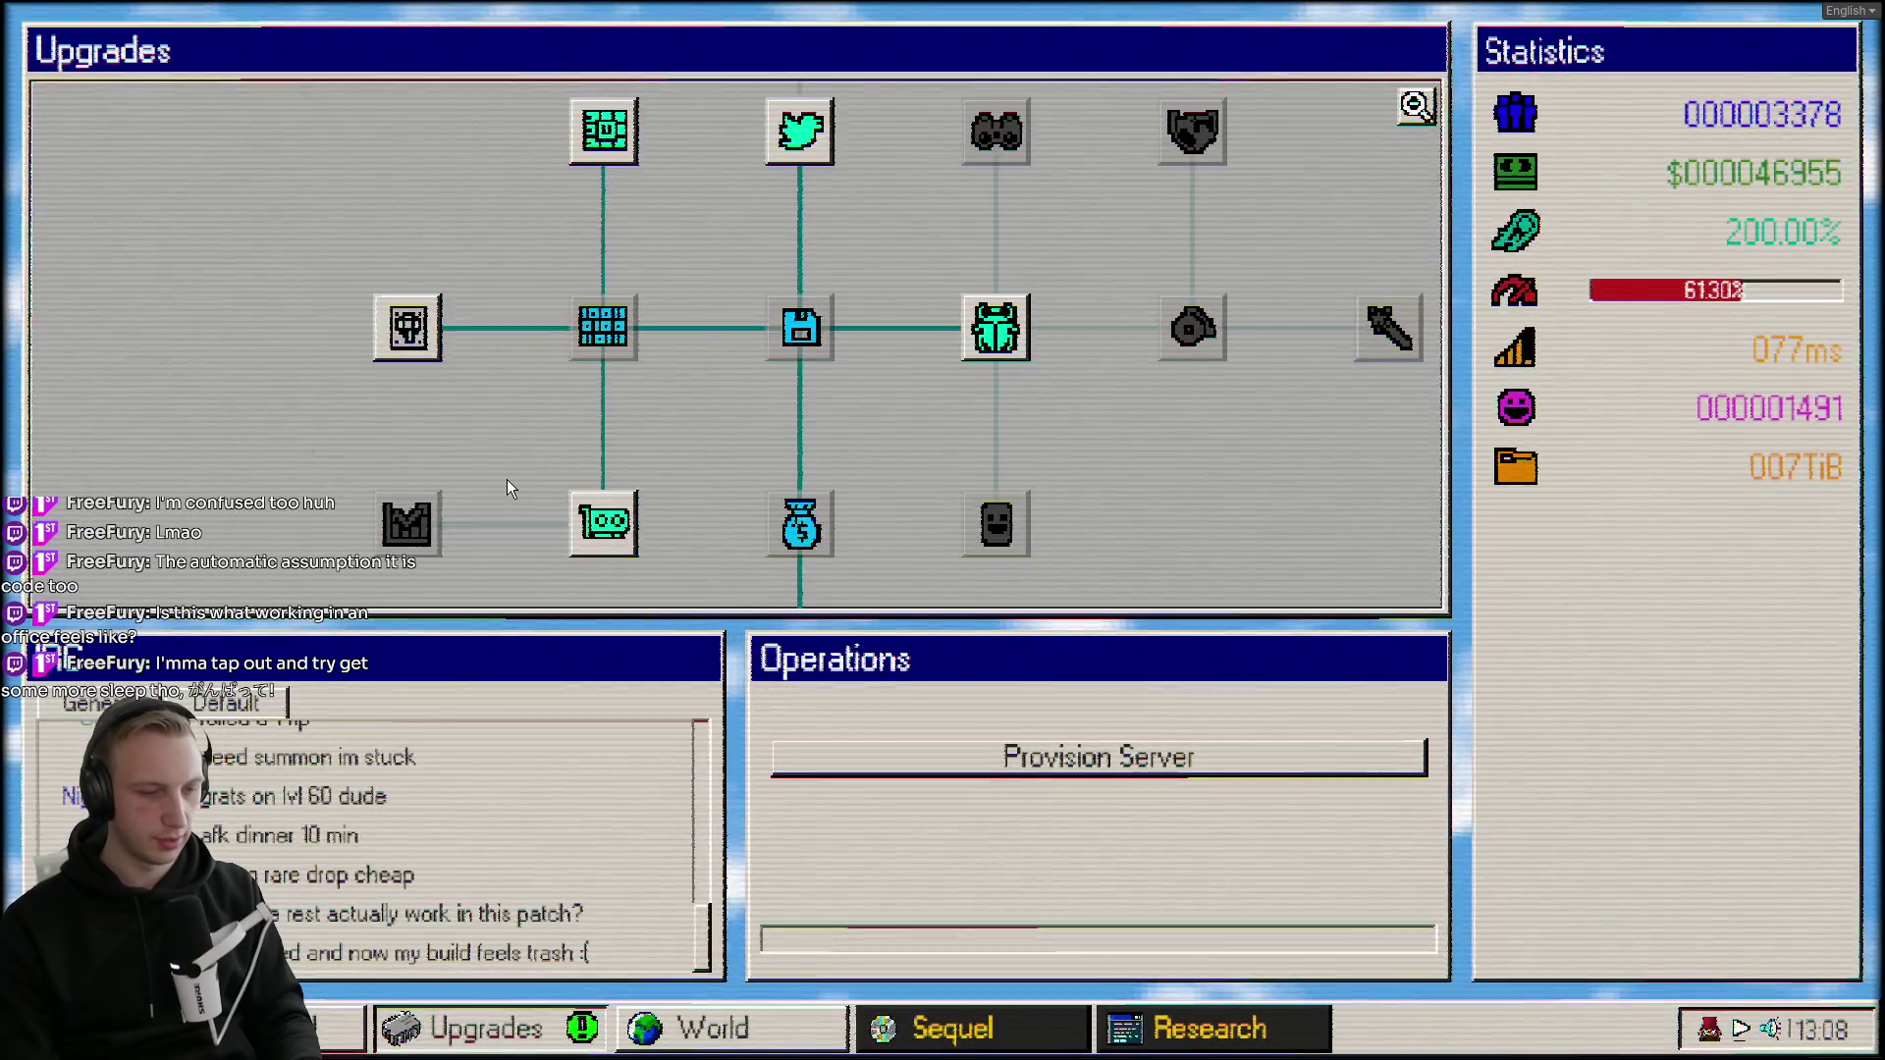
Review the US East datacenter details on the world map.
left_click(633, 1029)
left_click(428, 279)
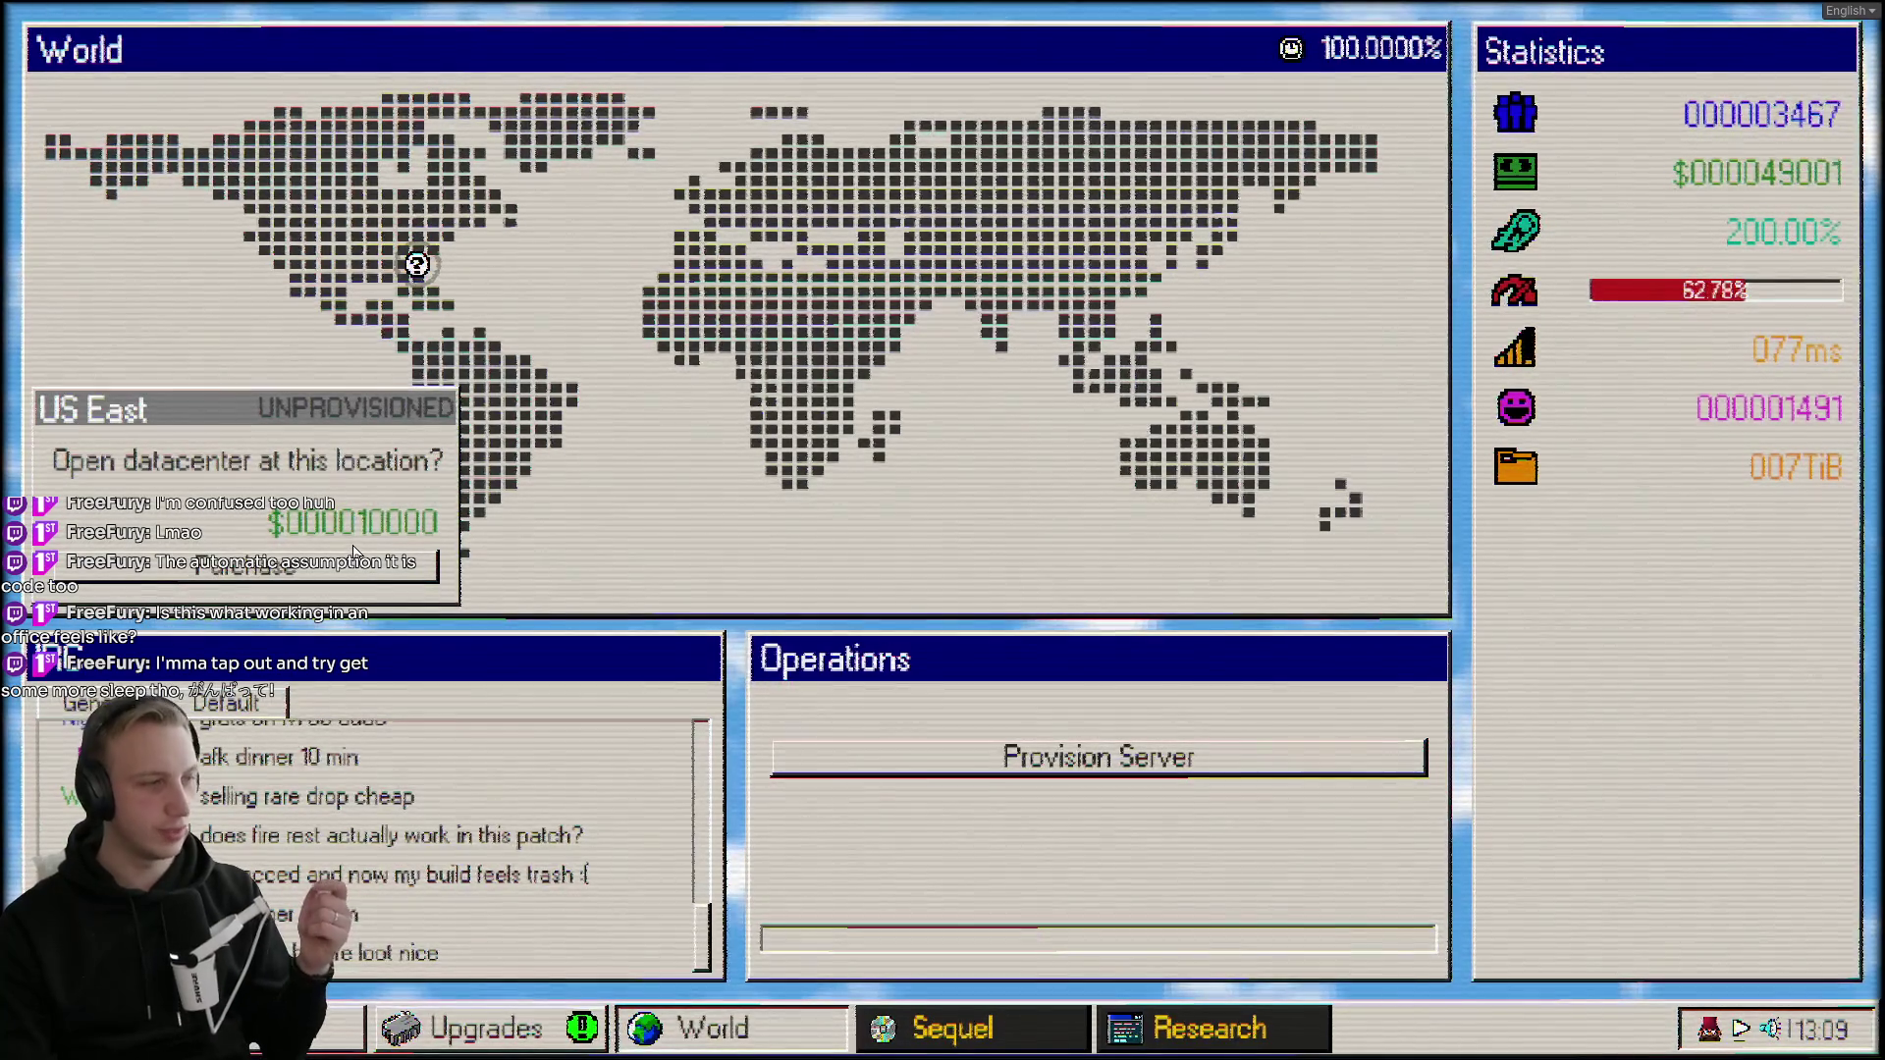
mouse_move(1677, 292)
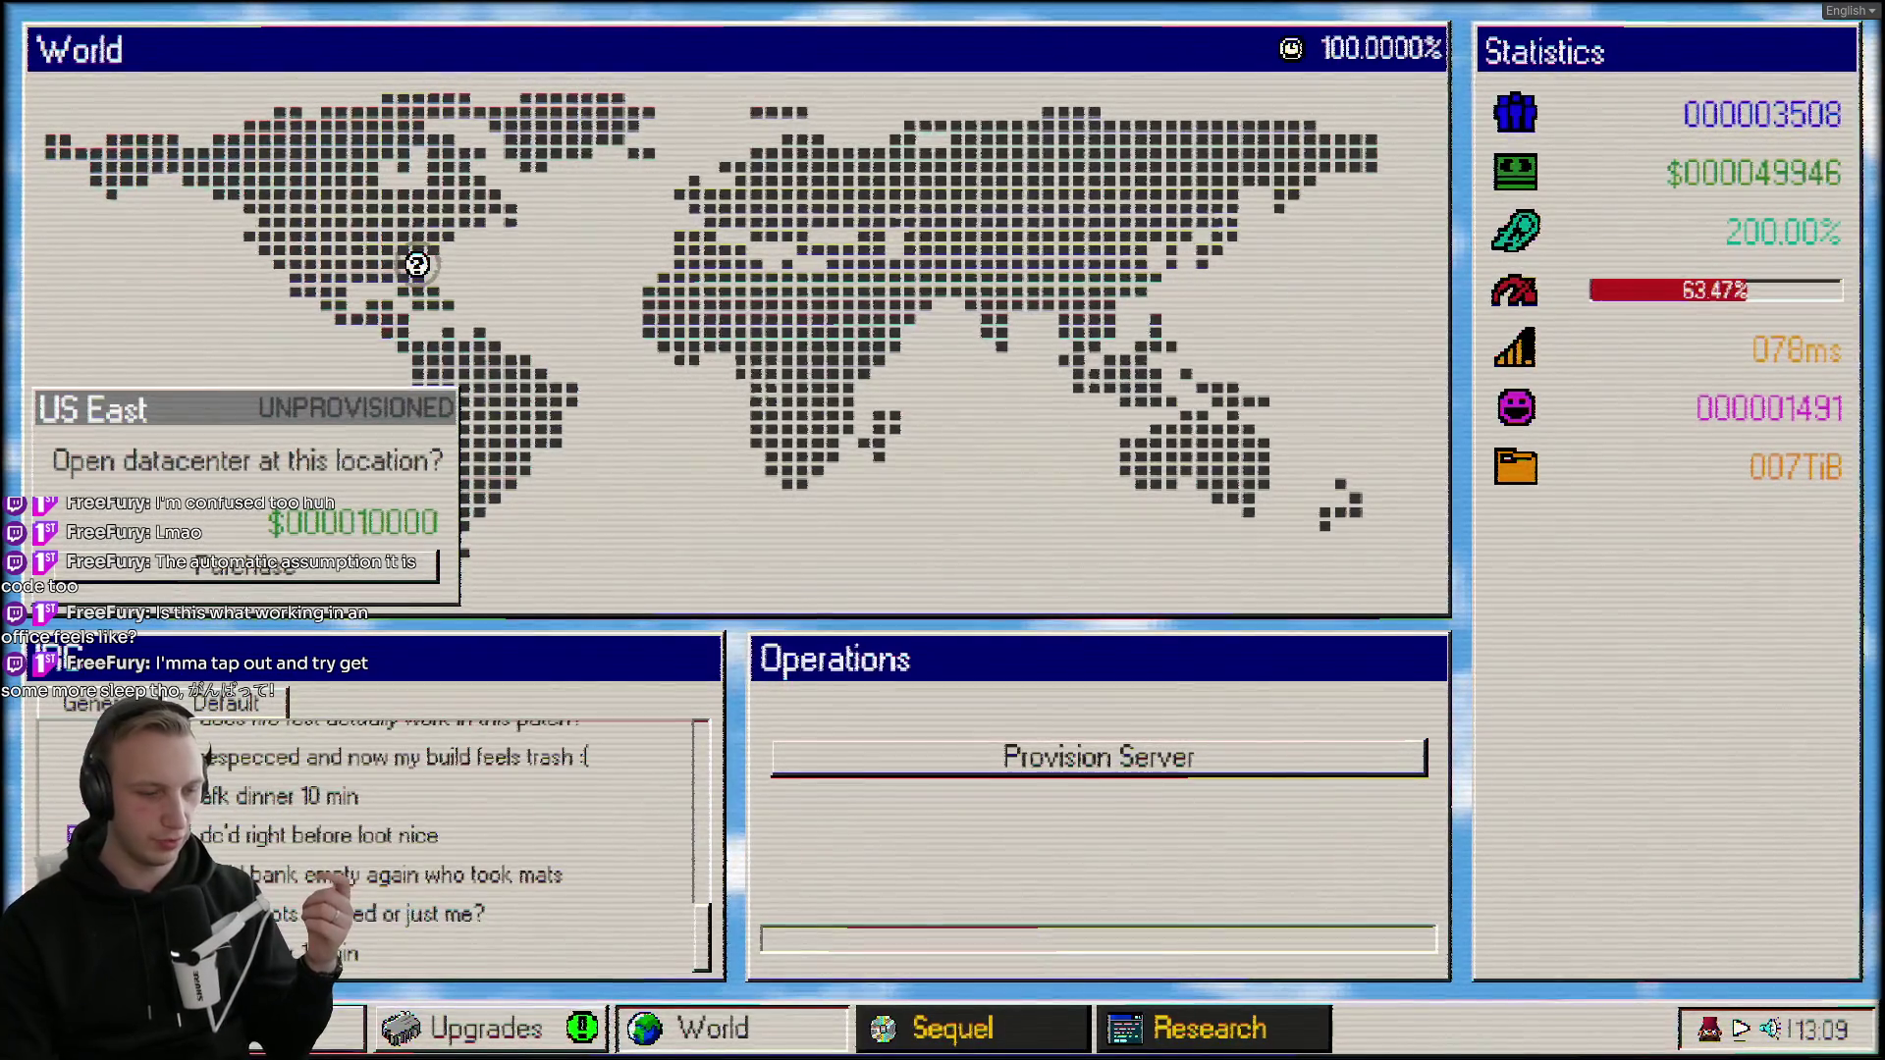
Provision three more servers, bringing the dashboard total to seven.
left_click(1000, 765)
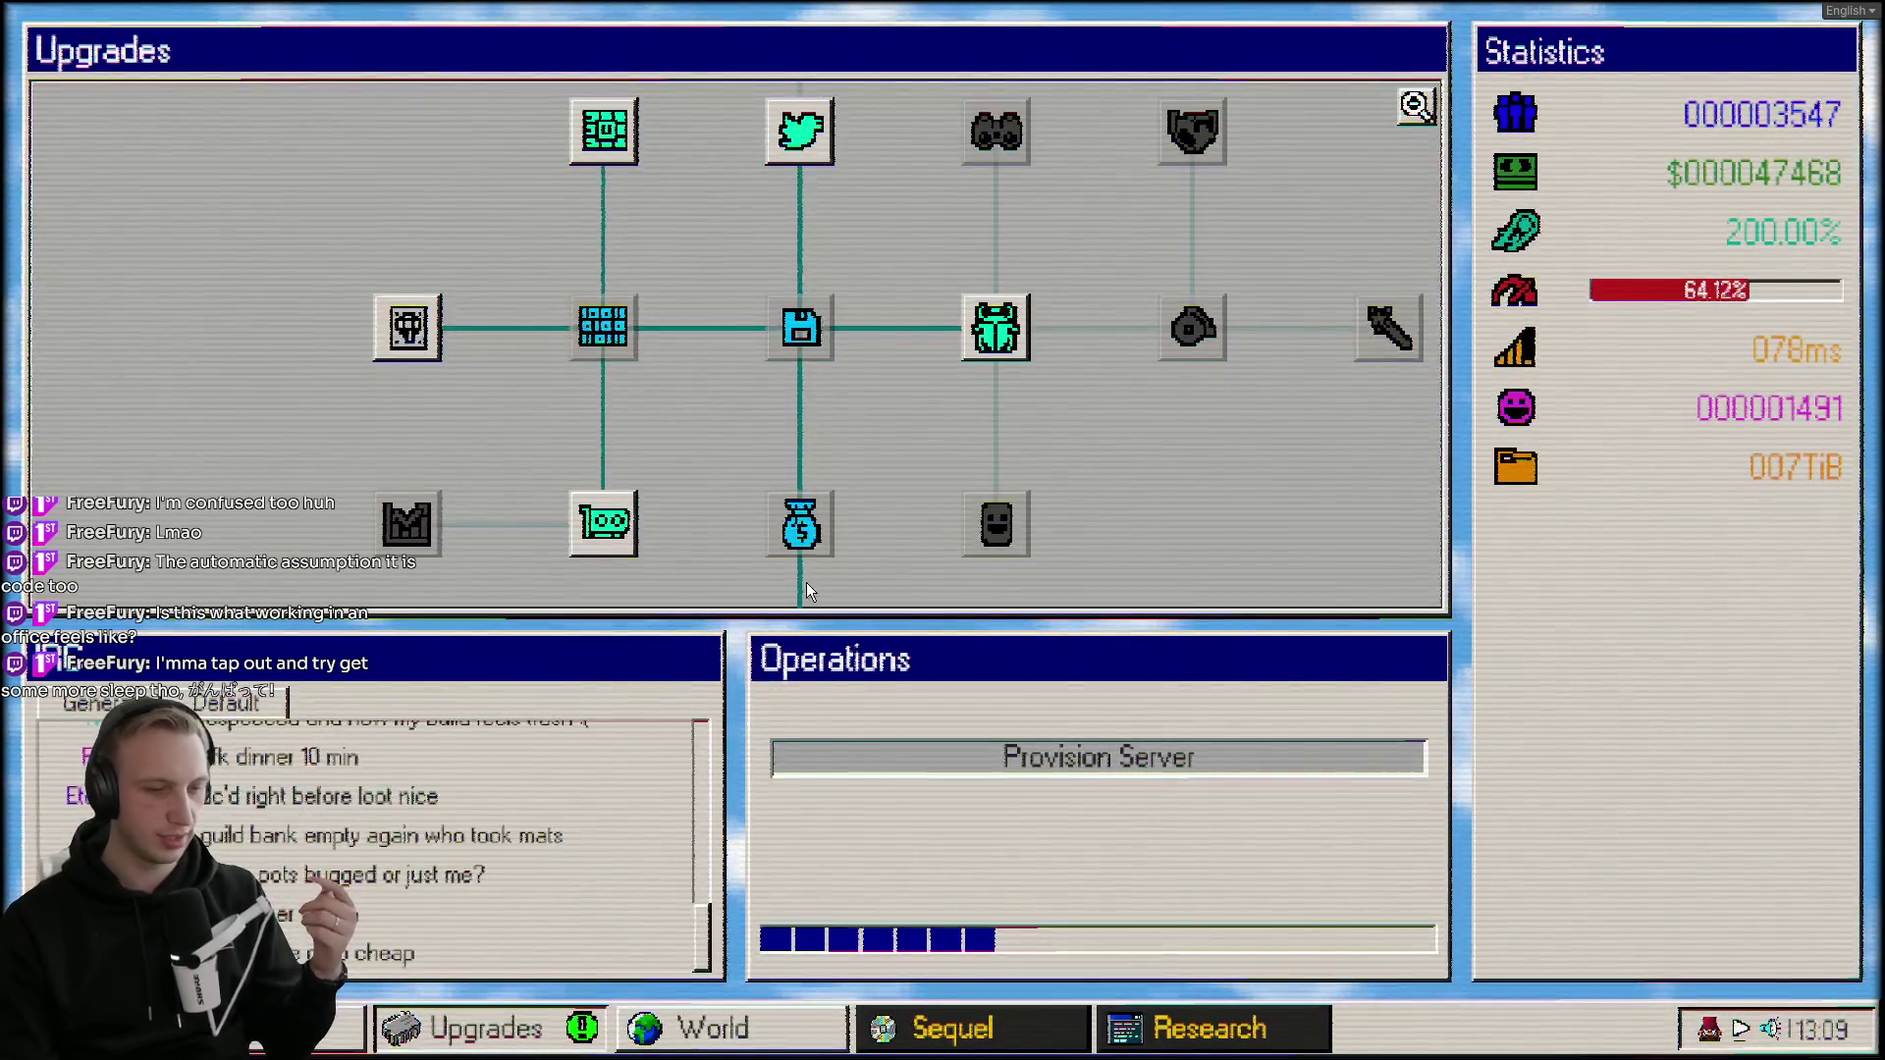
left_click(1211, 1028)
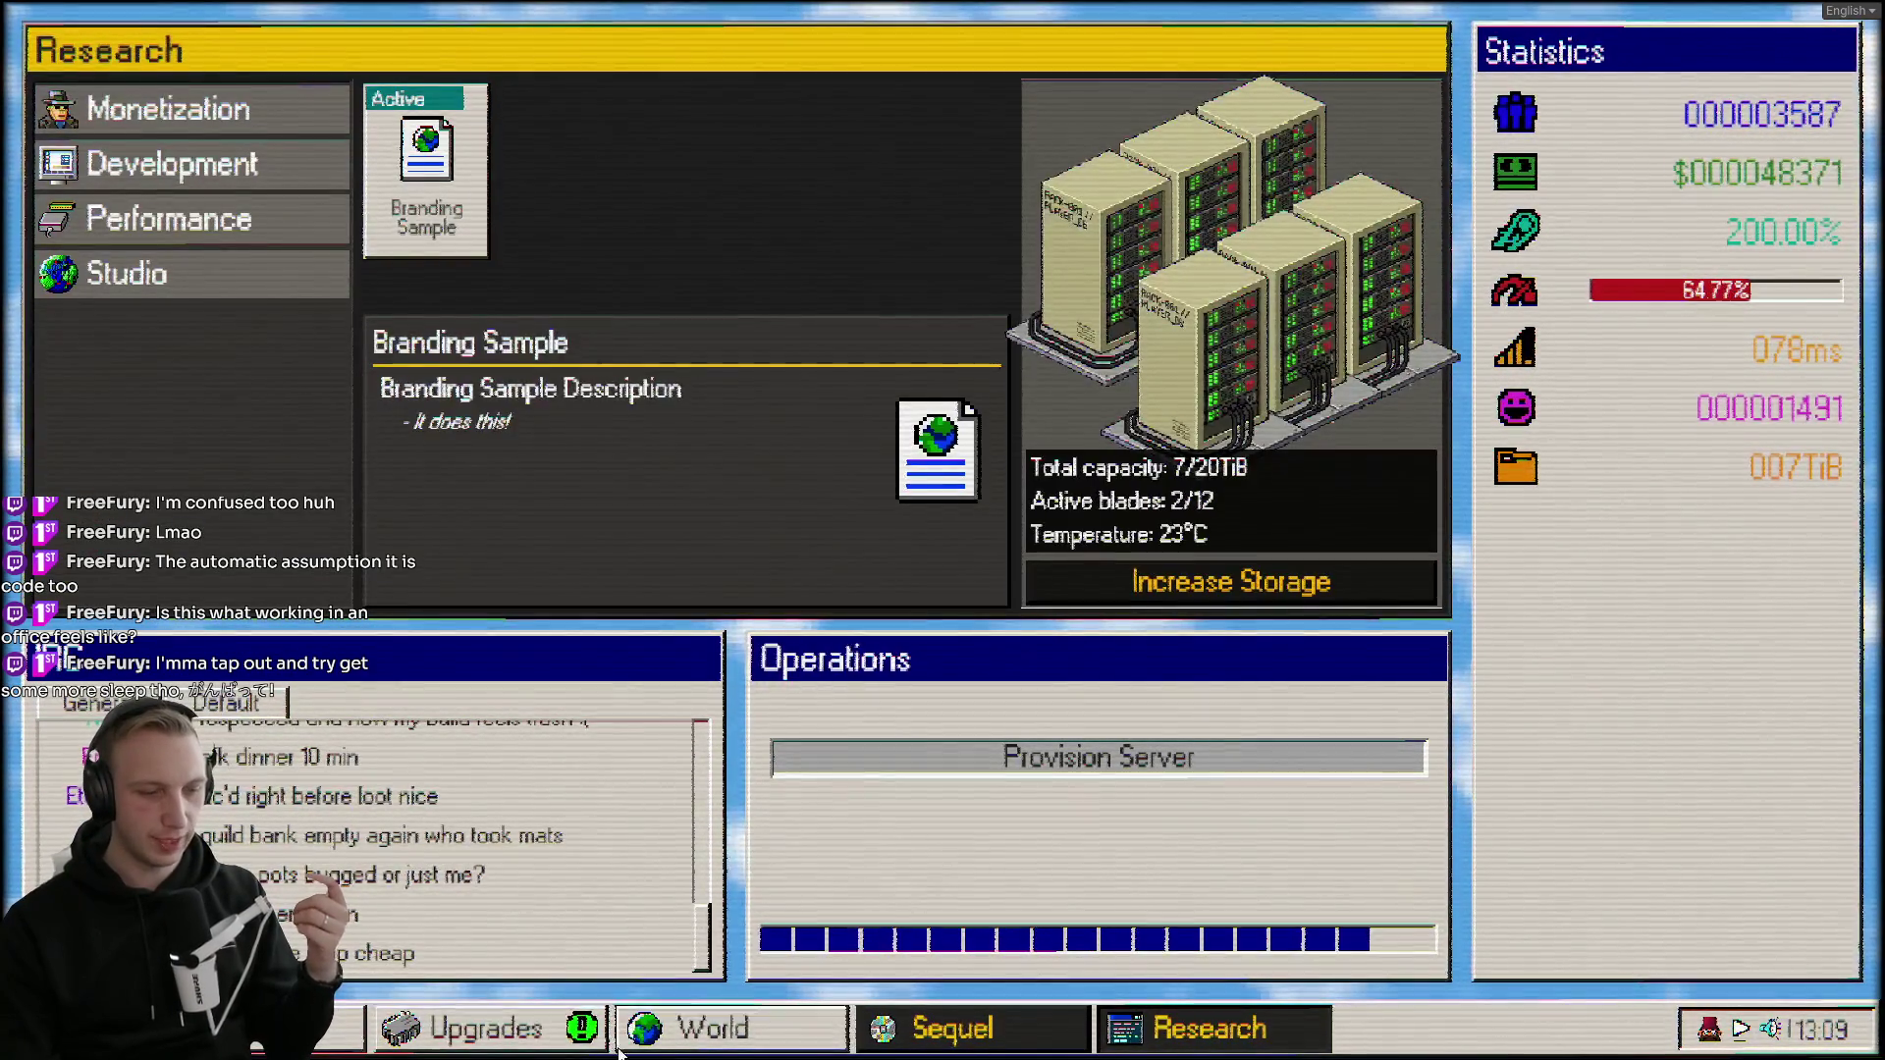
left_click(246, 1028)
left_click(1051, 771)
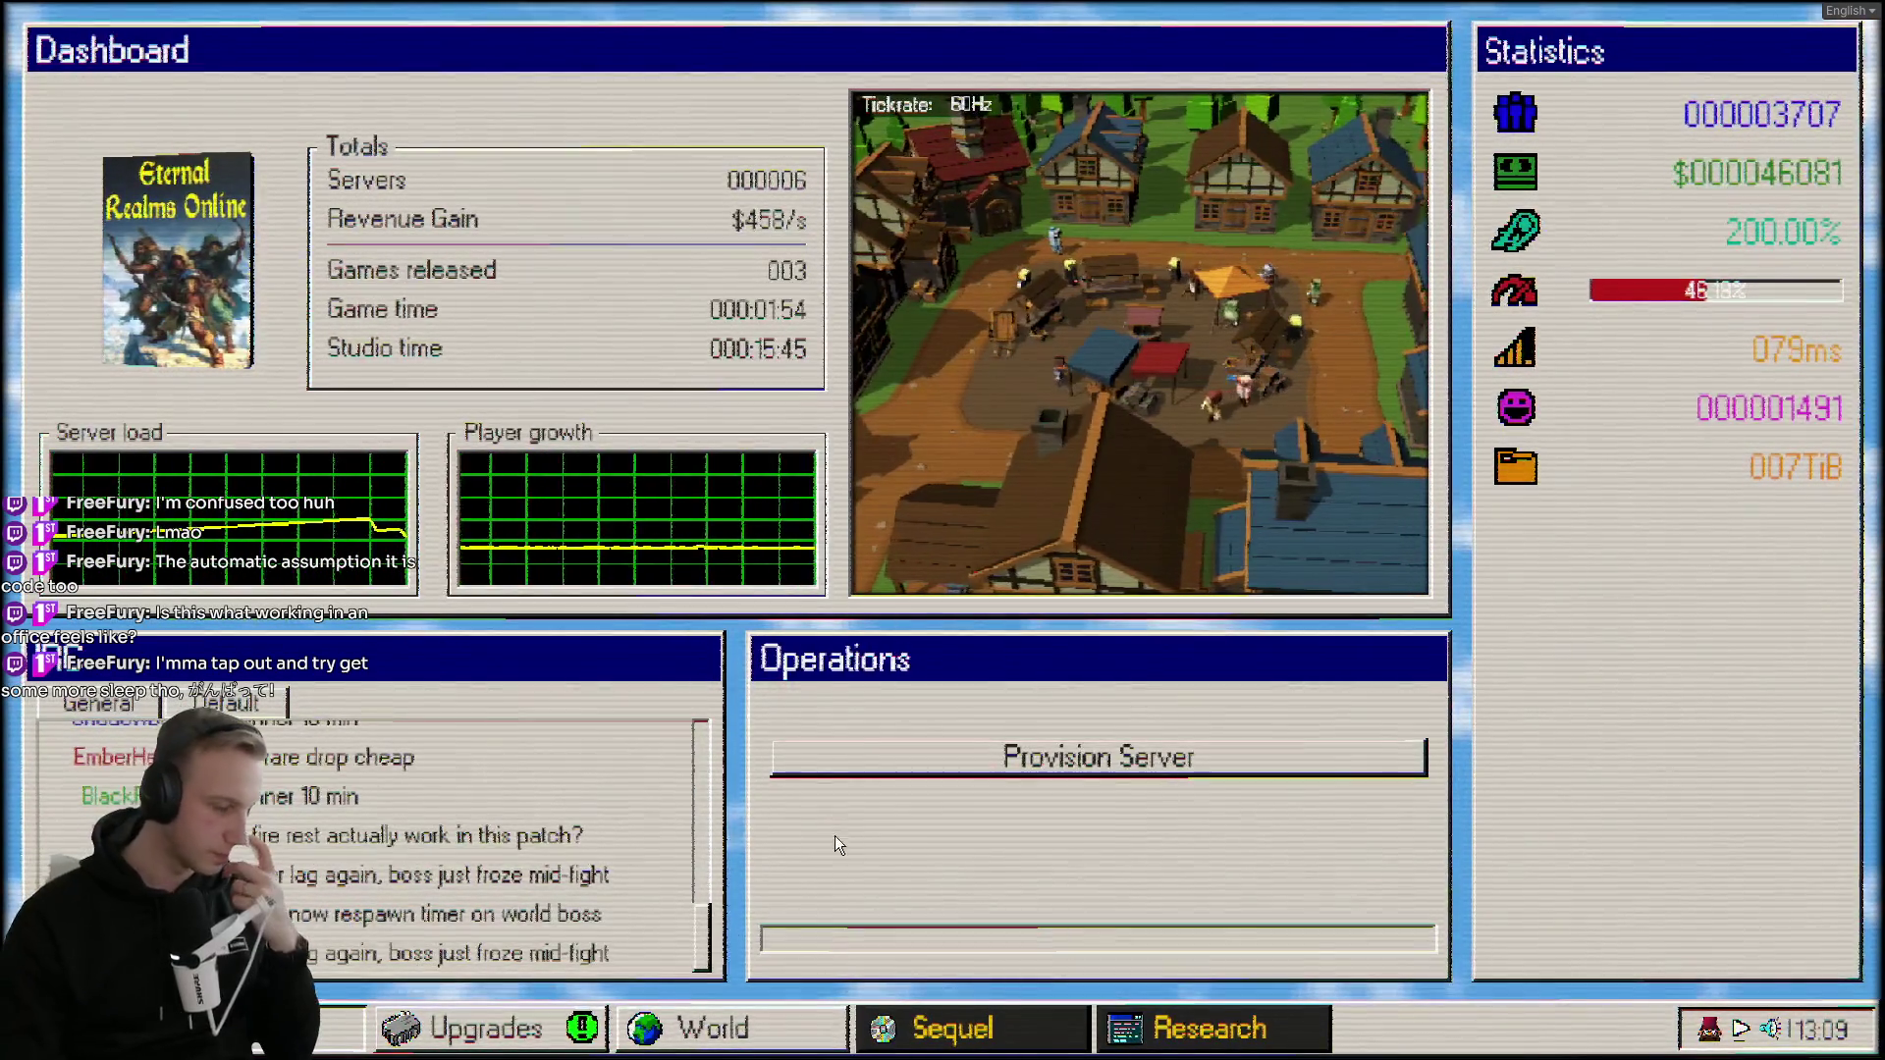
left_click(998, 756)
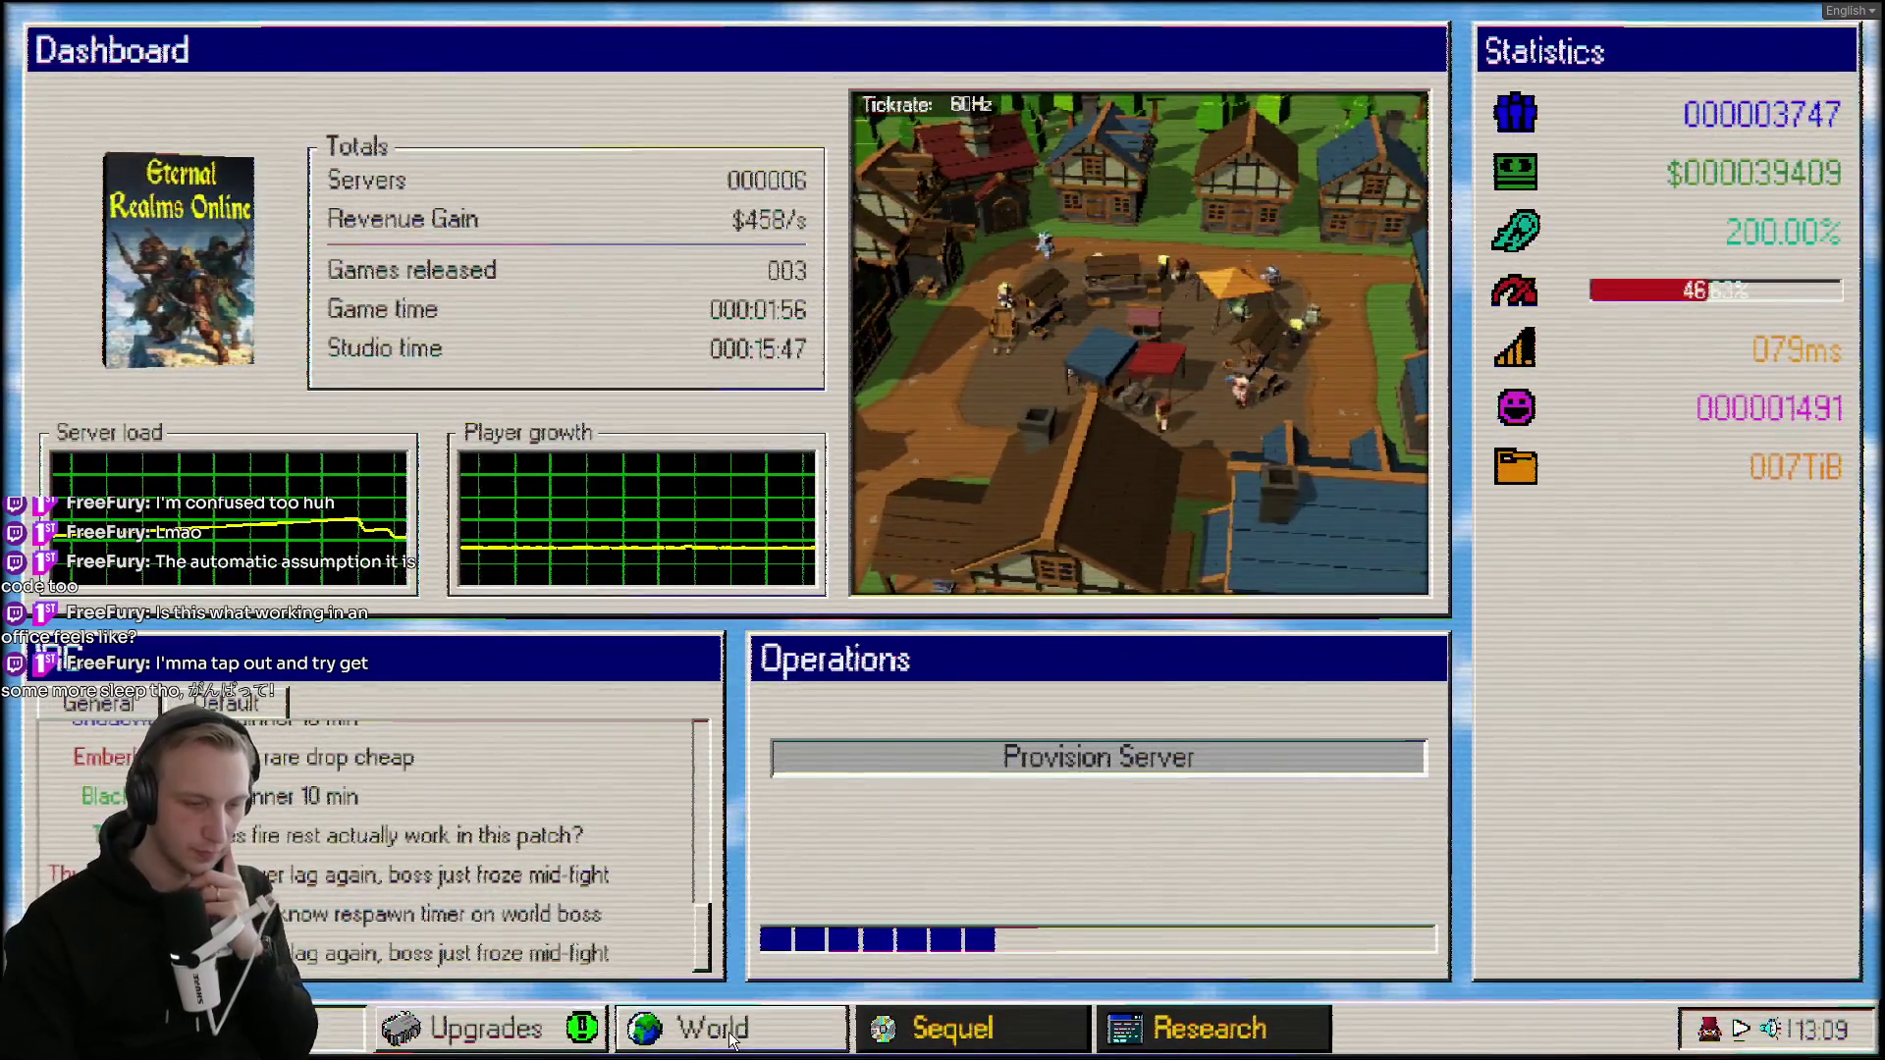
left_click(486, 1028)
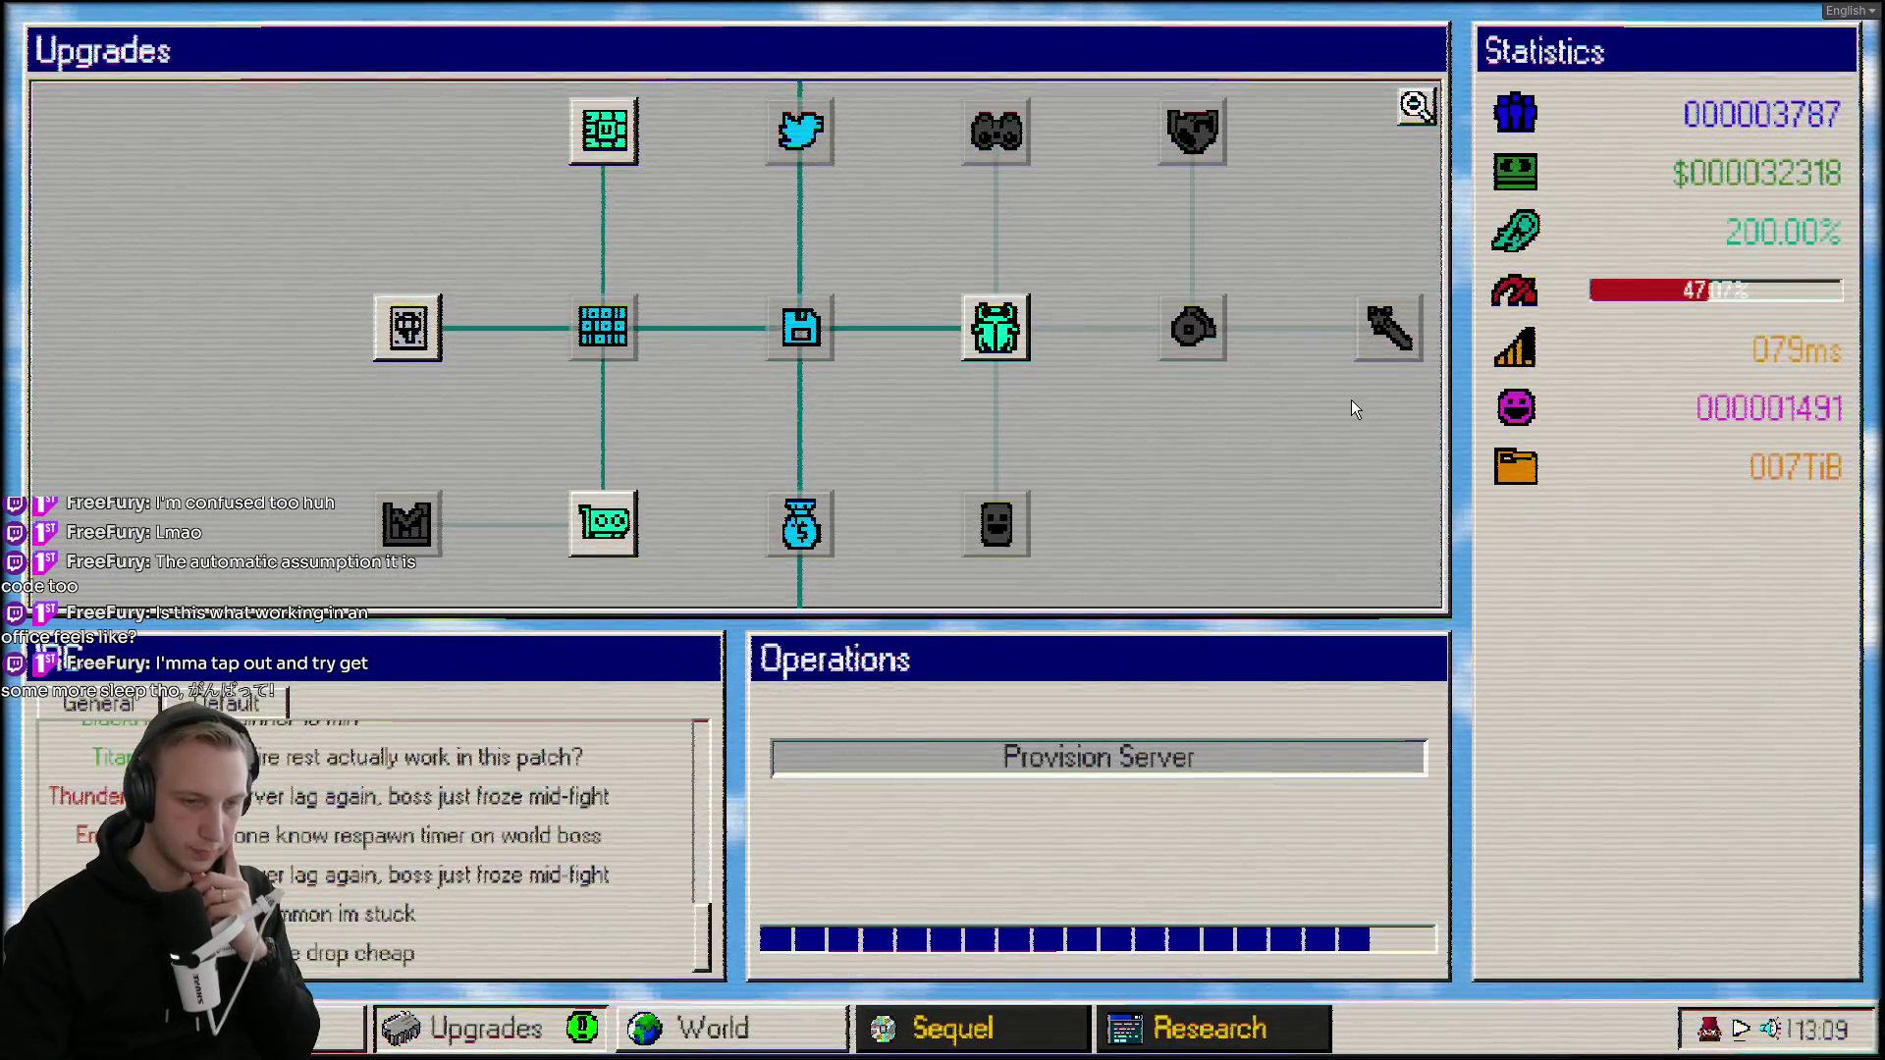
mouse_move(1718, 229)
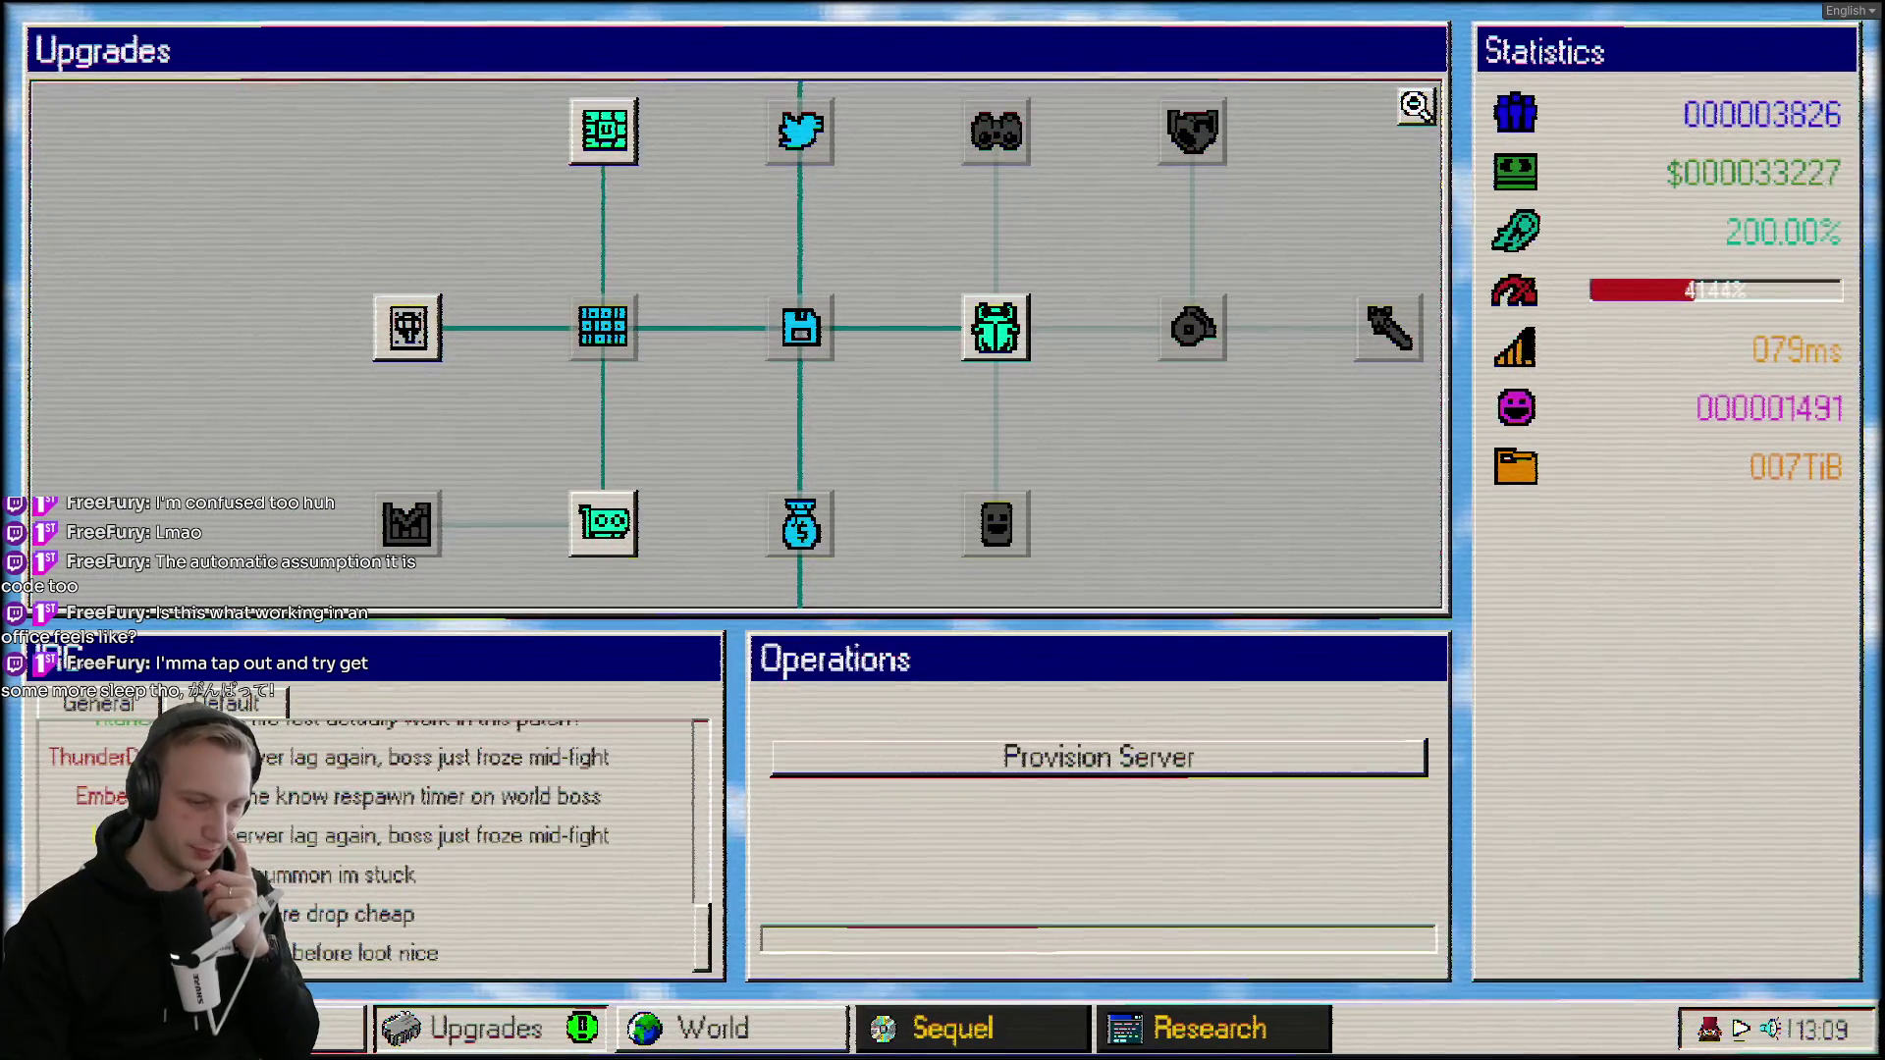
left_click(418, 1040)
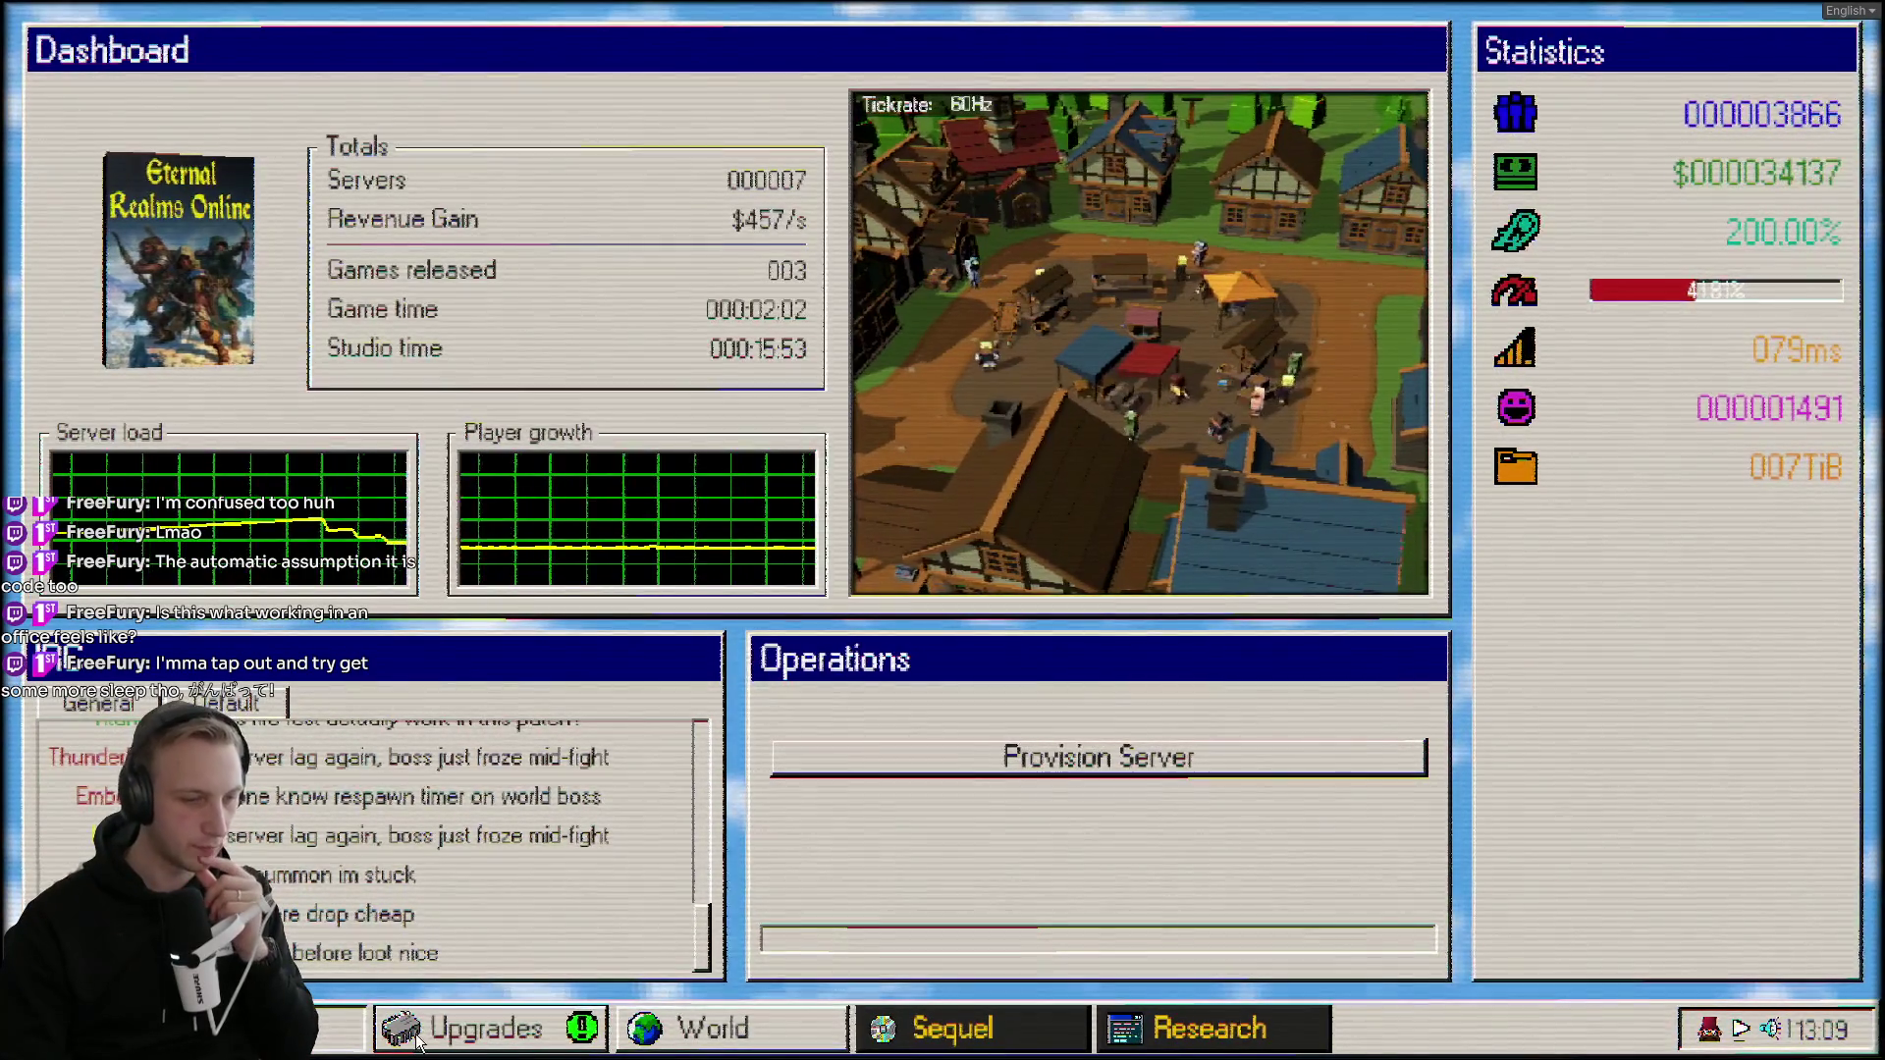
Check Research and Upgrades, return to the dashboard, then summon the gnome assistant from the tray.
left_click(1164, 1051)
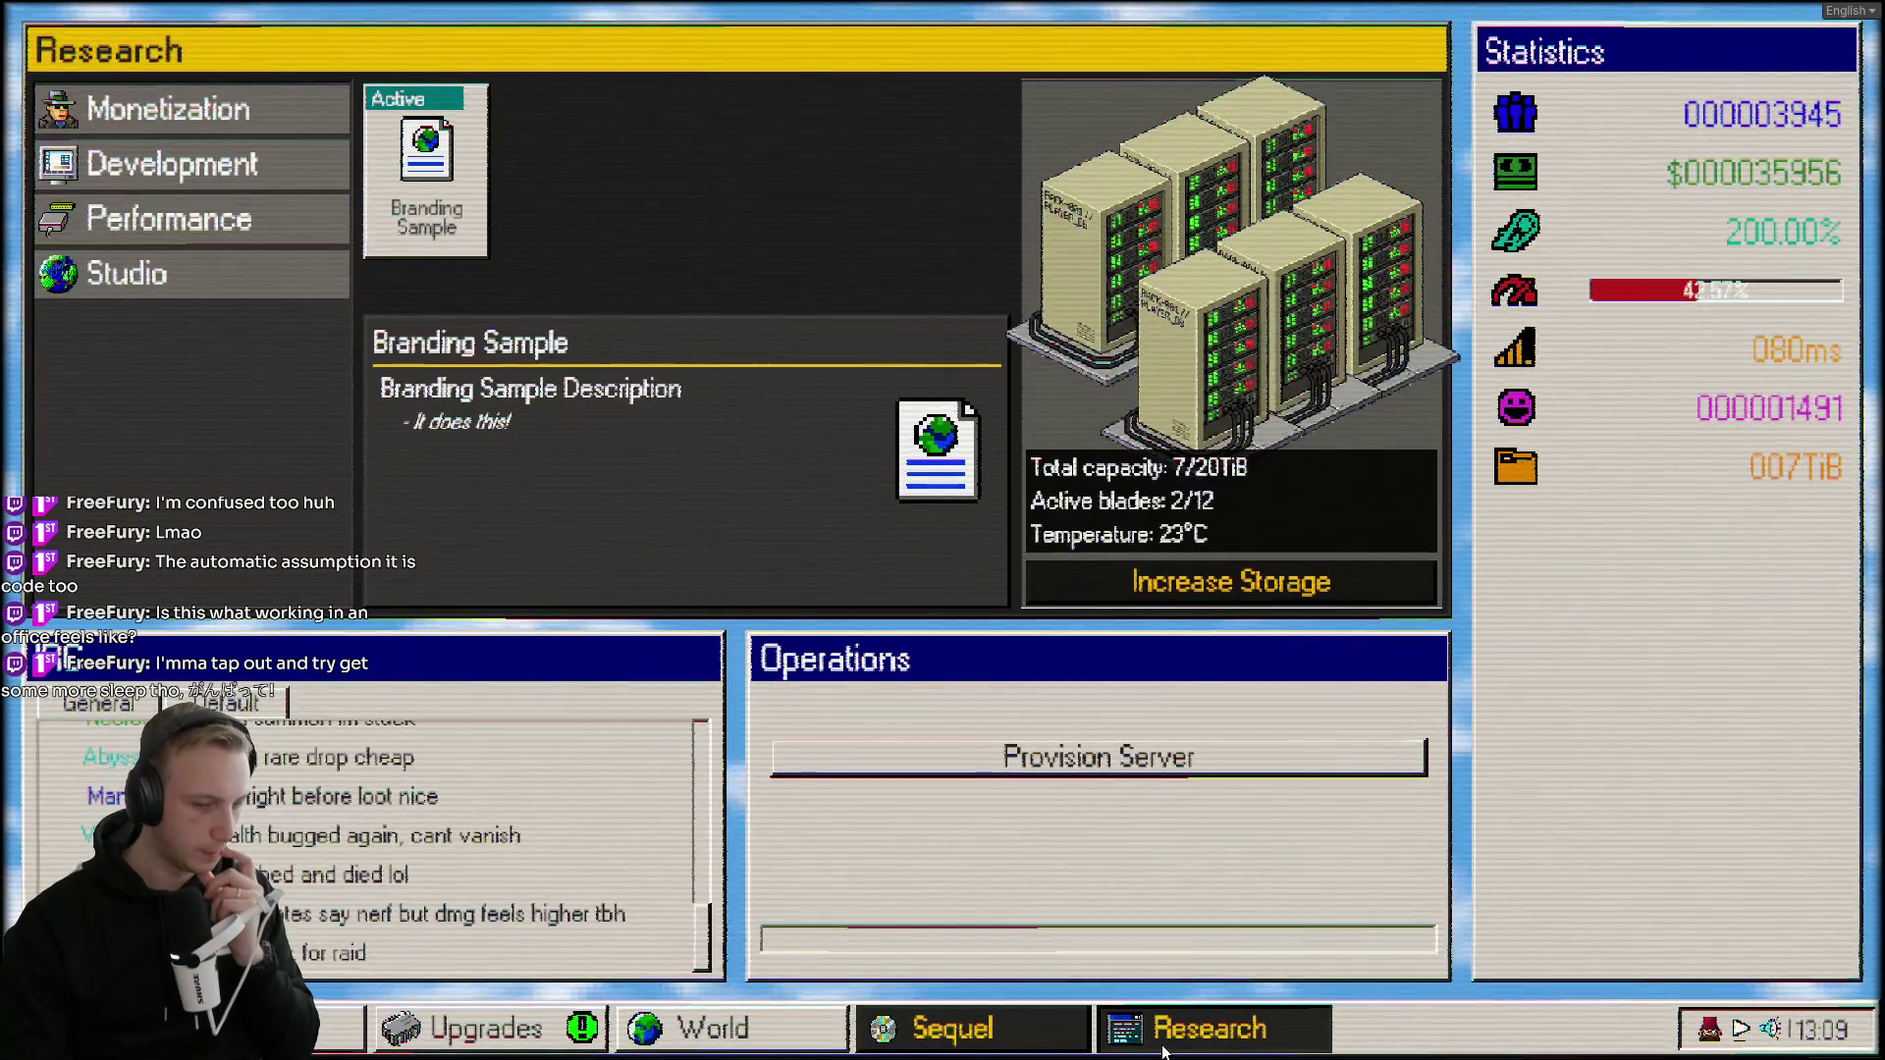
left_click(427, 1031)
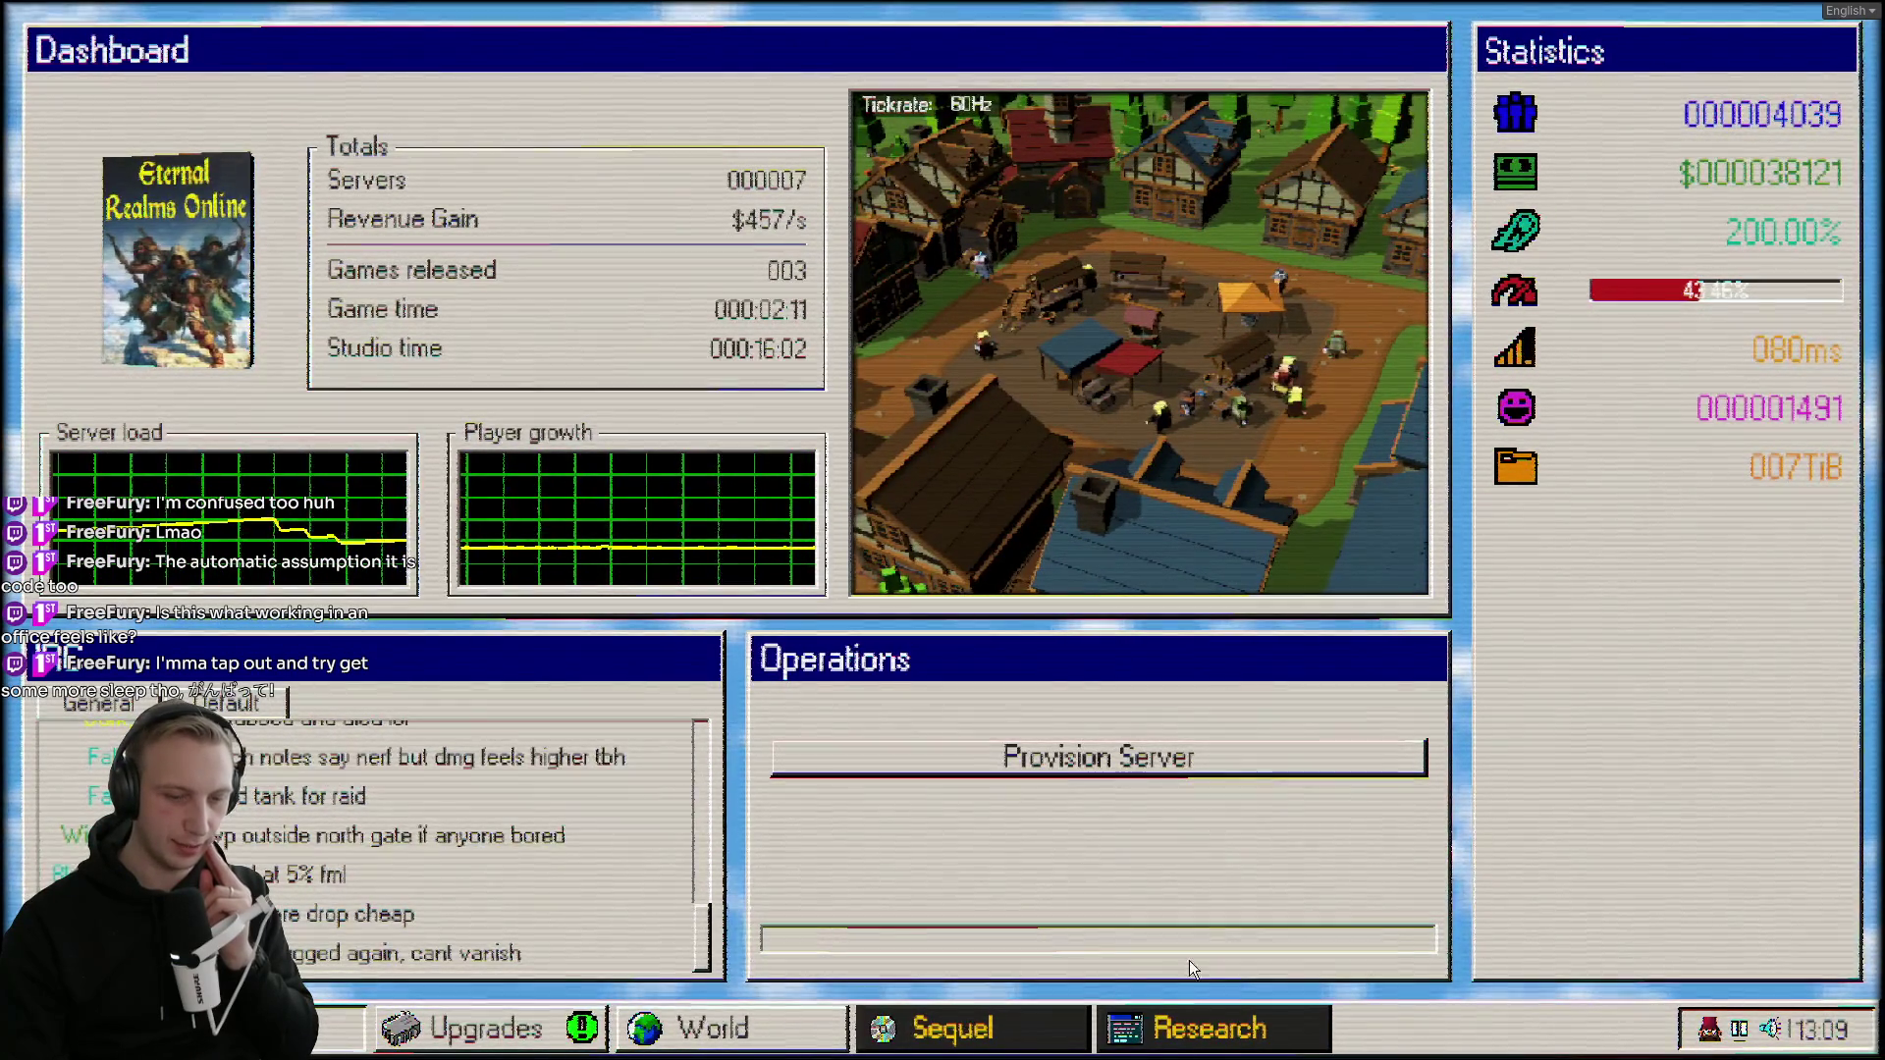
left_click(480, 1021)
left_click(1735, 1029)
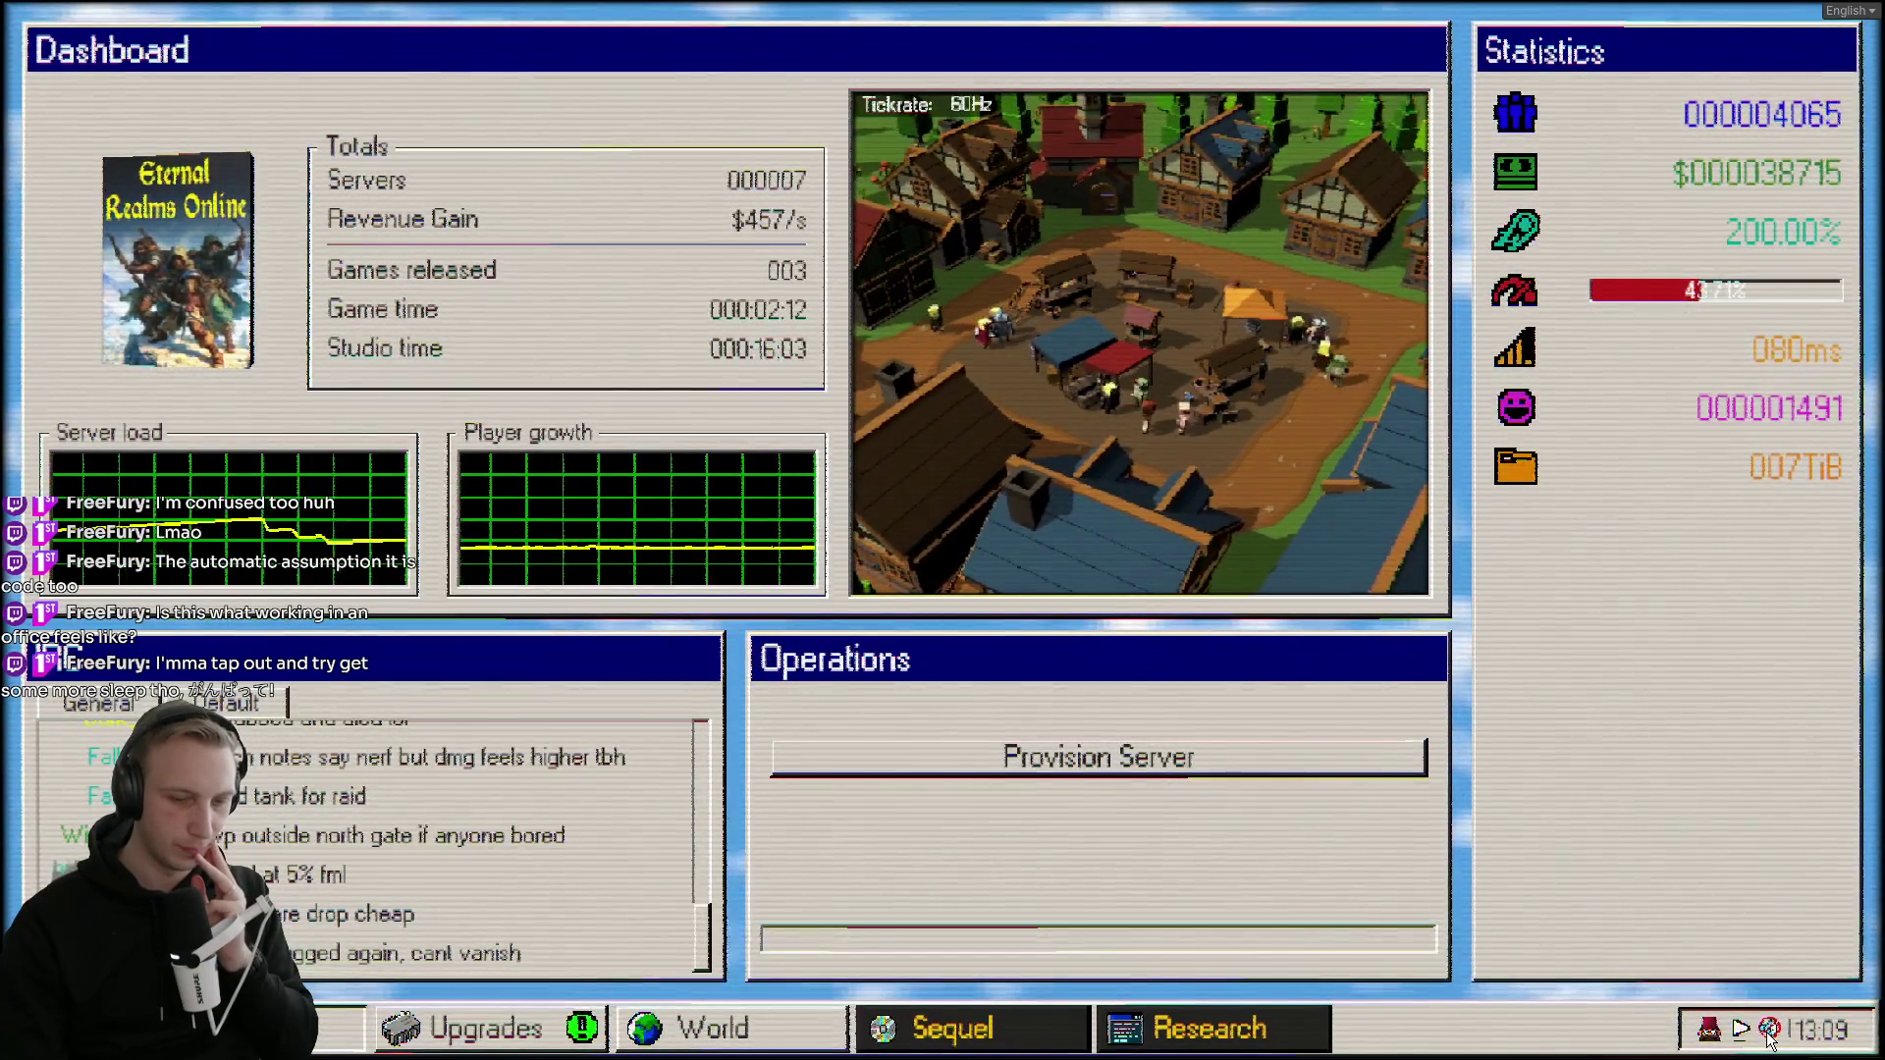
left_click(1708, 1031)
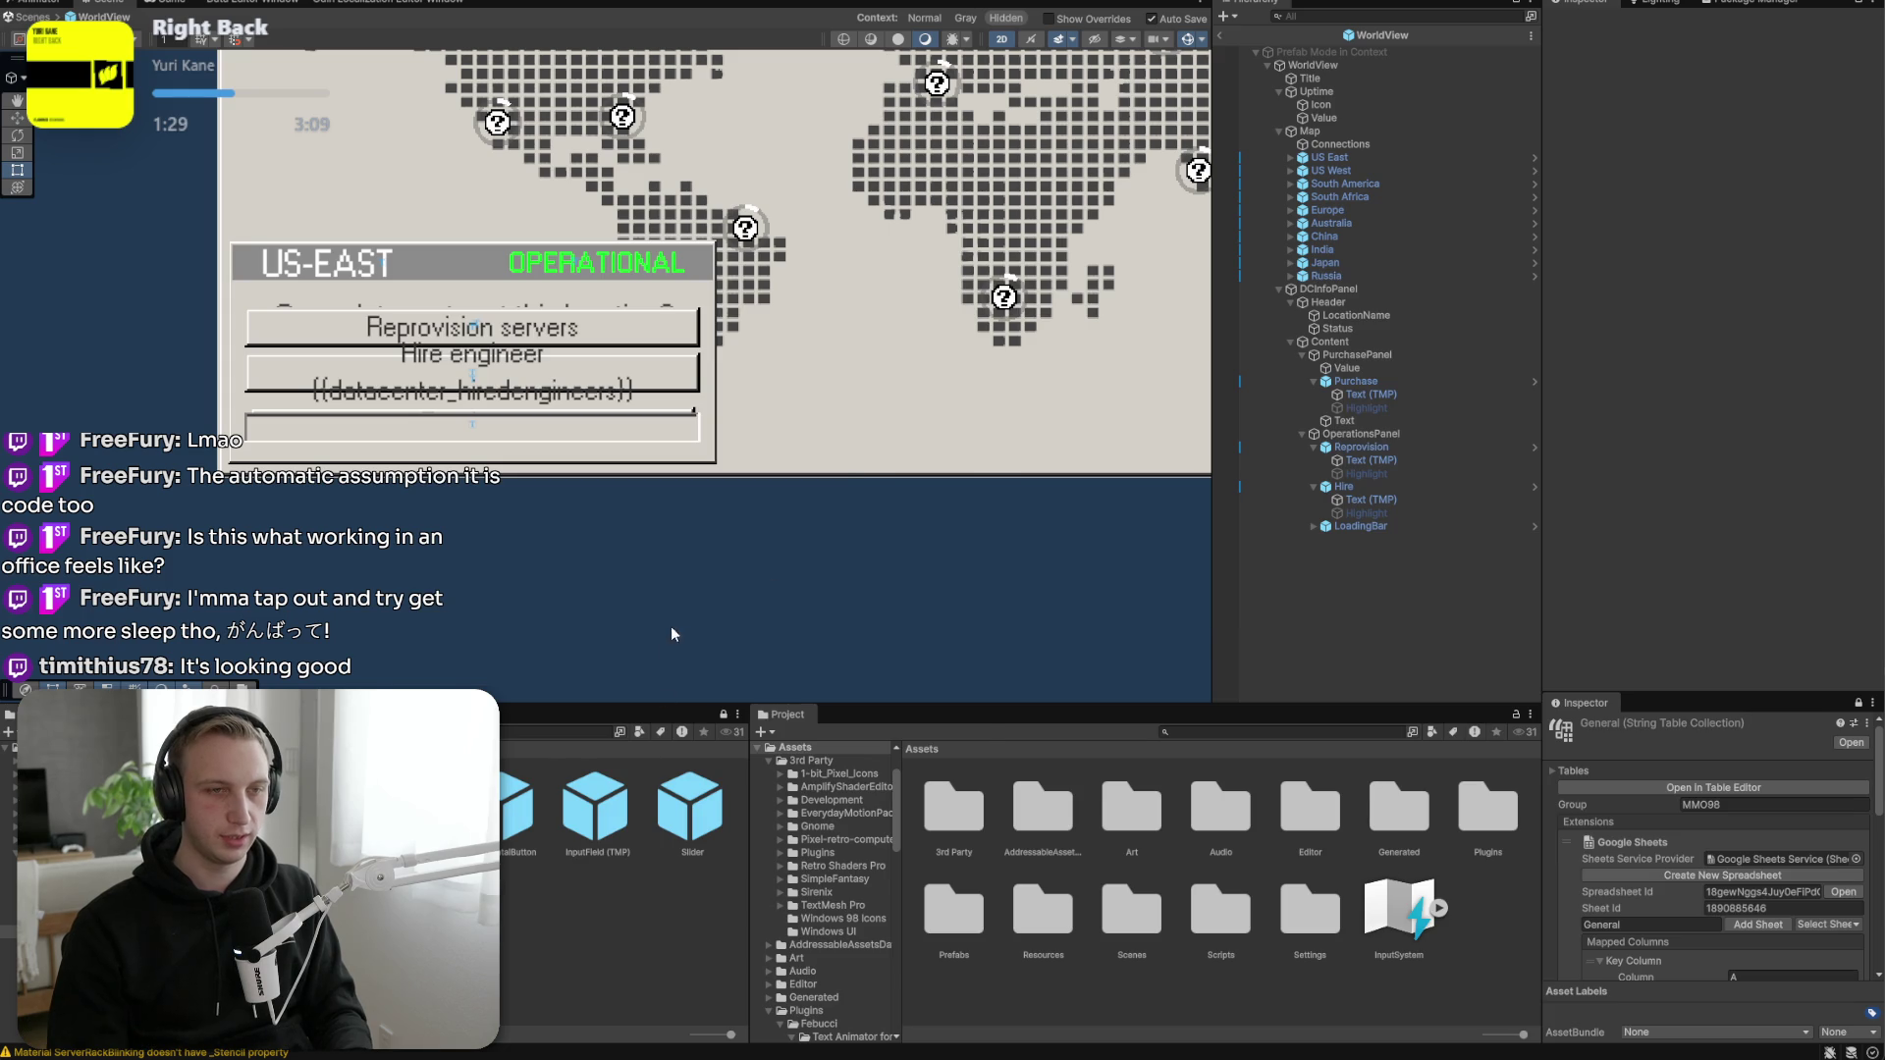
Glance at the to-do notes in Notepad and switch back to Unity.
key("alt+Tab")
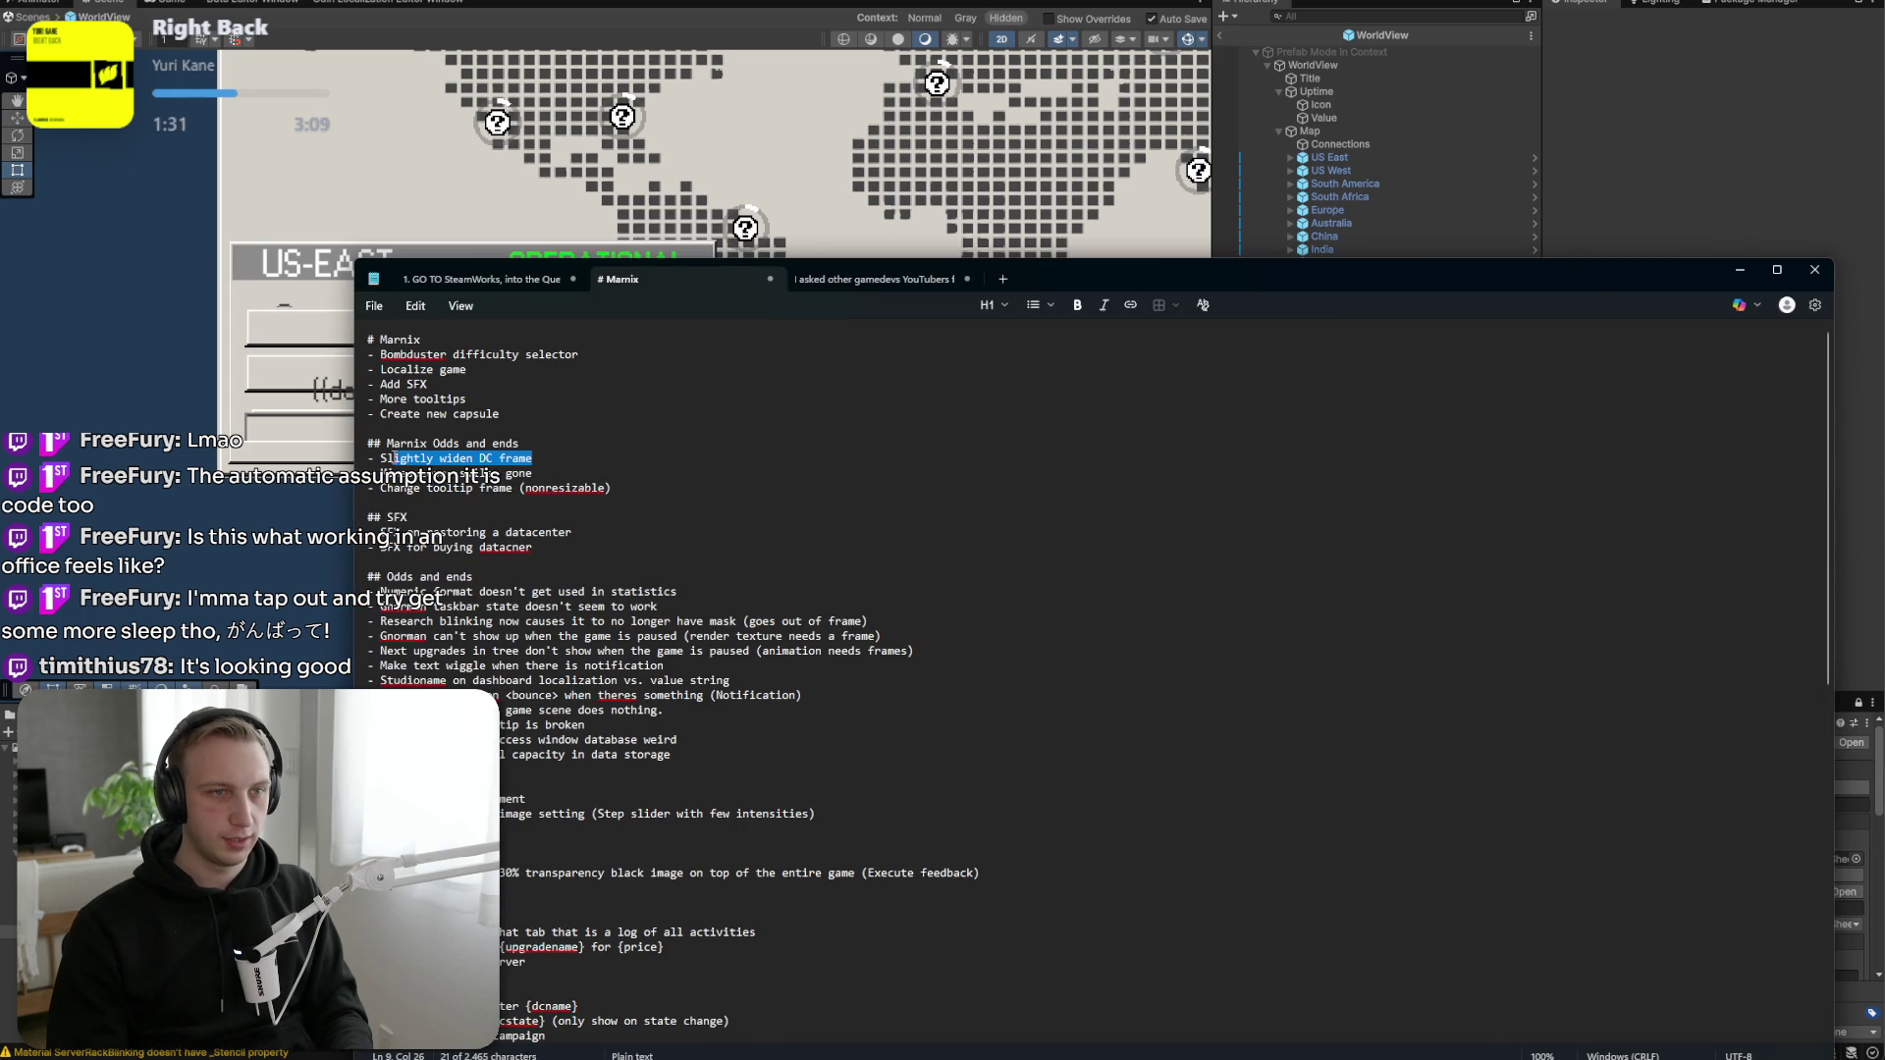
key("alt+Tab")
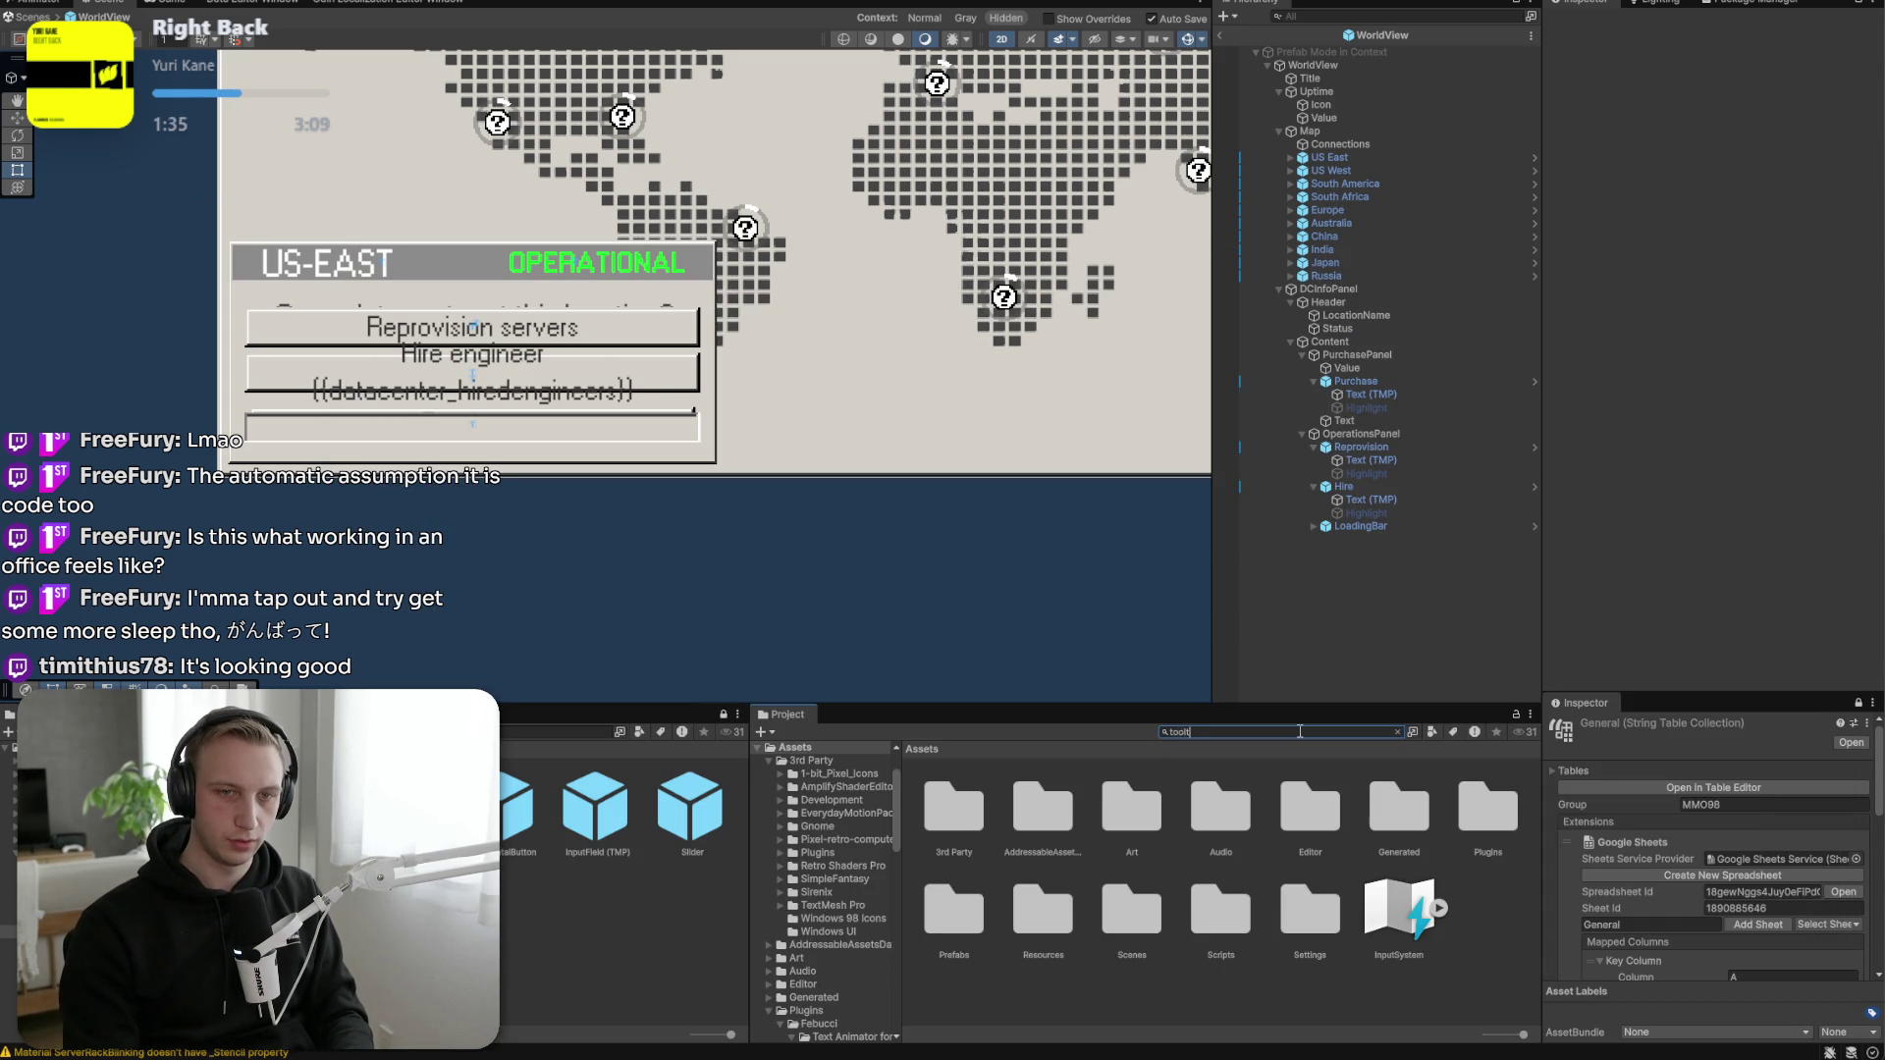
Search 'tooltip' in the Project panel, open the Tooltip prefab, and select its Title.
type("ip")
double_click(1241, 803)
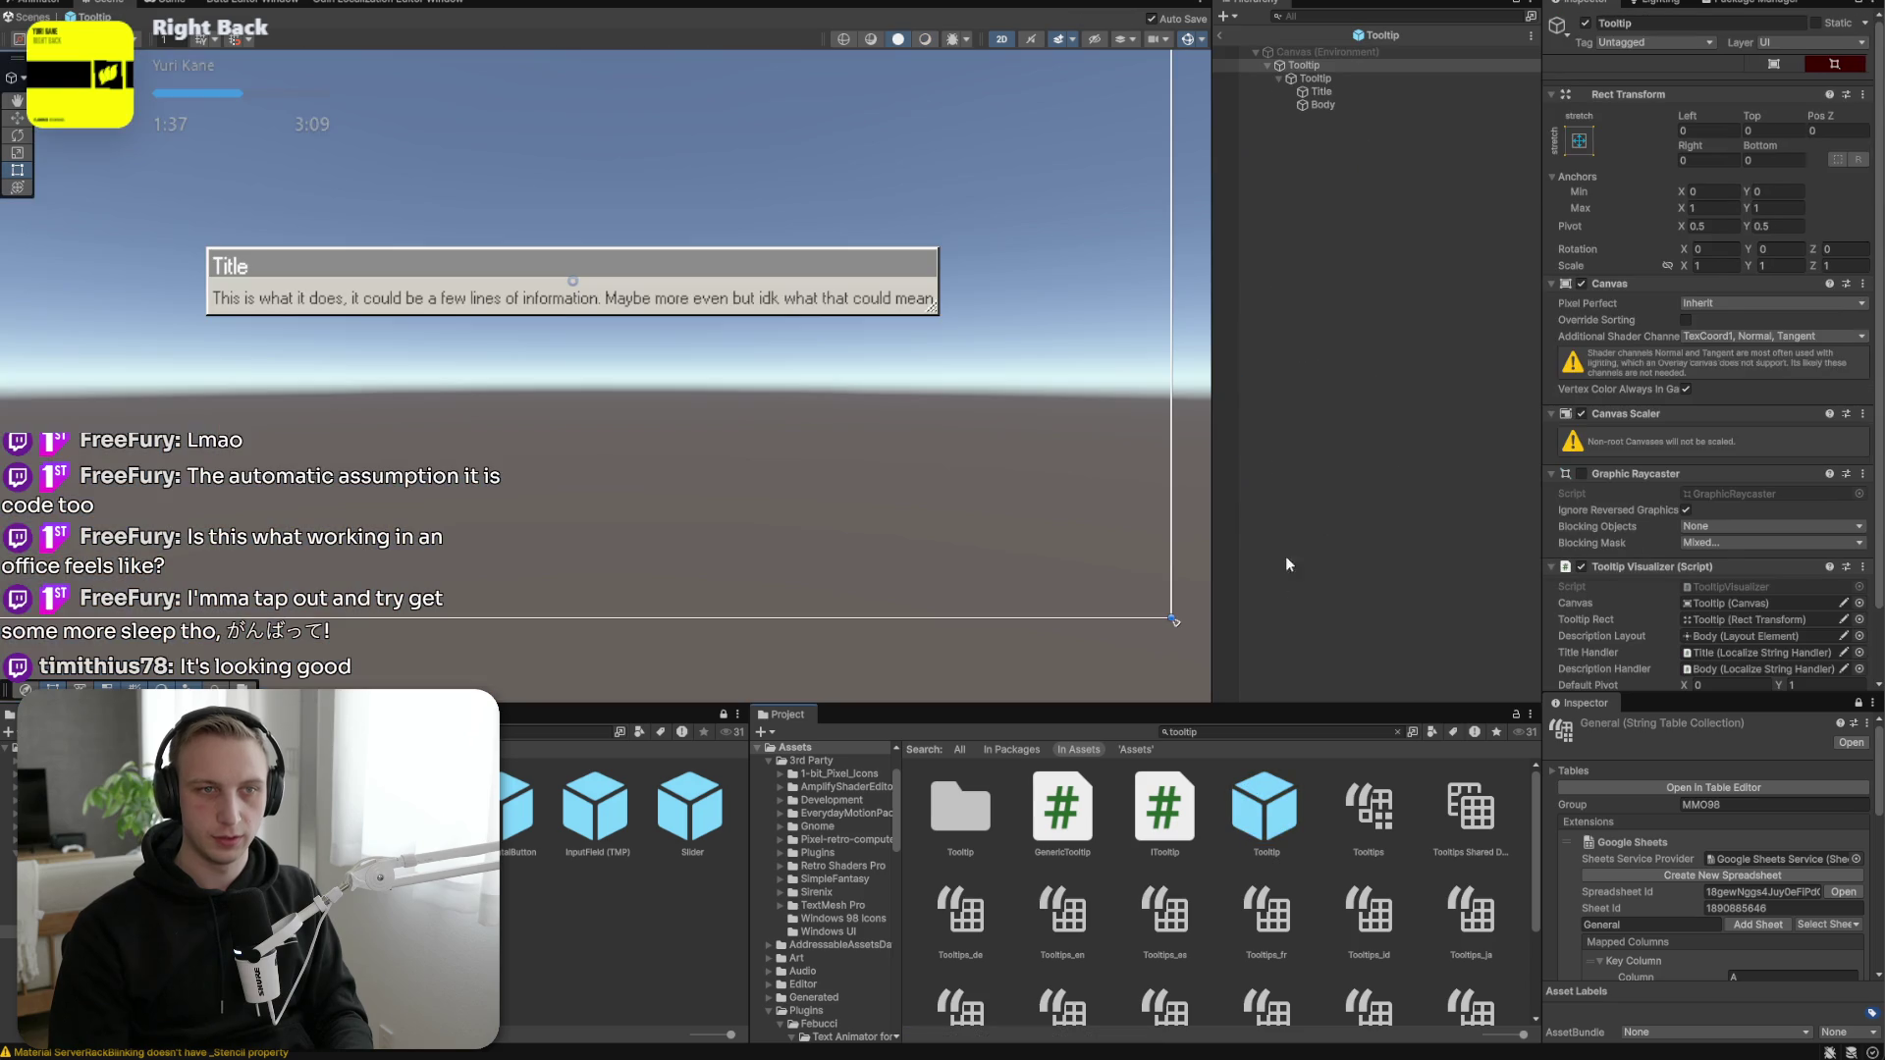
scroll(1008, 329, "up", 5)
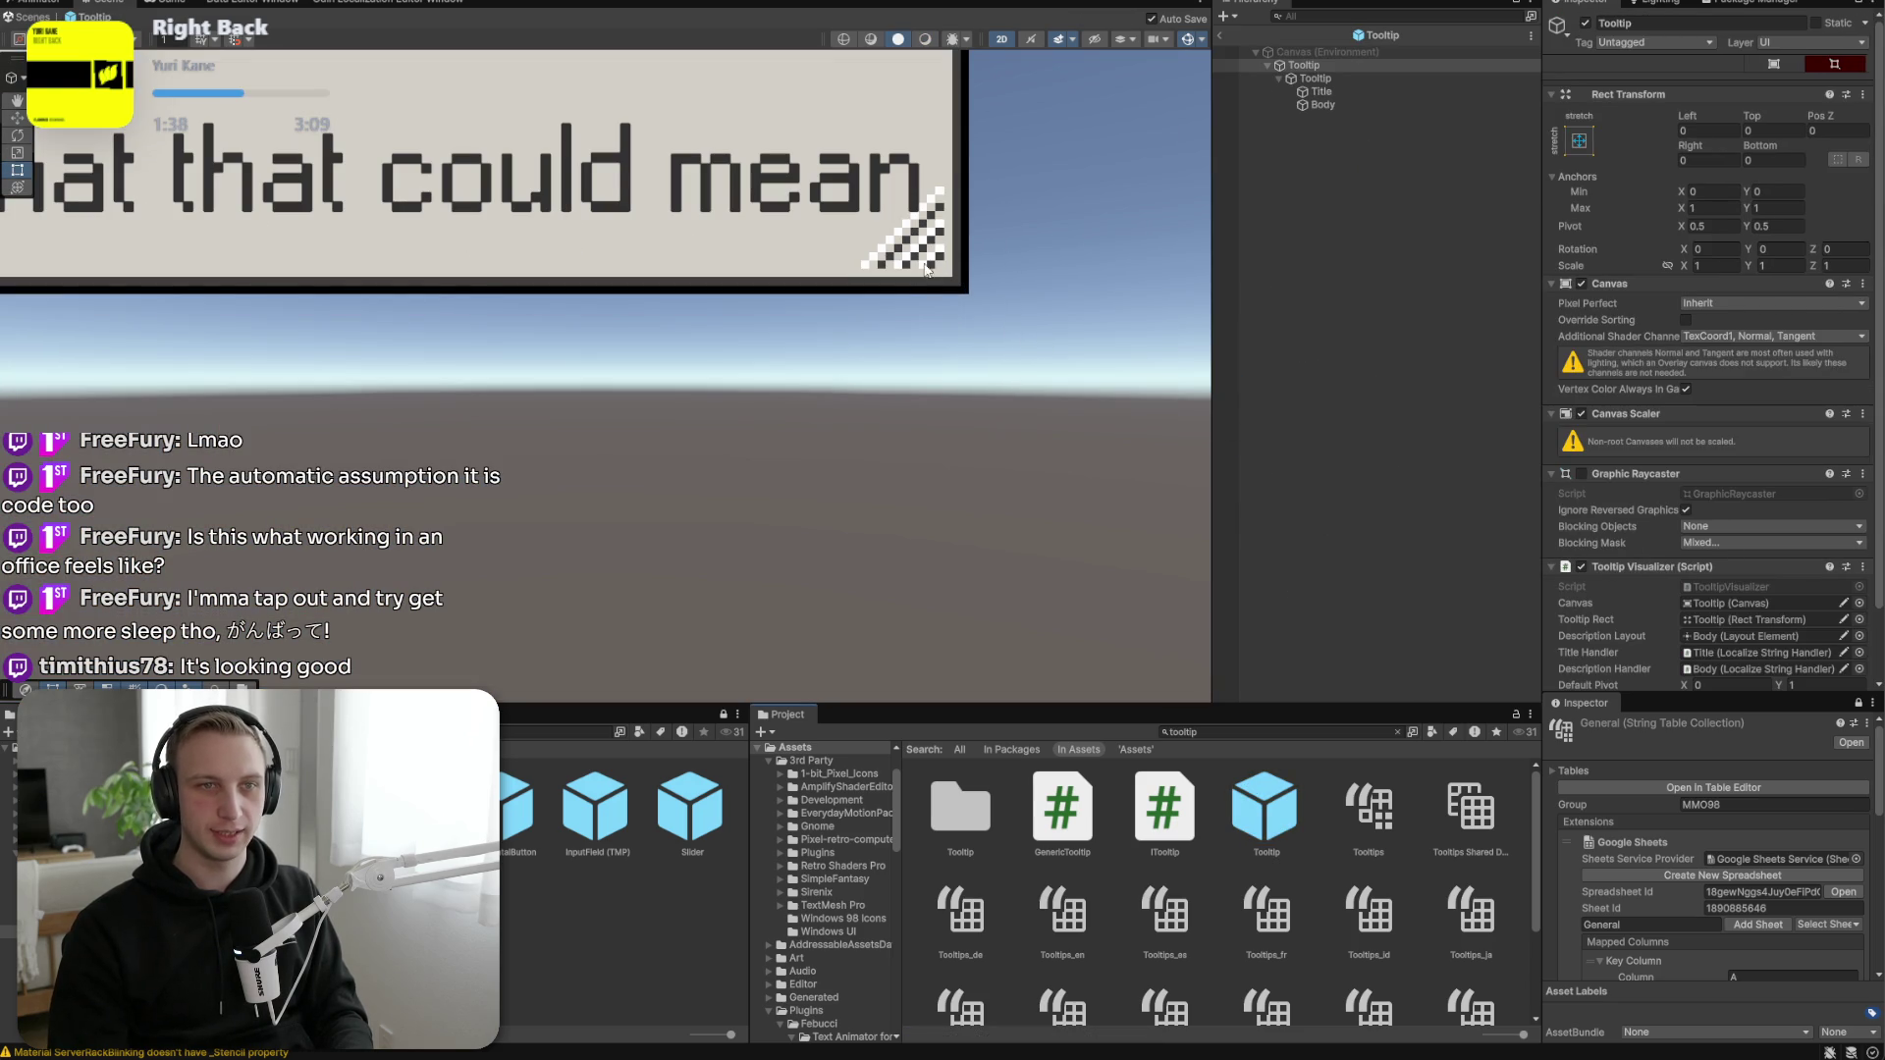
scroll(942, 296, "down", 3)
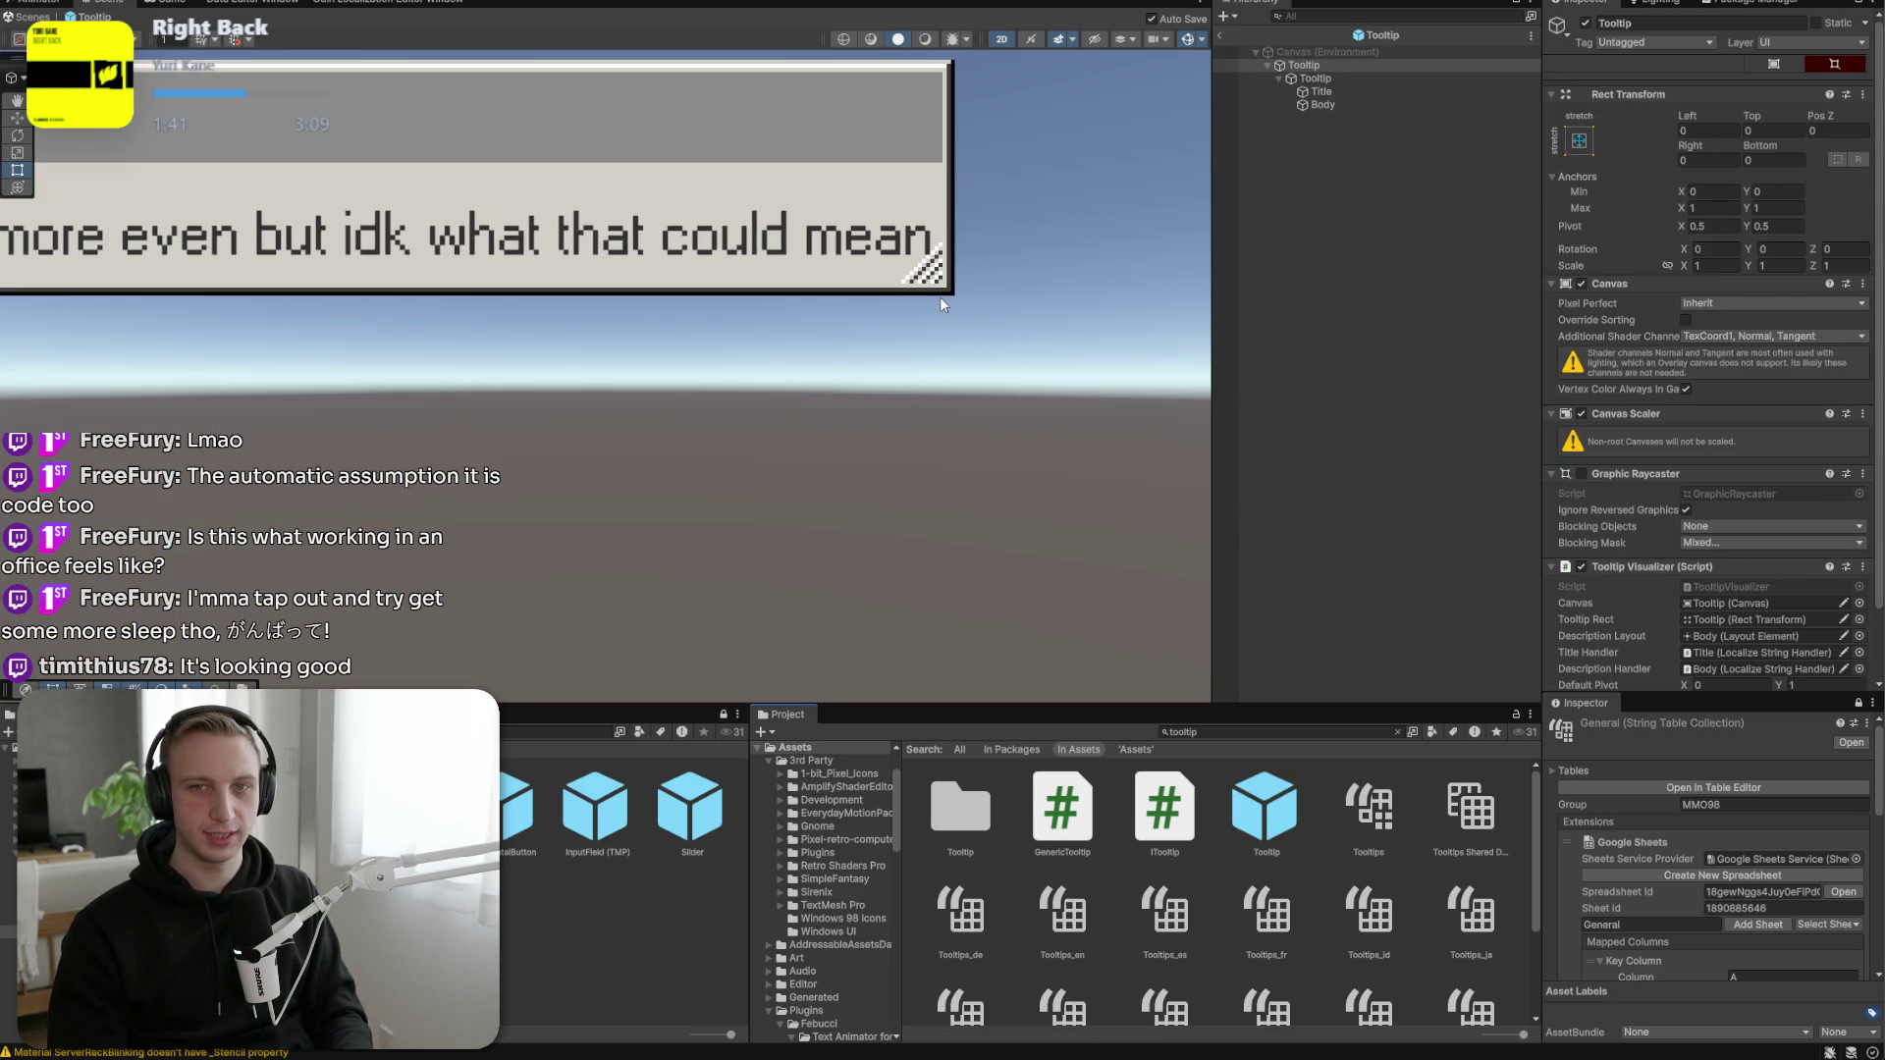
left_click(1321, 91)
scroll(1670, 373, "down", 6)
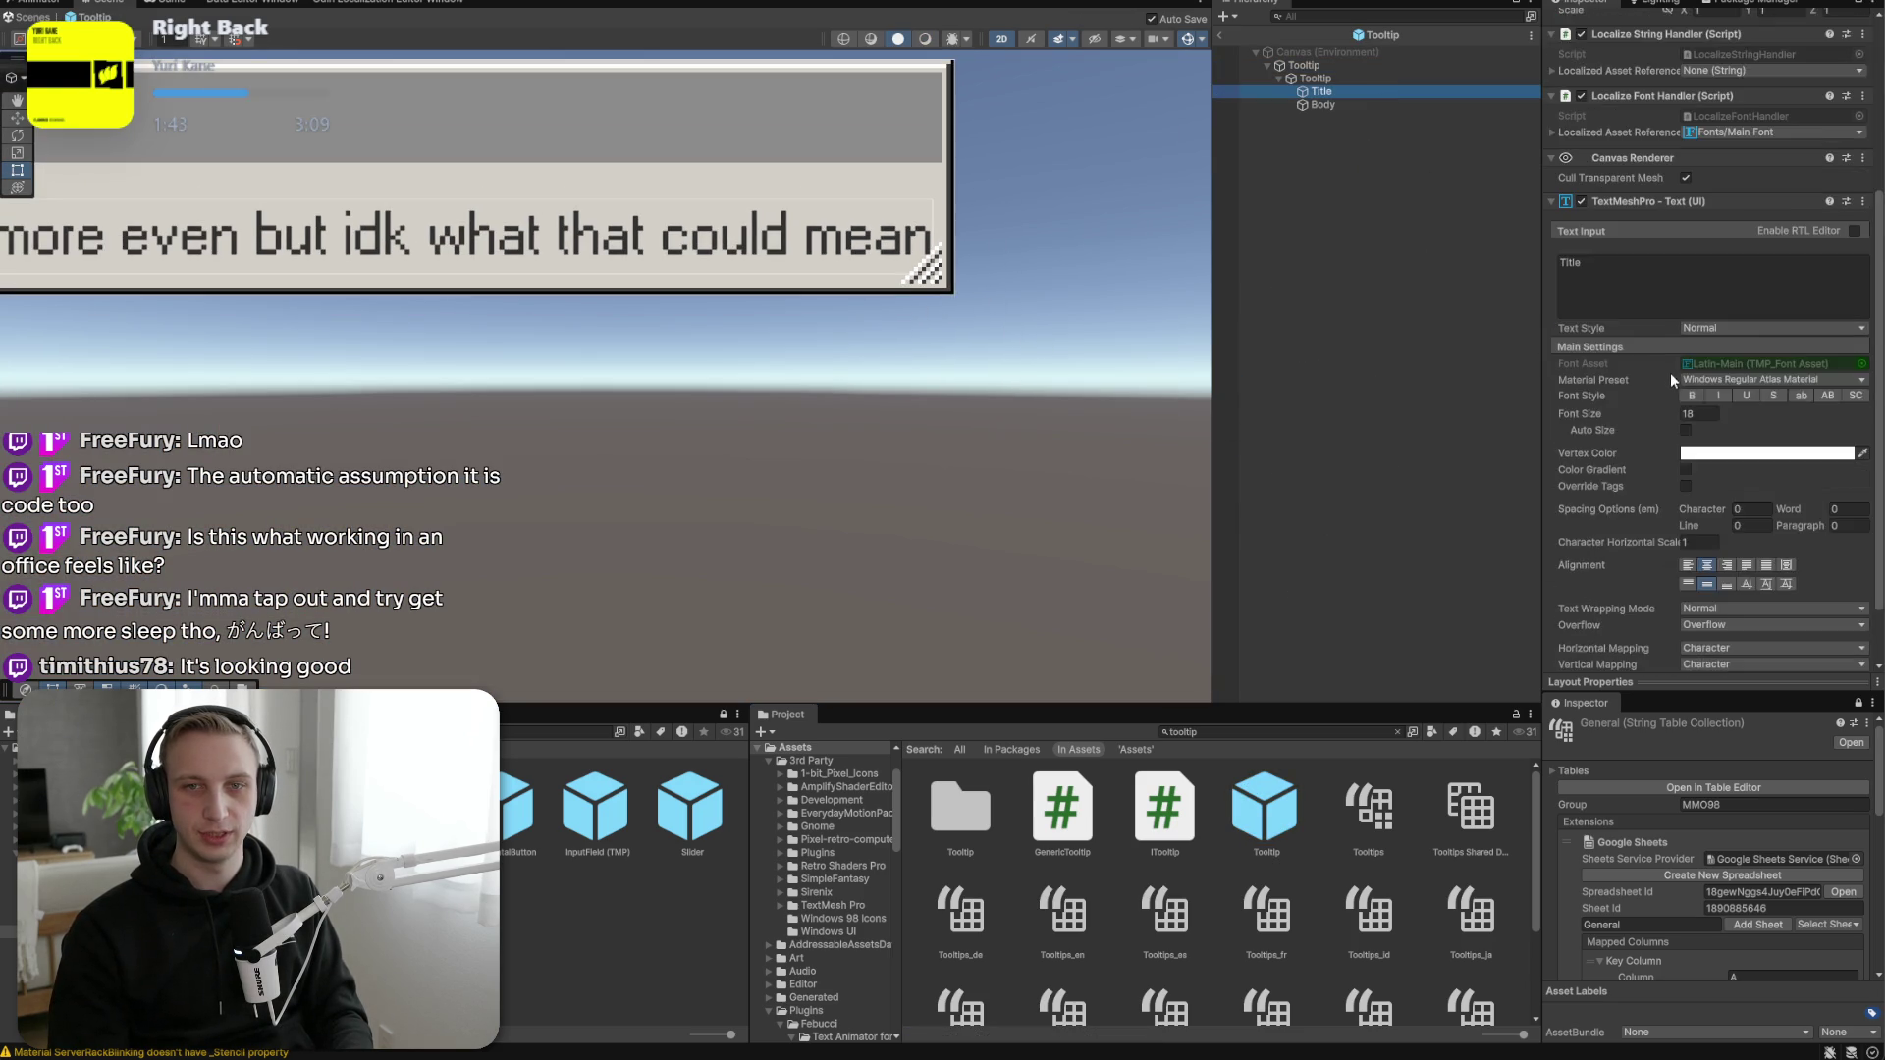
scroll(1710, 432, "up", 6)
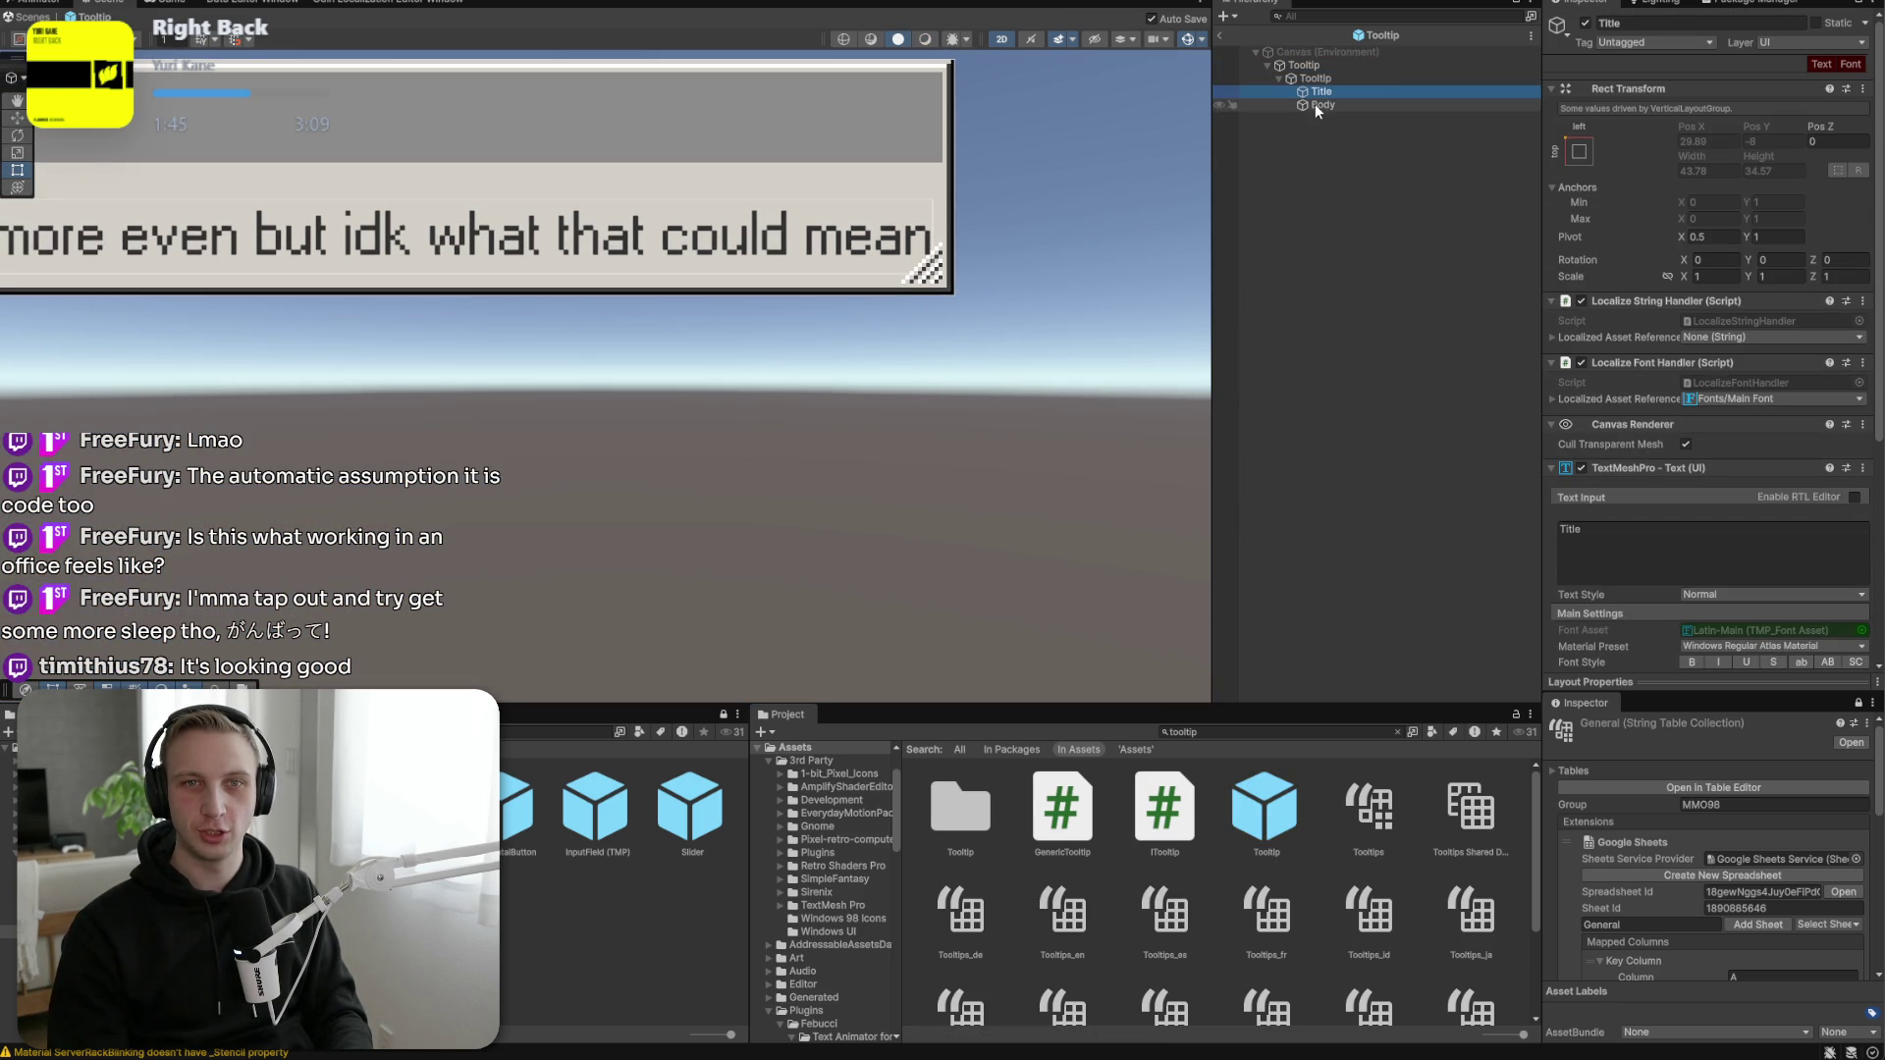
Ping the inner Tooltip's Window_Header_Inactive background sprite, then frame the Title text.
left_click(1316, 77)
left_click(1726, 344)
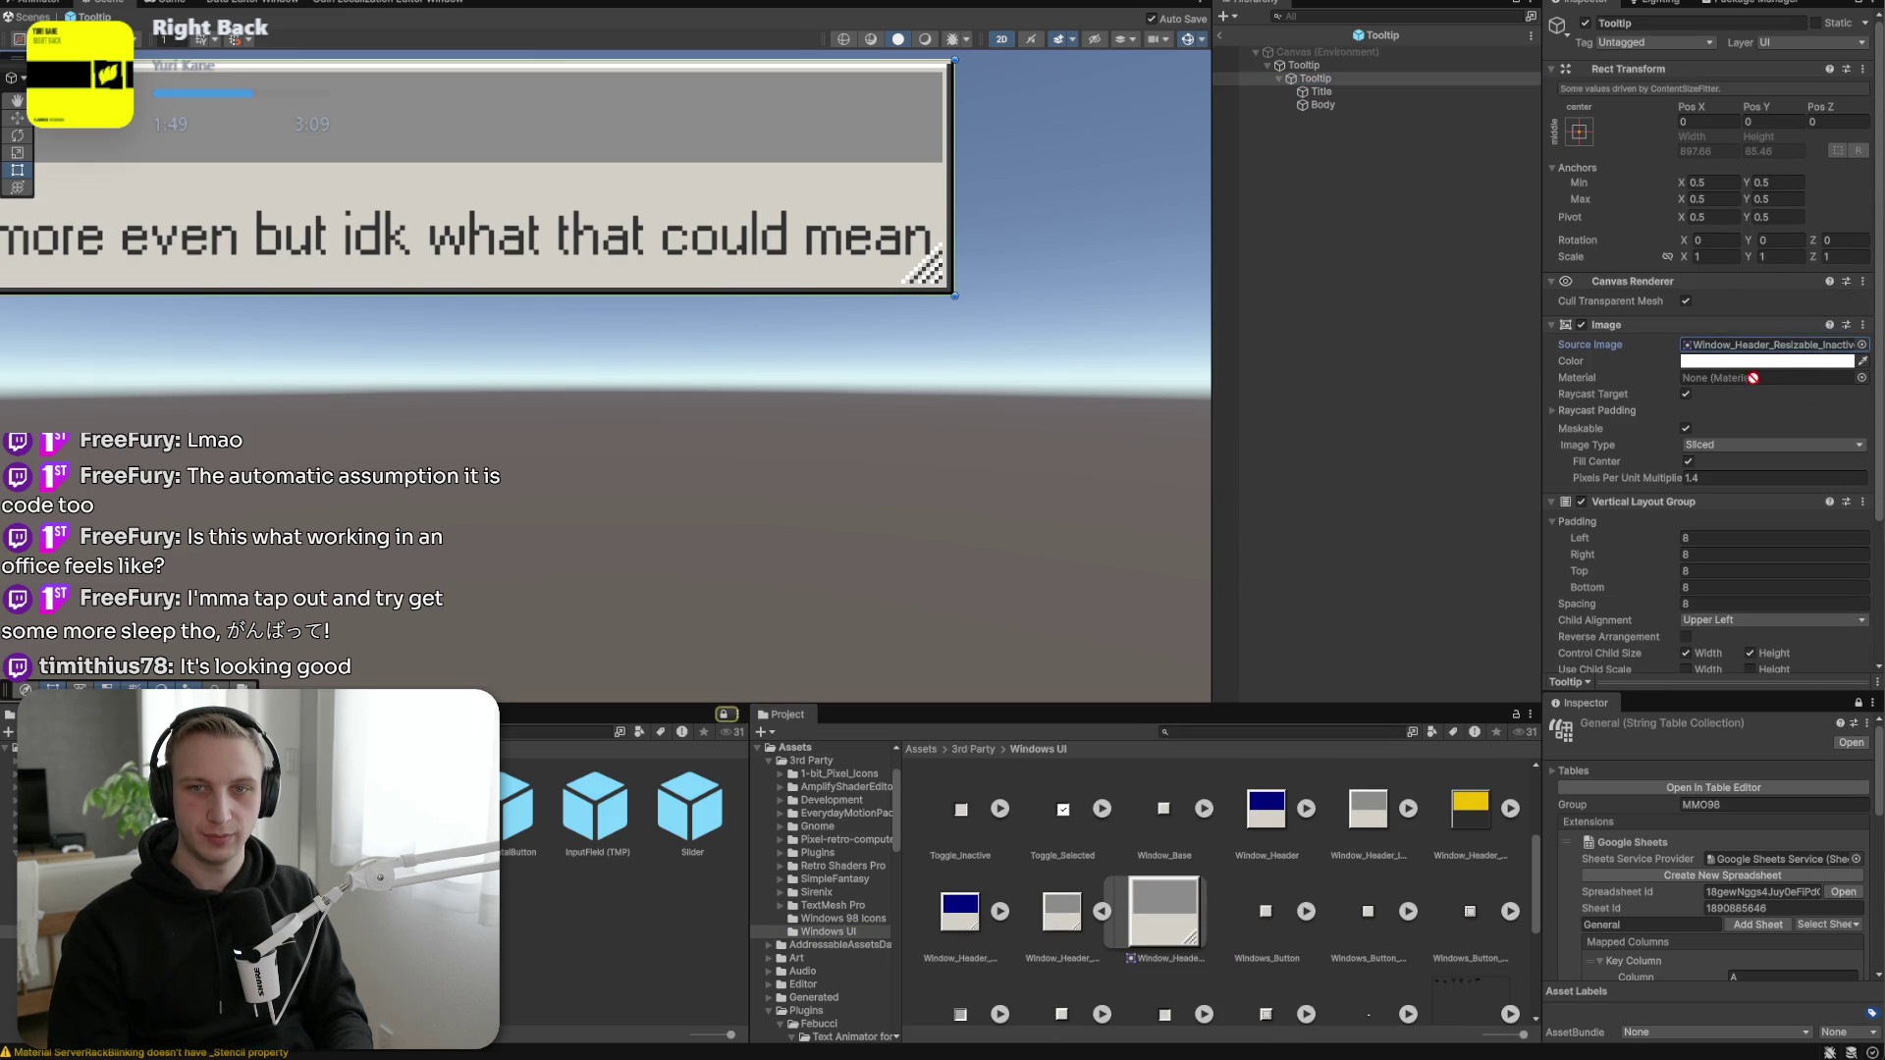
scroll(1080, 404, "down", 5)
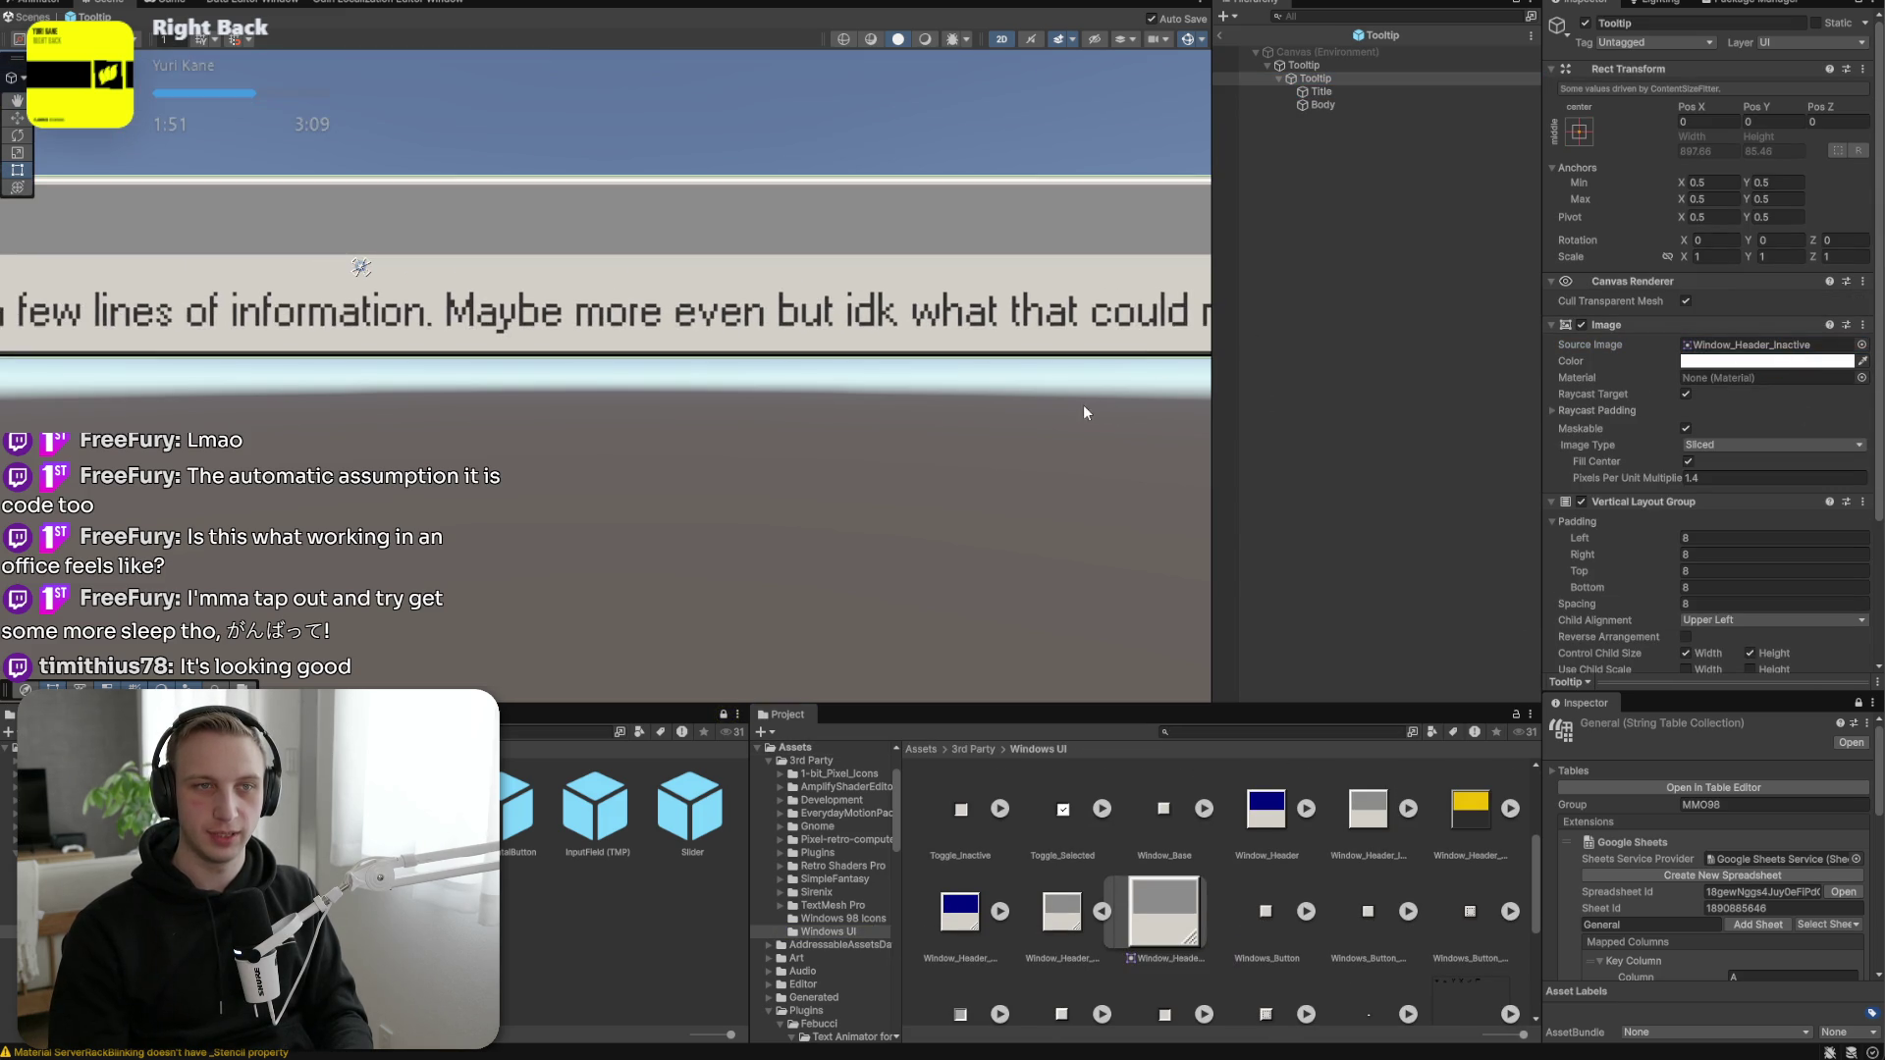
scroll(797, 438, "down", 2)
left_click_drag(797, 439, 1059, 419)
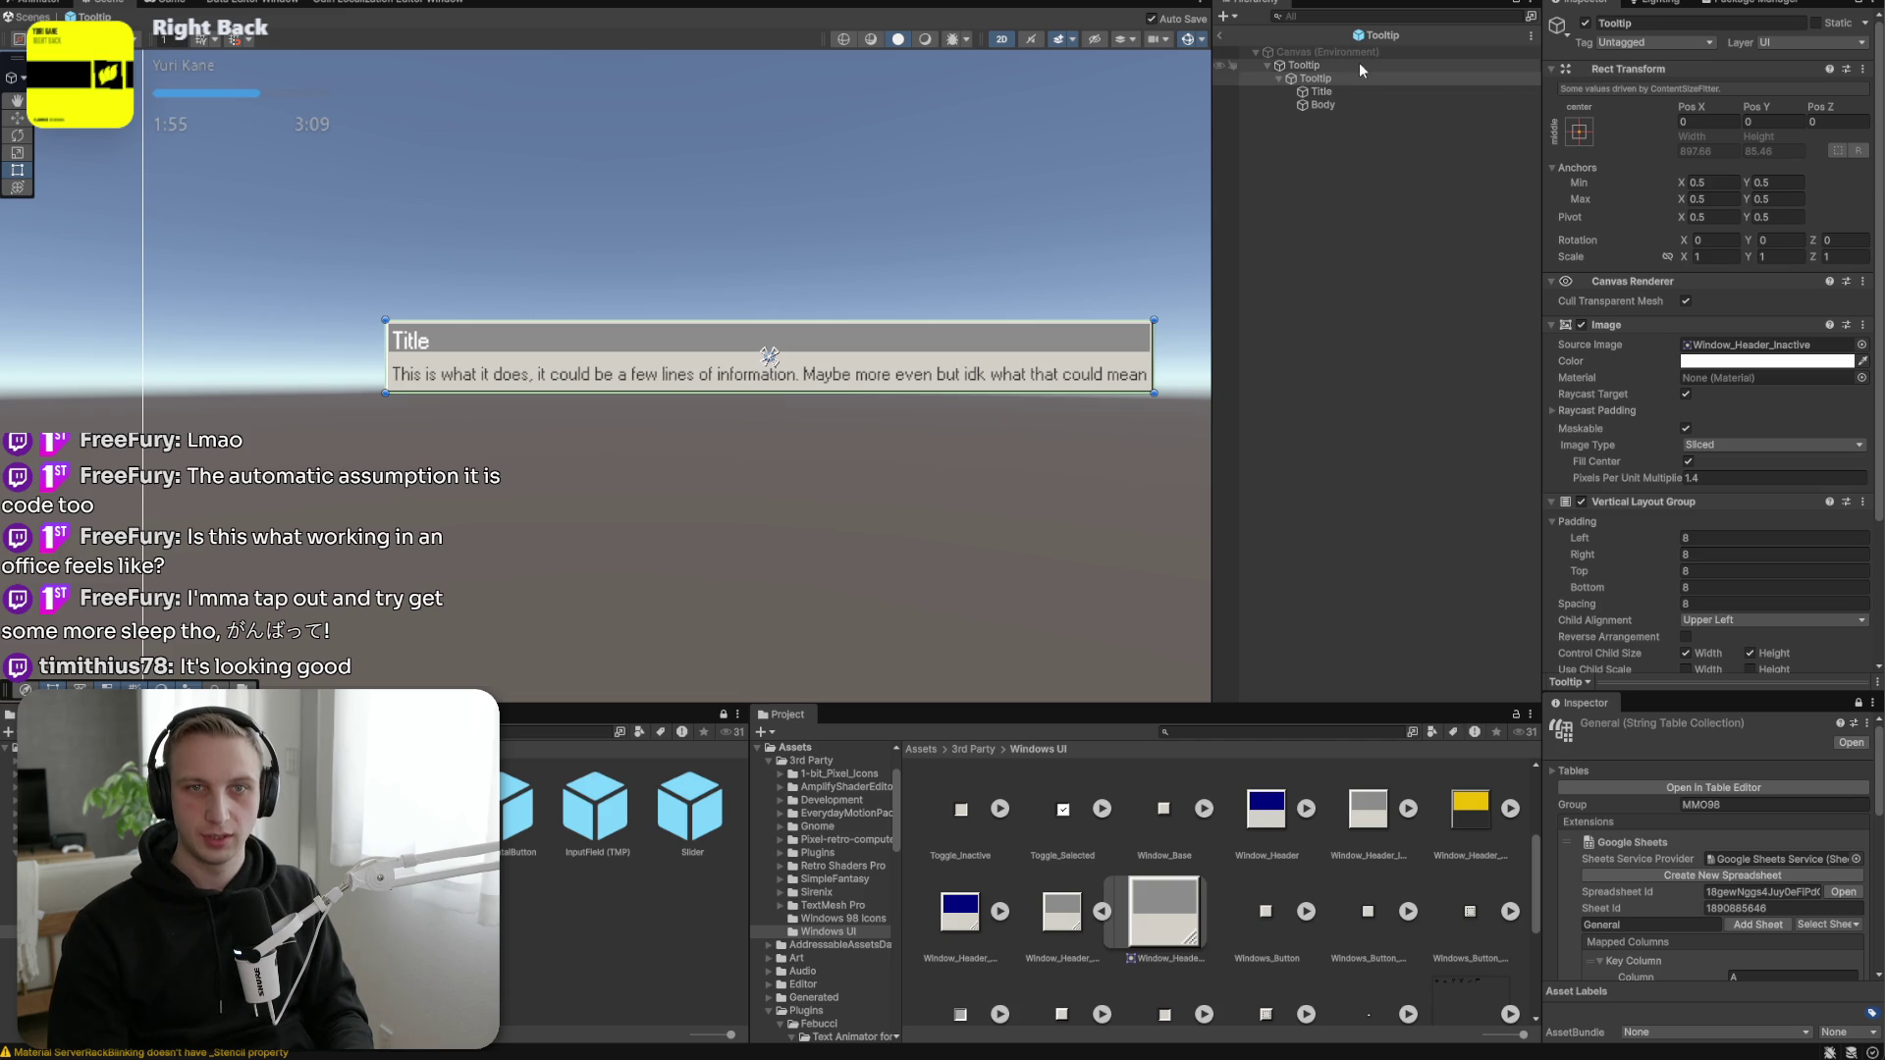
left_click(1321, 91)
key("f")
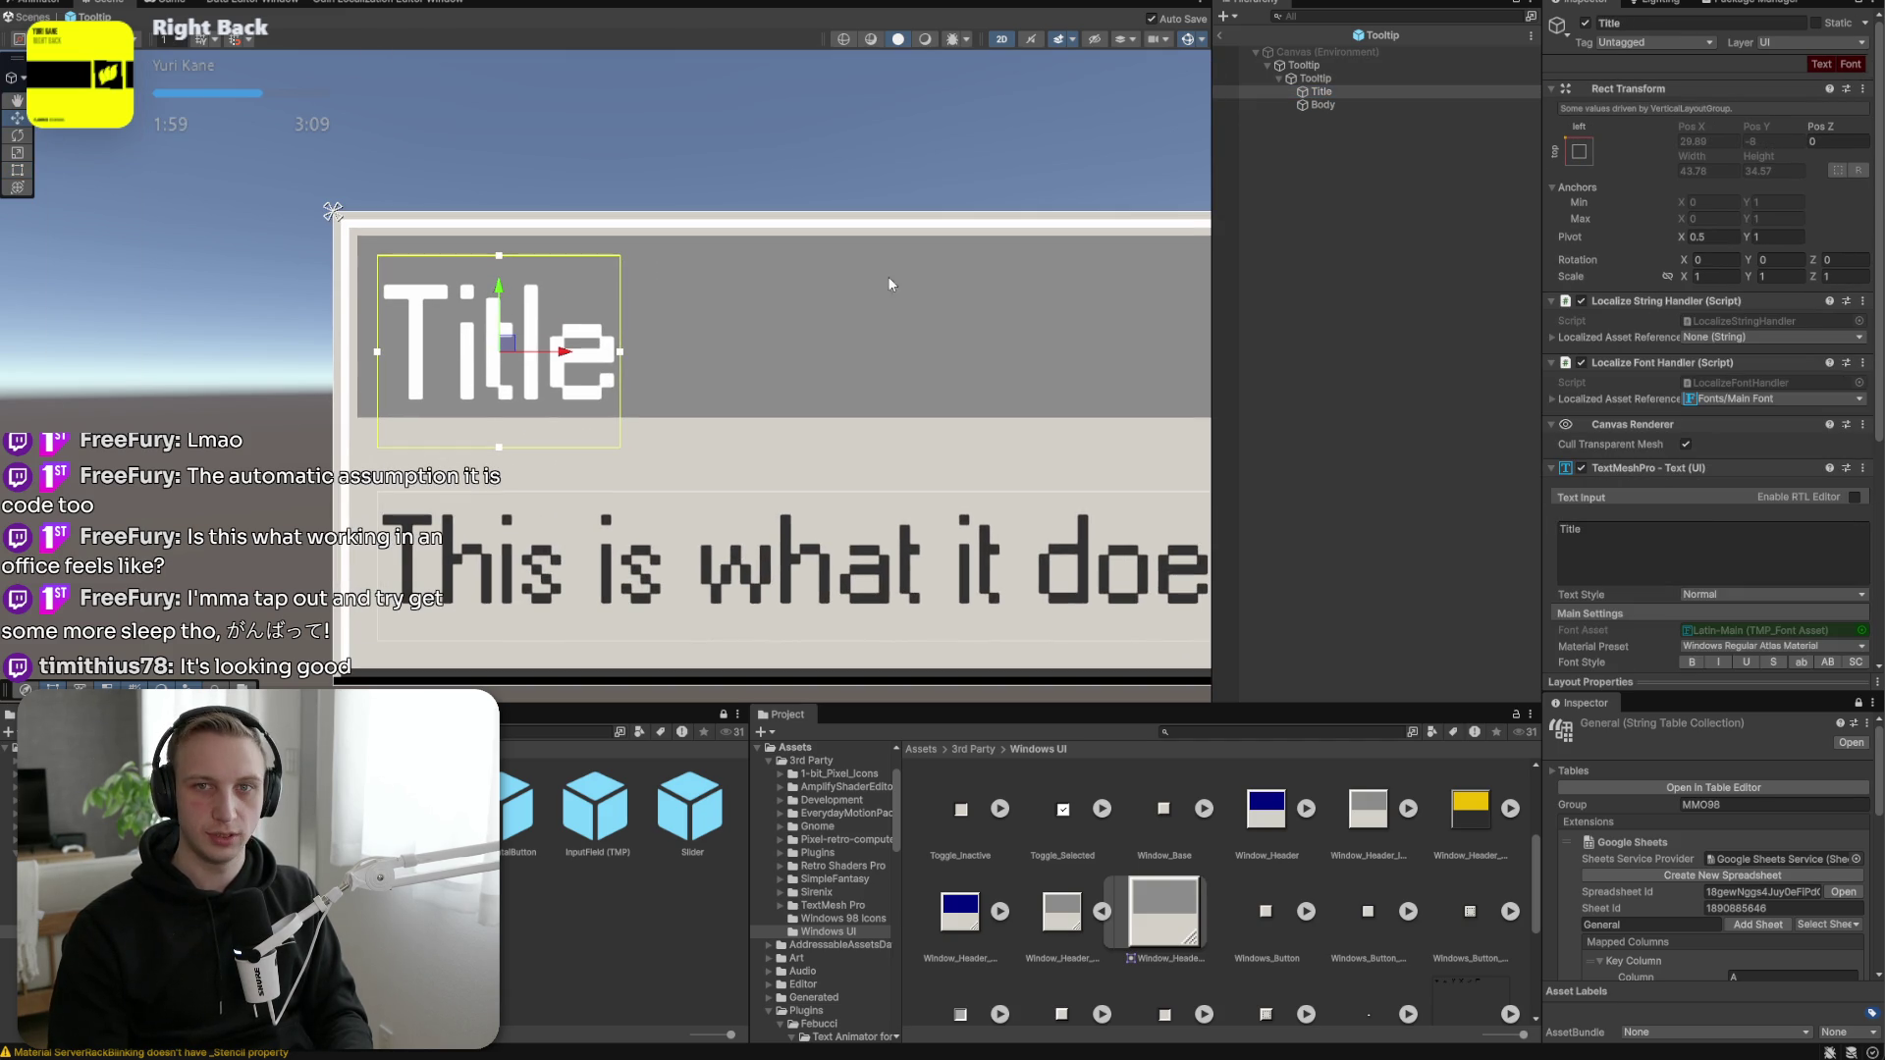
Select the Title object under the inner Tooltip and inspect its computed layout properties.
left_click(1361, 79)
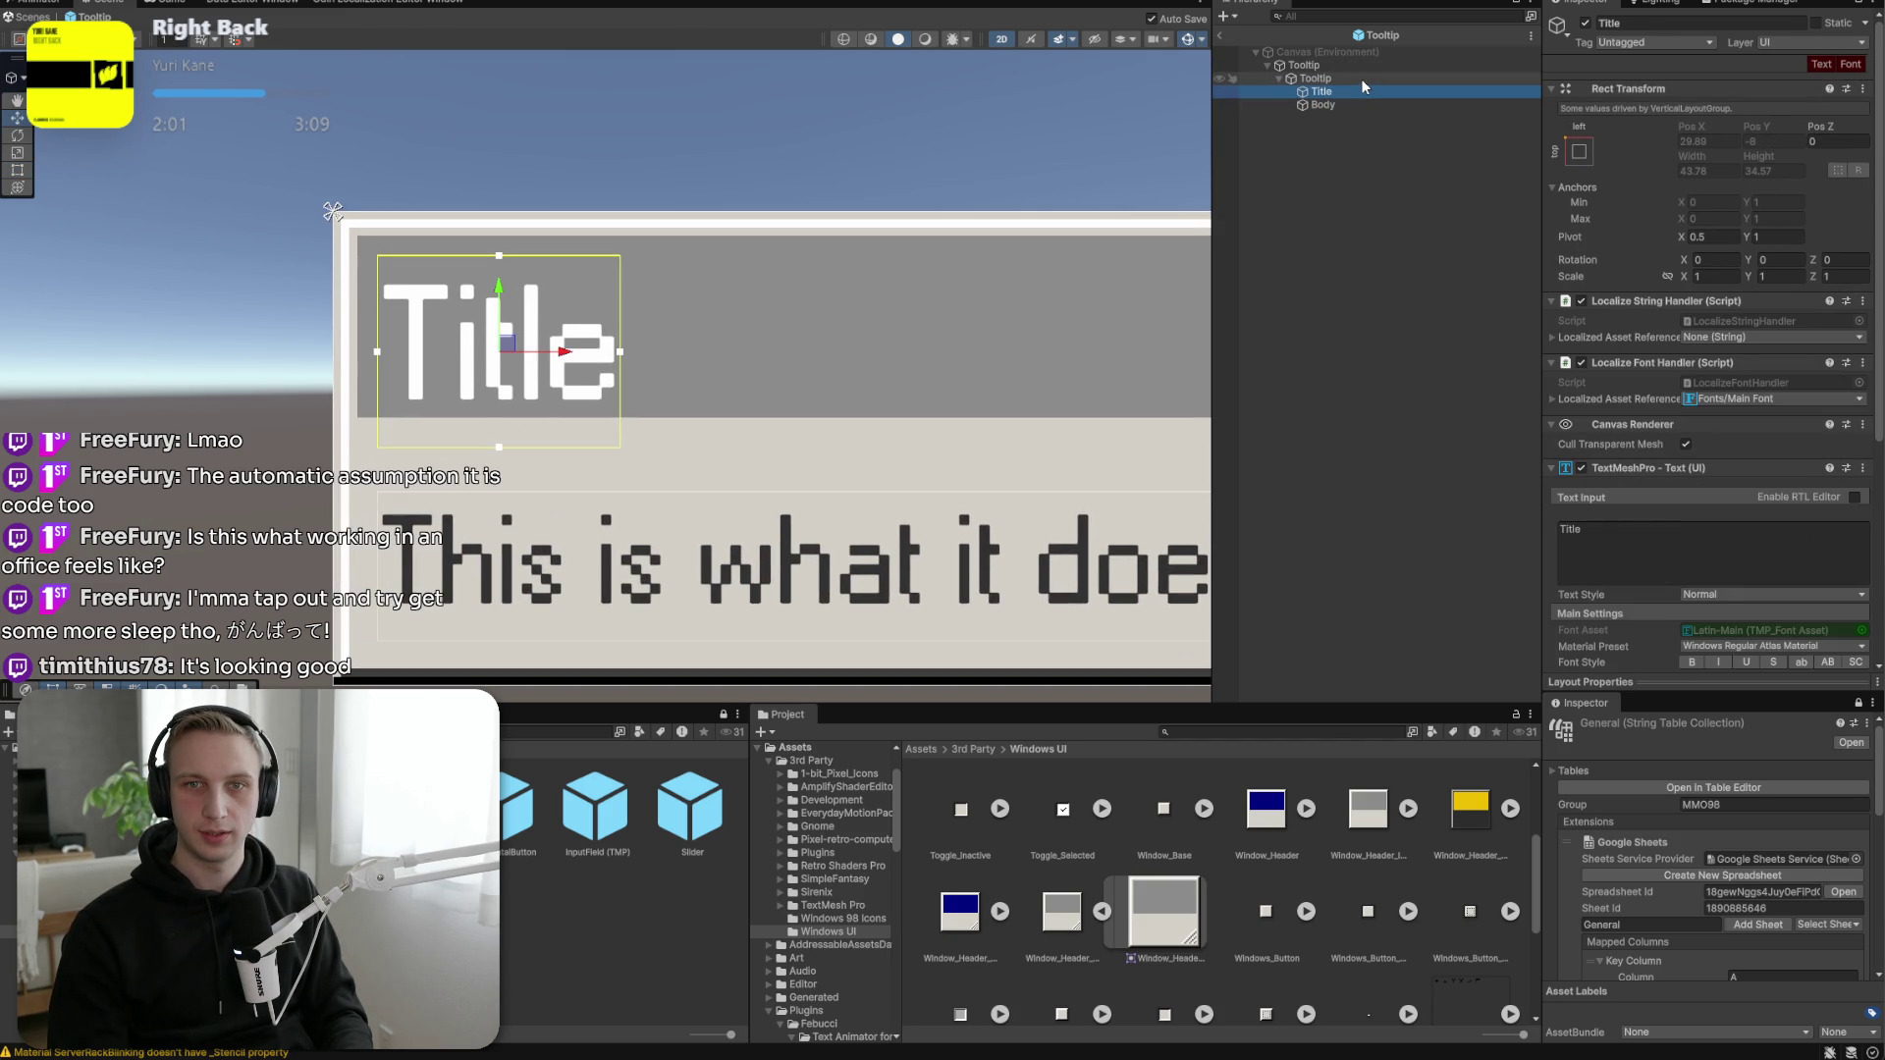
left_click(1360, 90)
scroll(1803, 479, "down", 3)
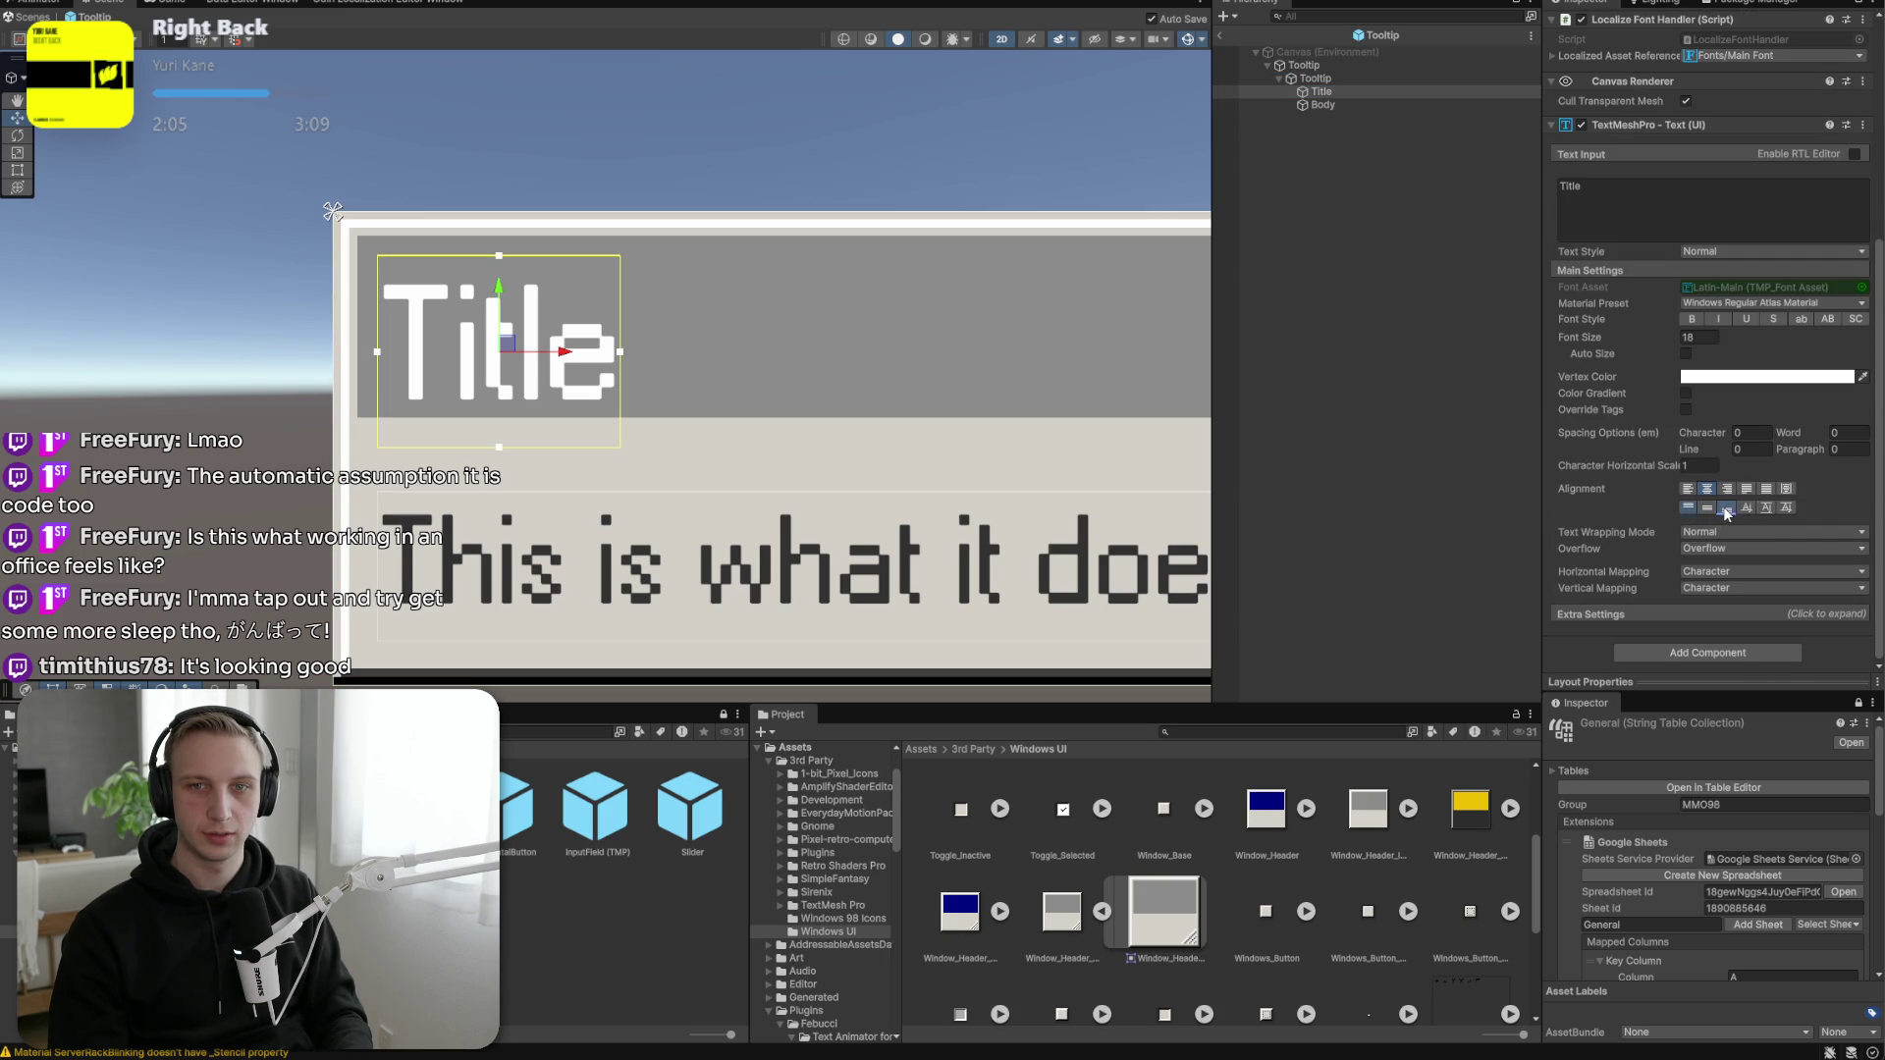
scroll(1688, 508, "up", 5)
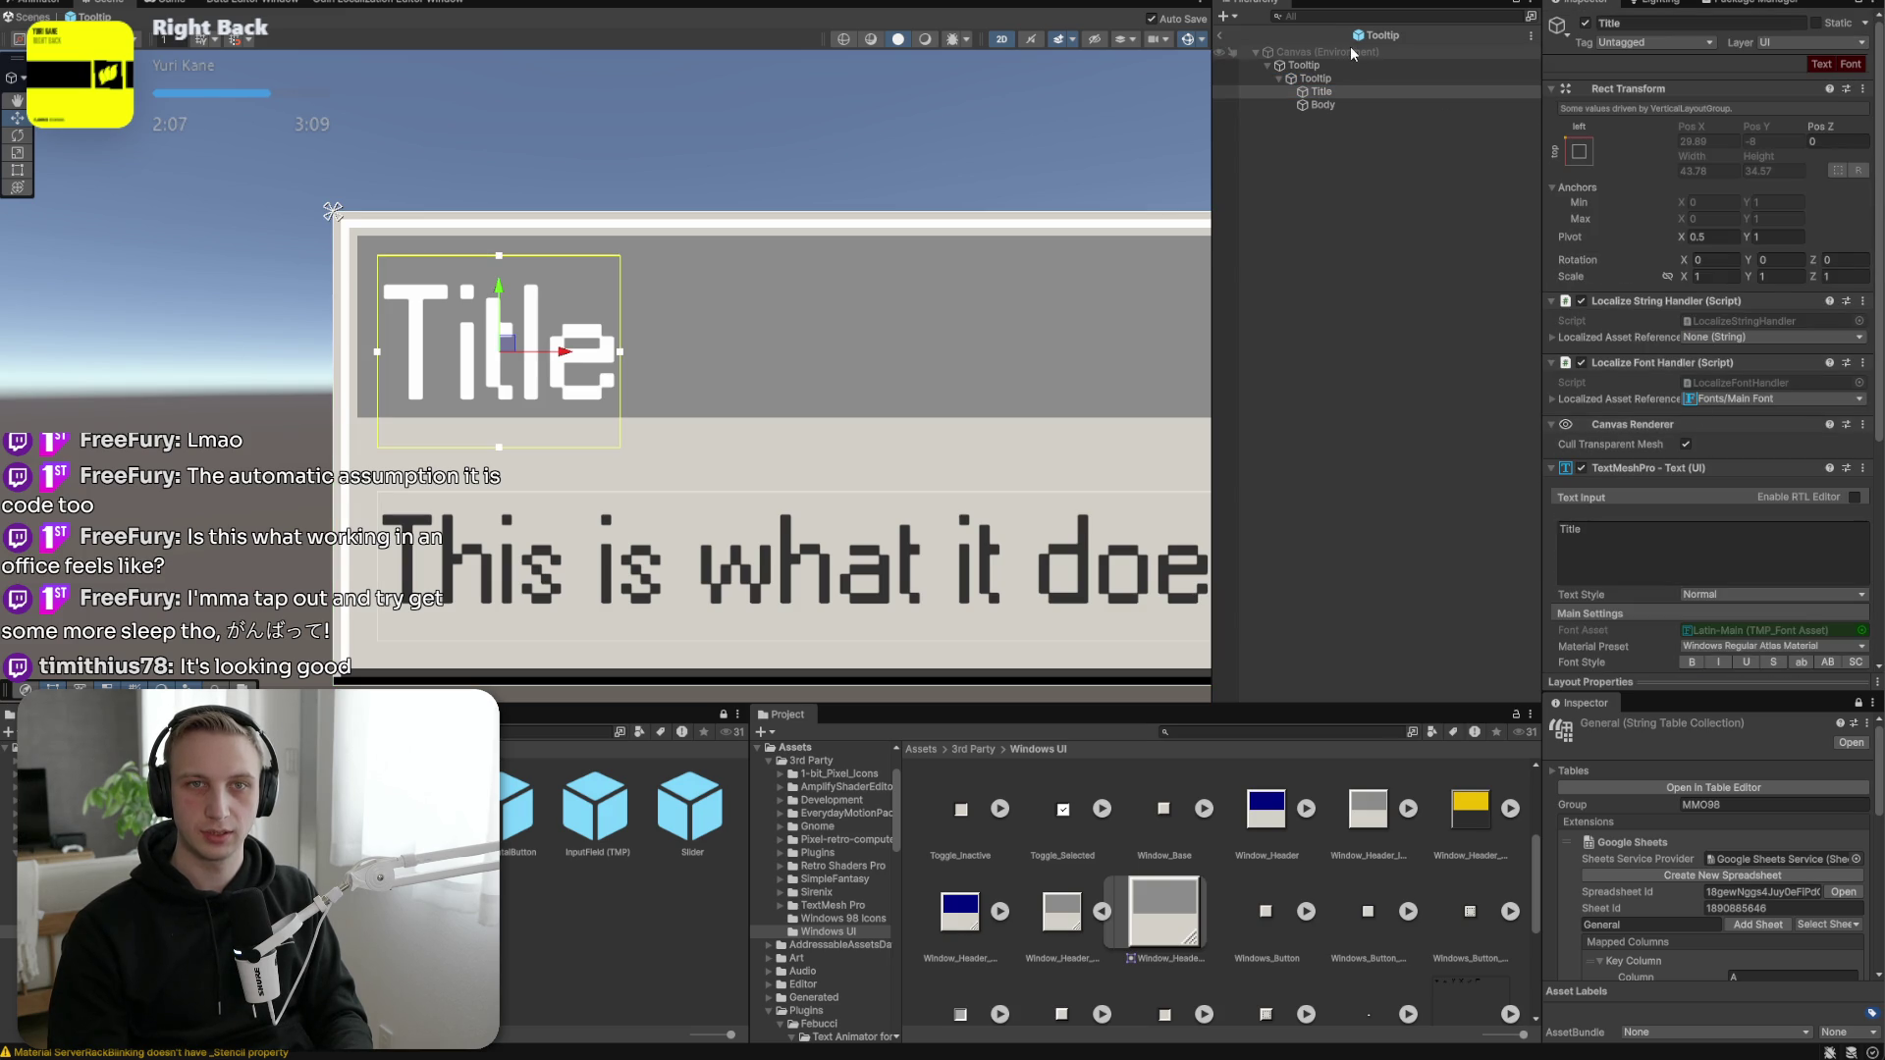
left_click(1346, 78)
scroll(1726, 374, "down", 3)
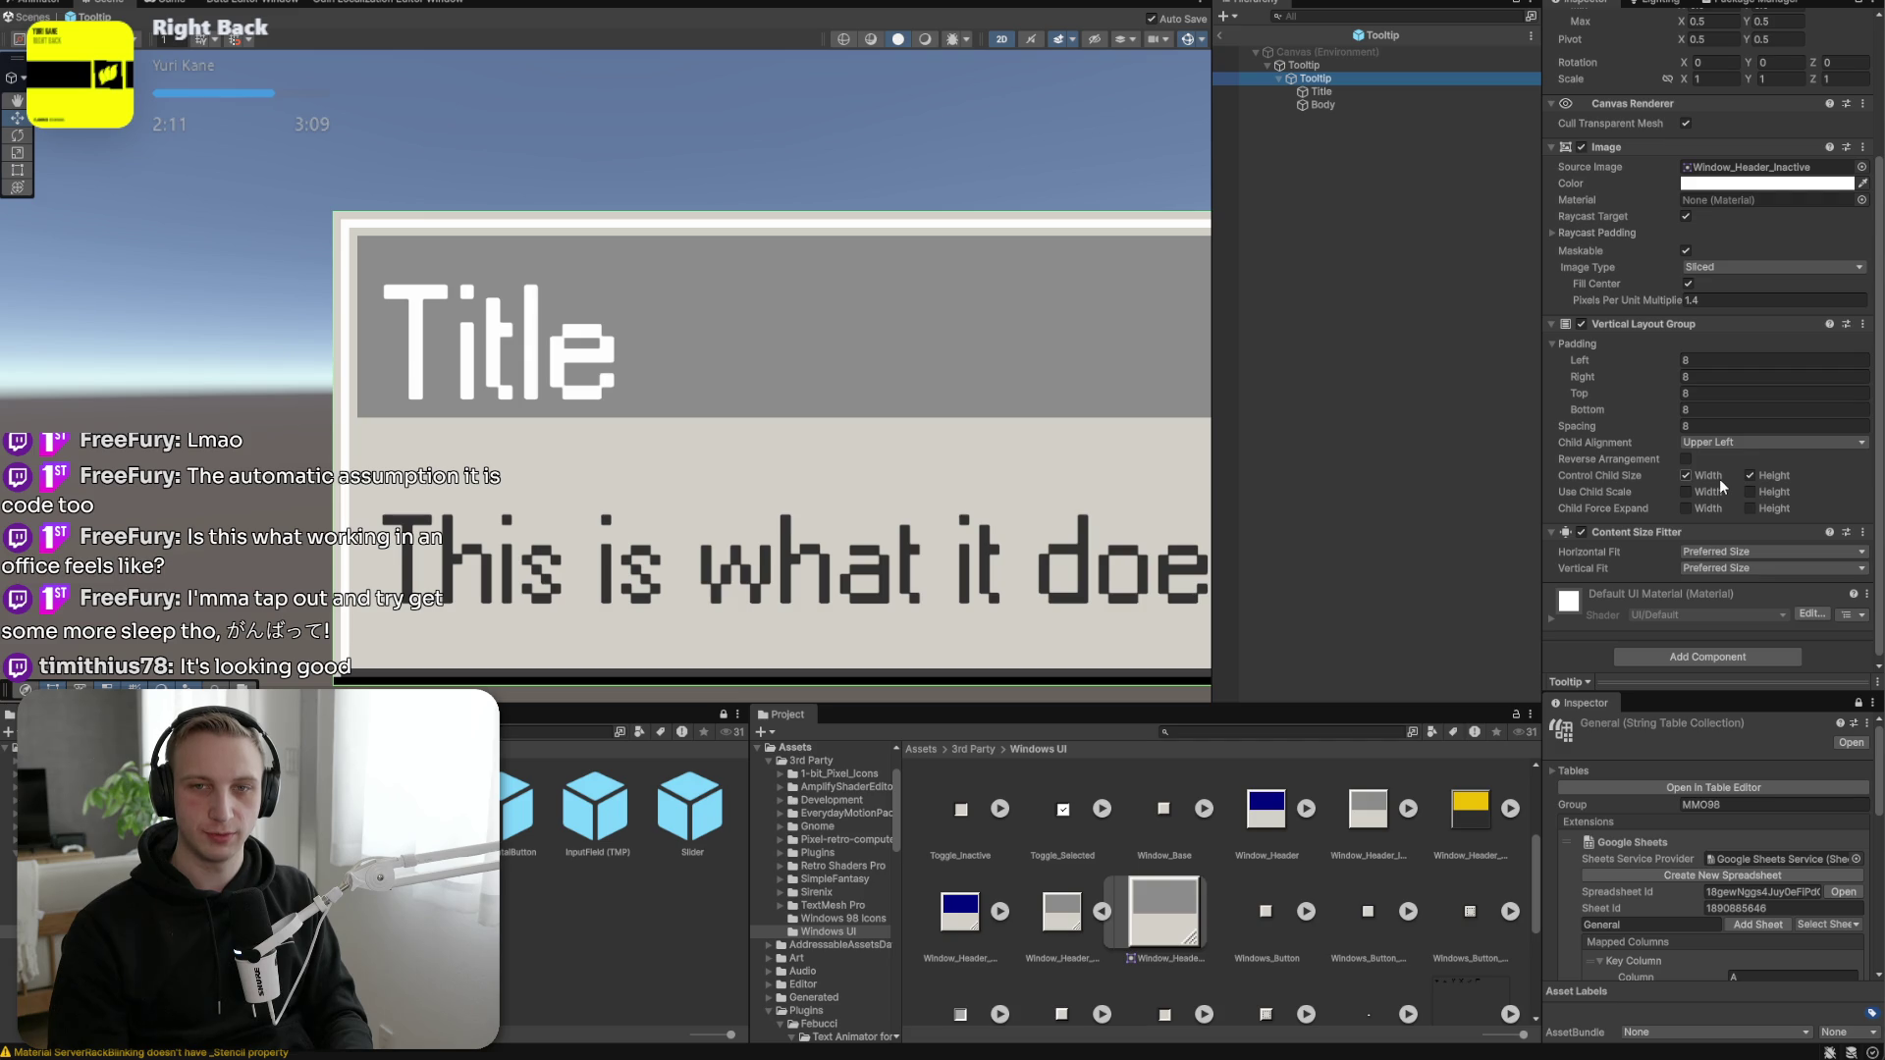
left_click(1358, 91)
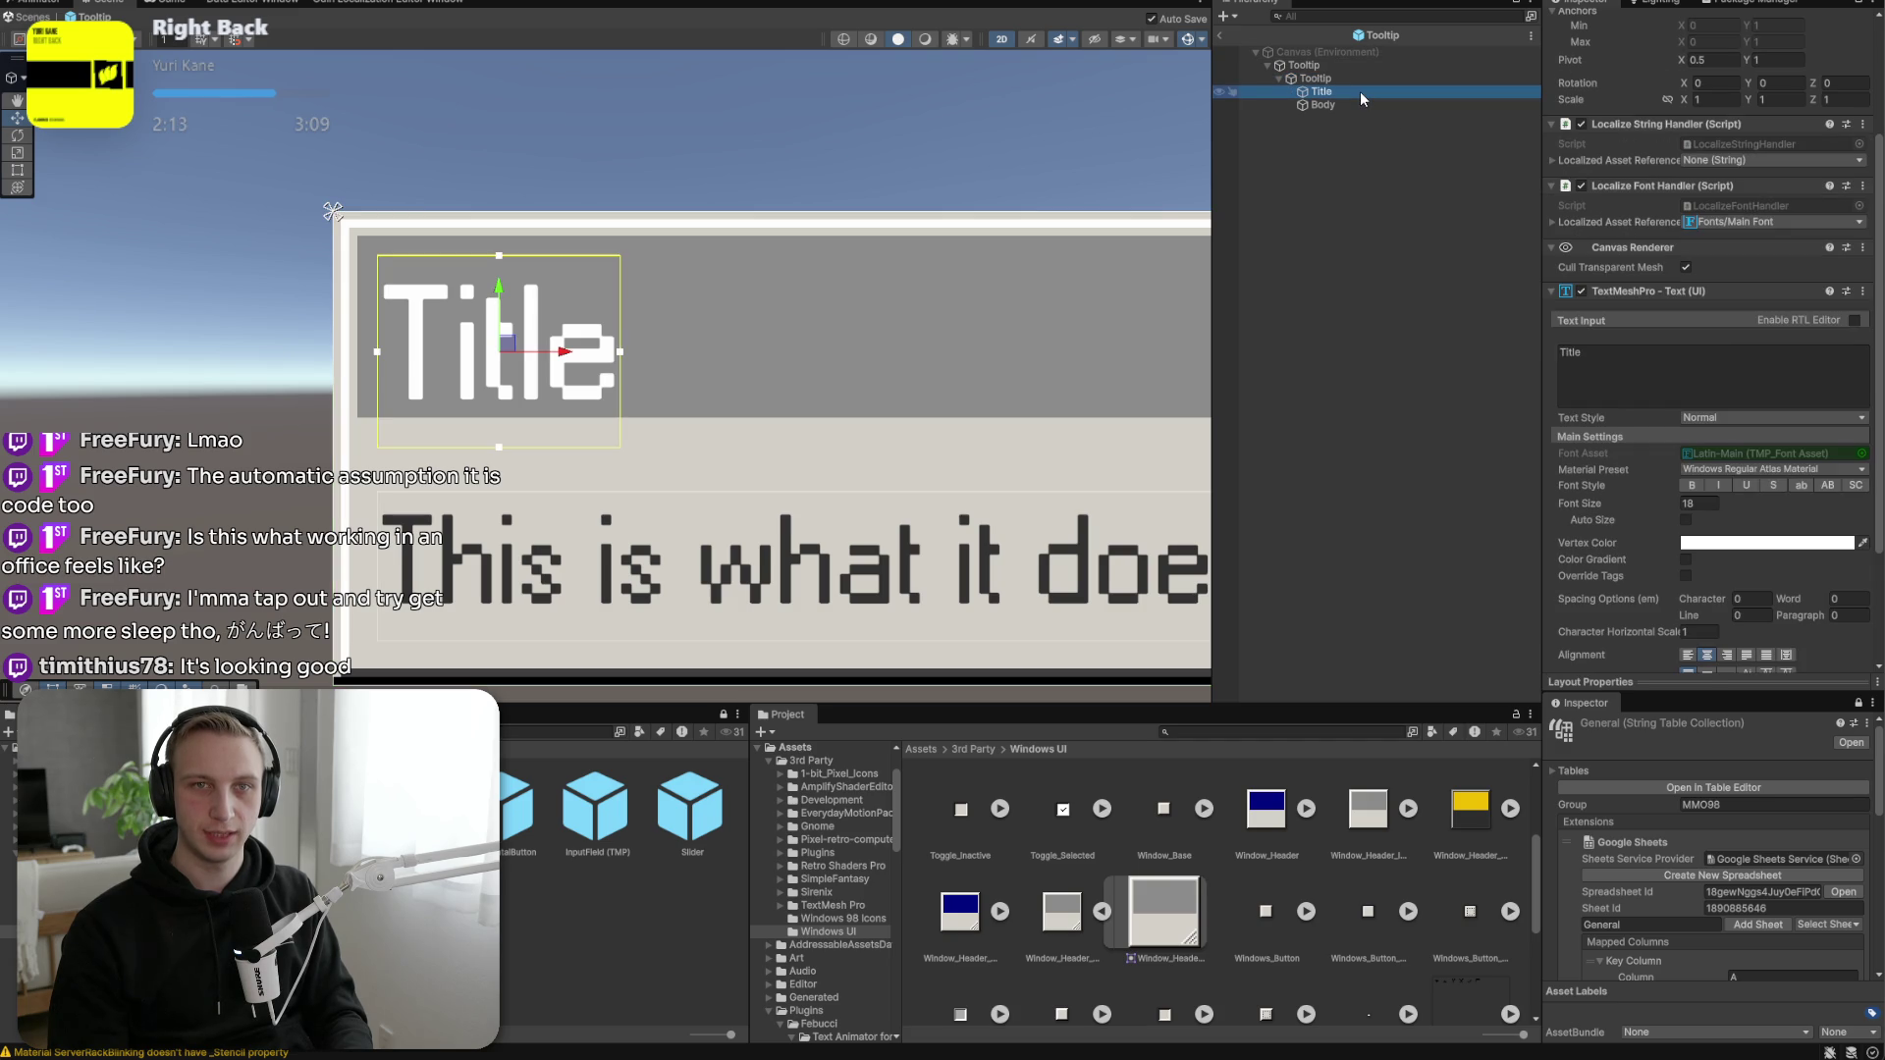
scroll(1722, 401, "down", 2)
left_click(1691, 678)
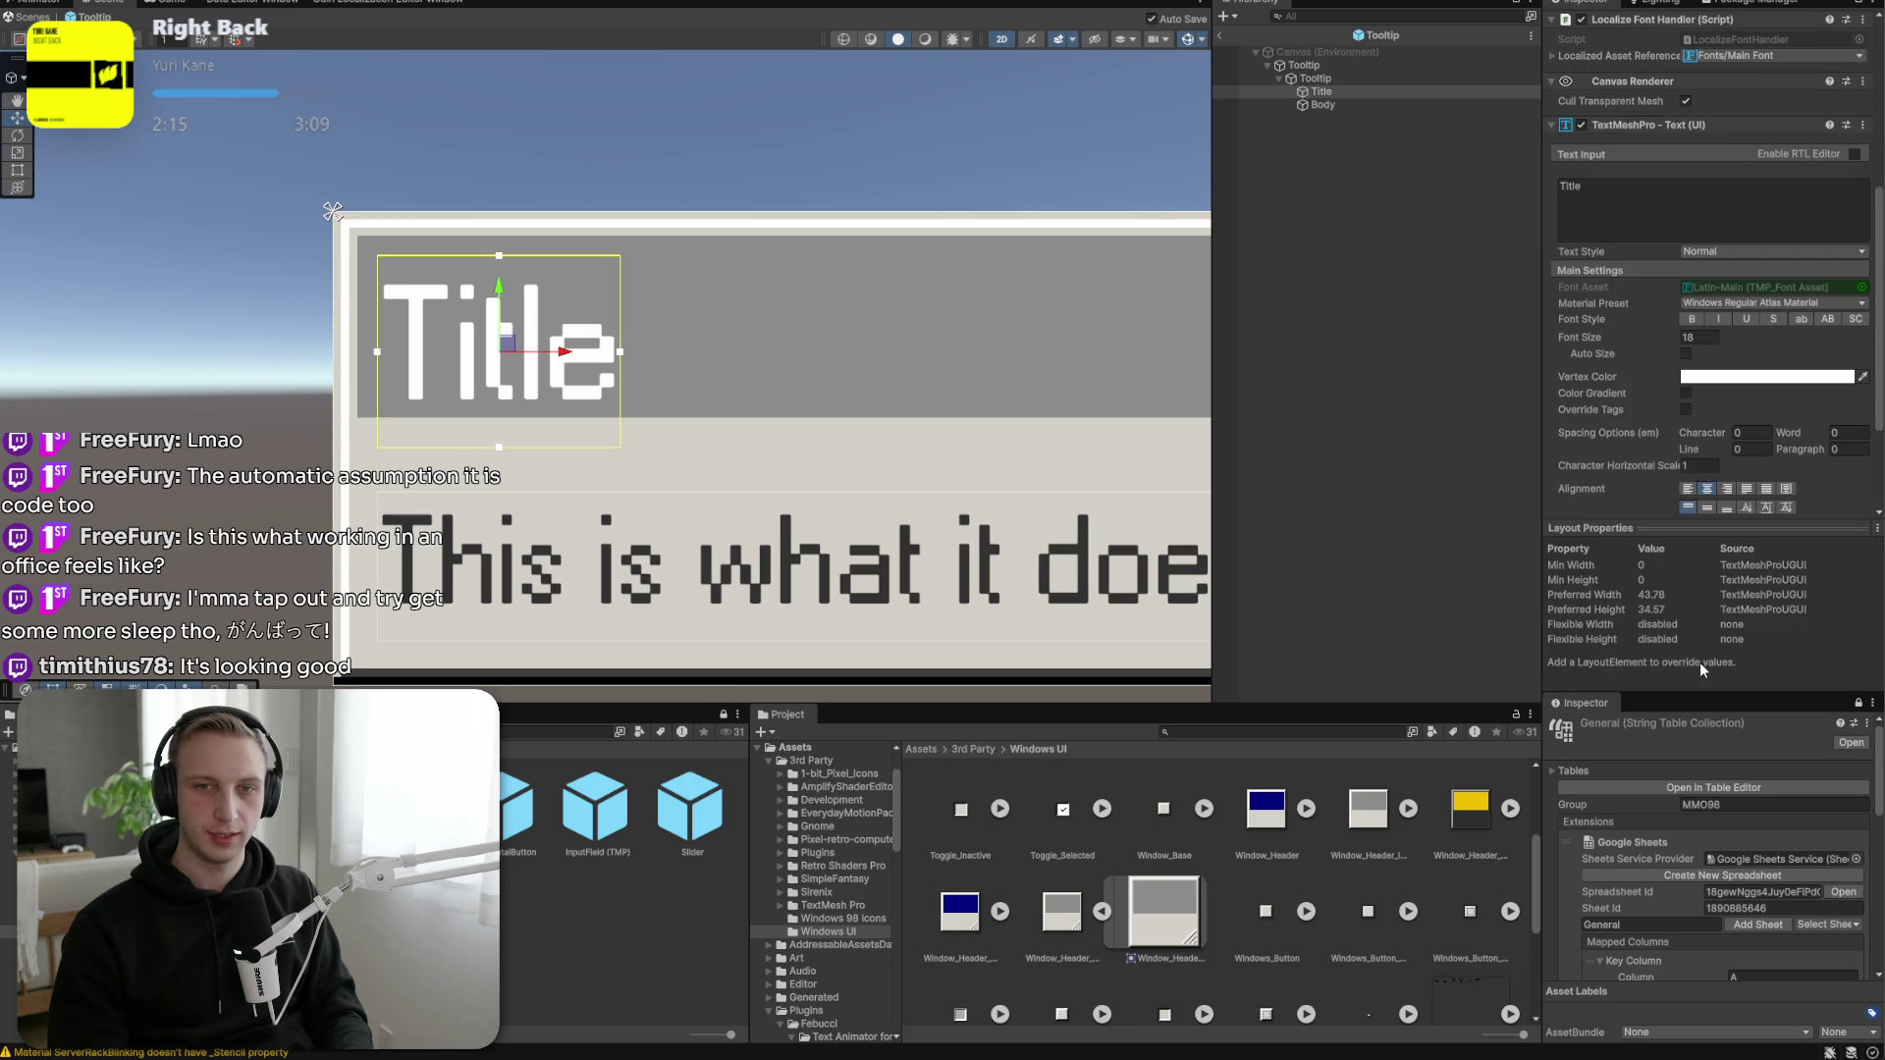
left_click(1687, 528)
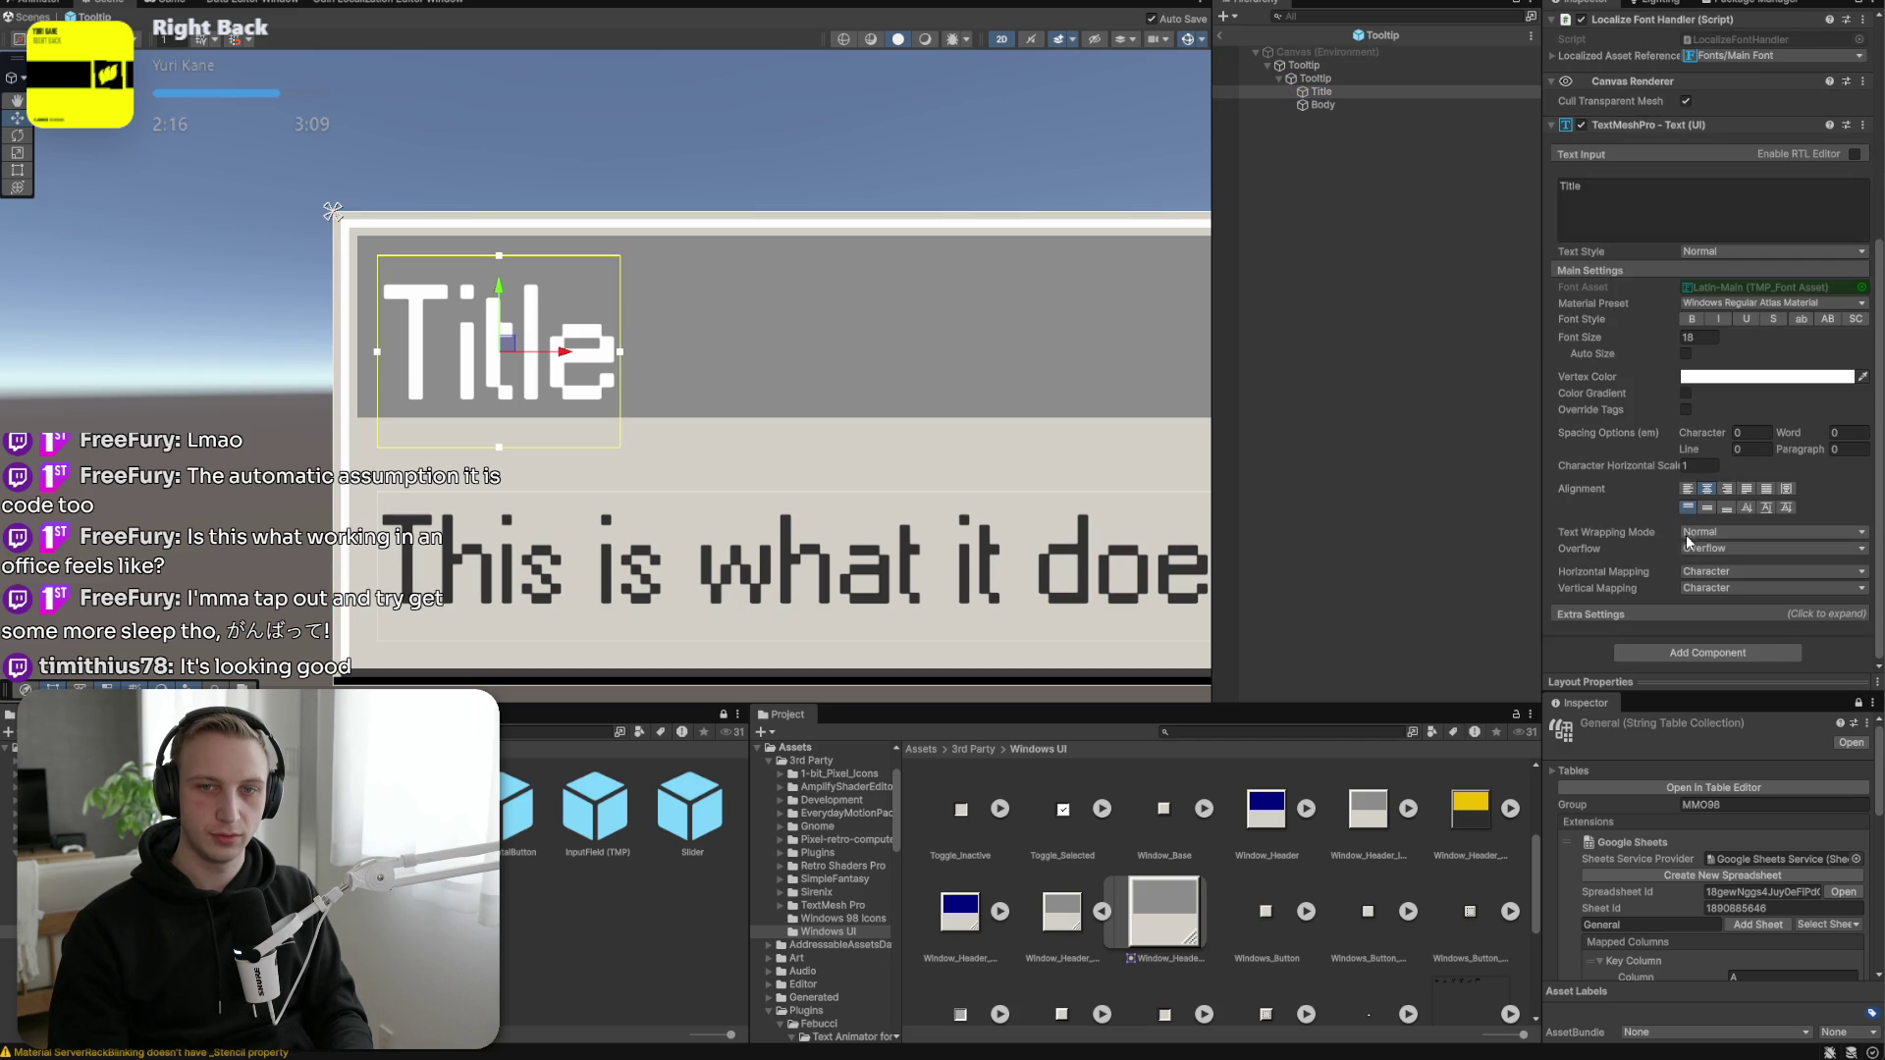
Add a Layout Element to Title, try Ignore Layout, then undo to remove the component.
left_click(1661, 652)
type("layout")
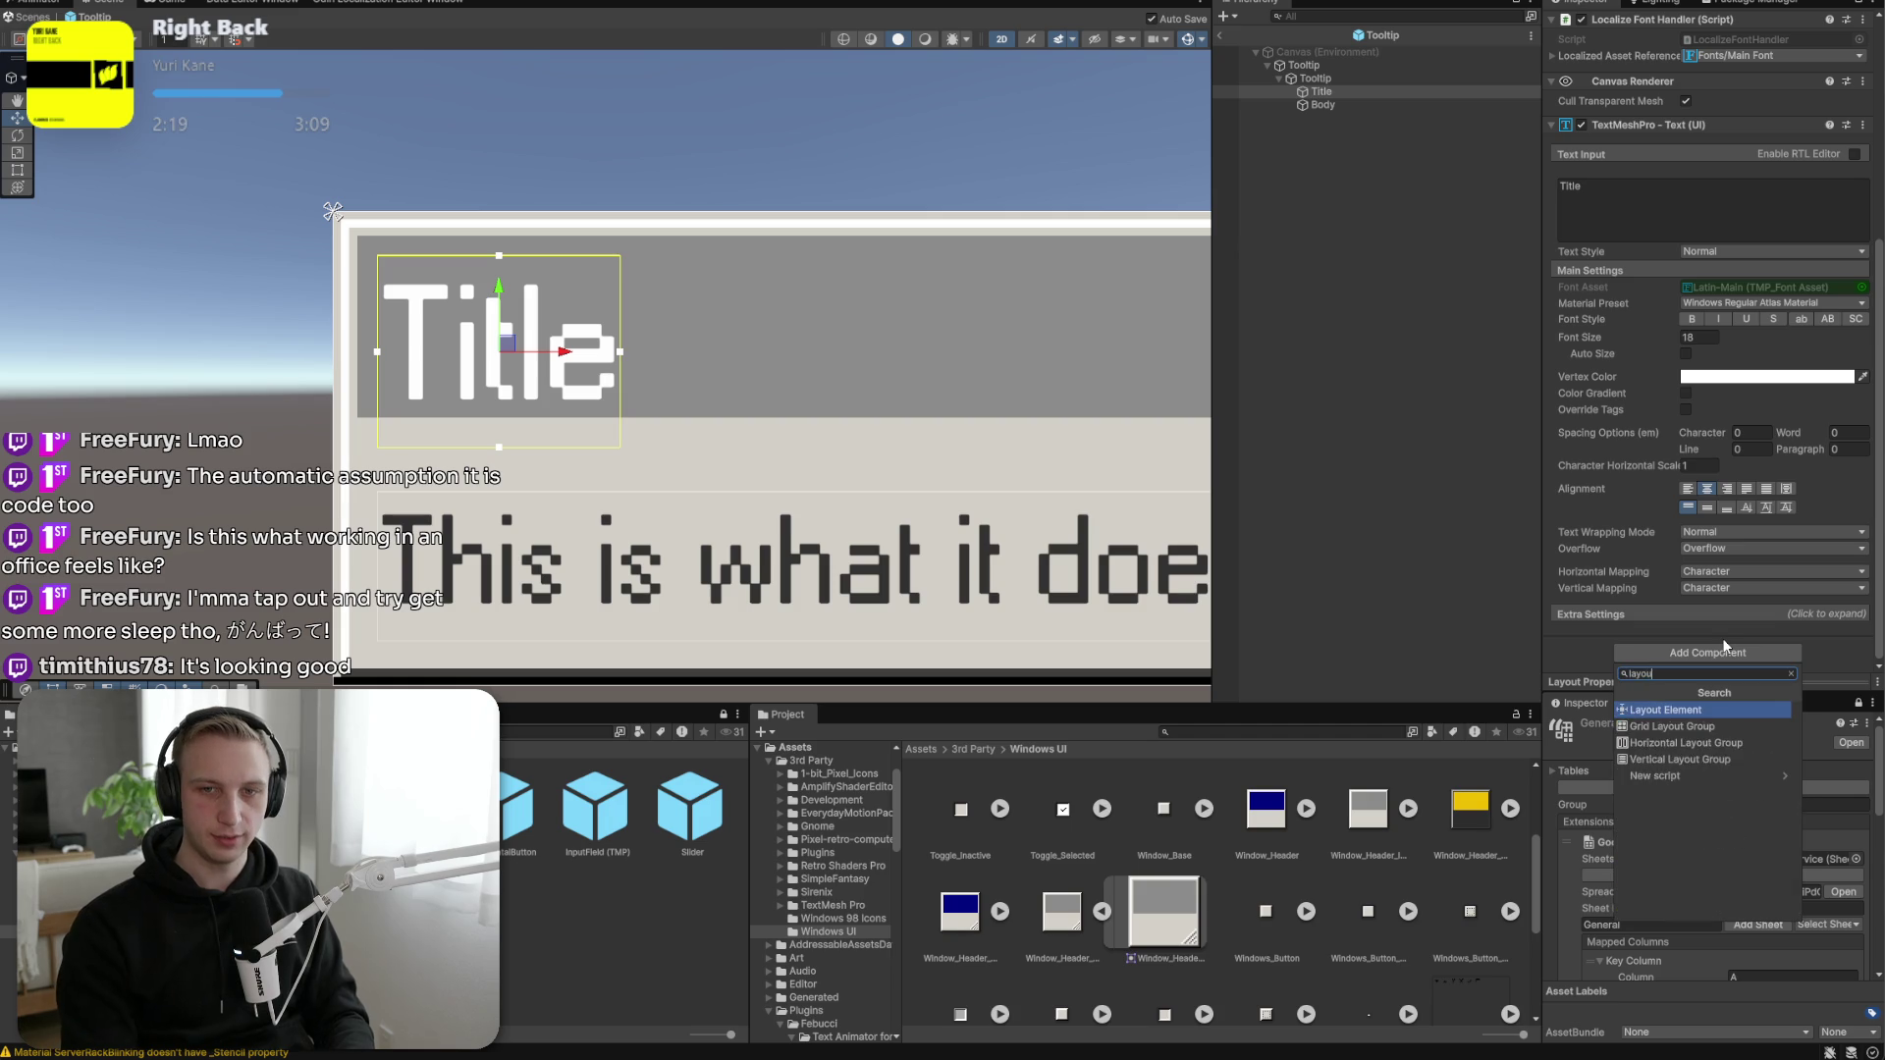
key("Return")
scroll(1717, 638, "down", 2)
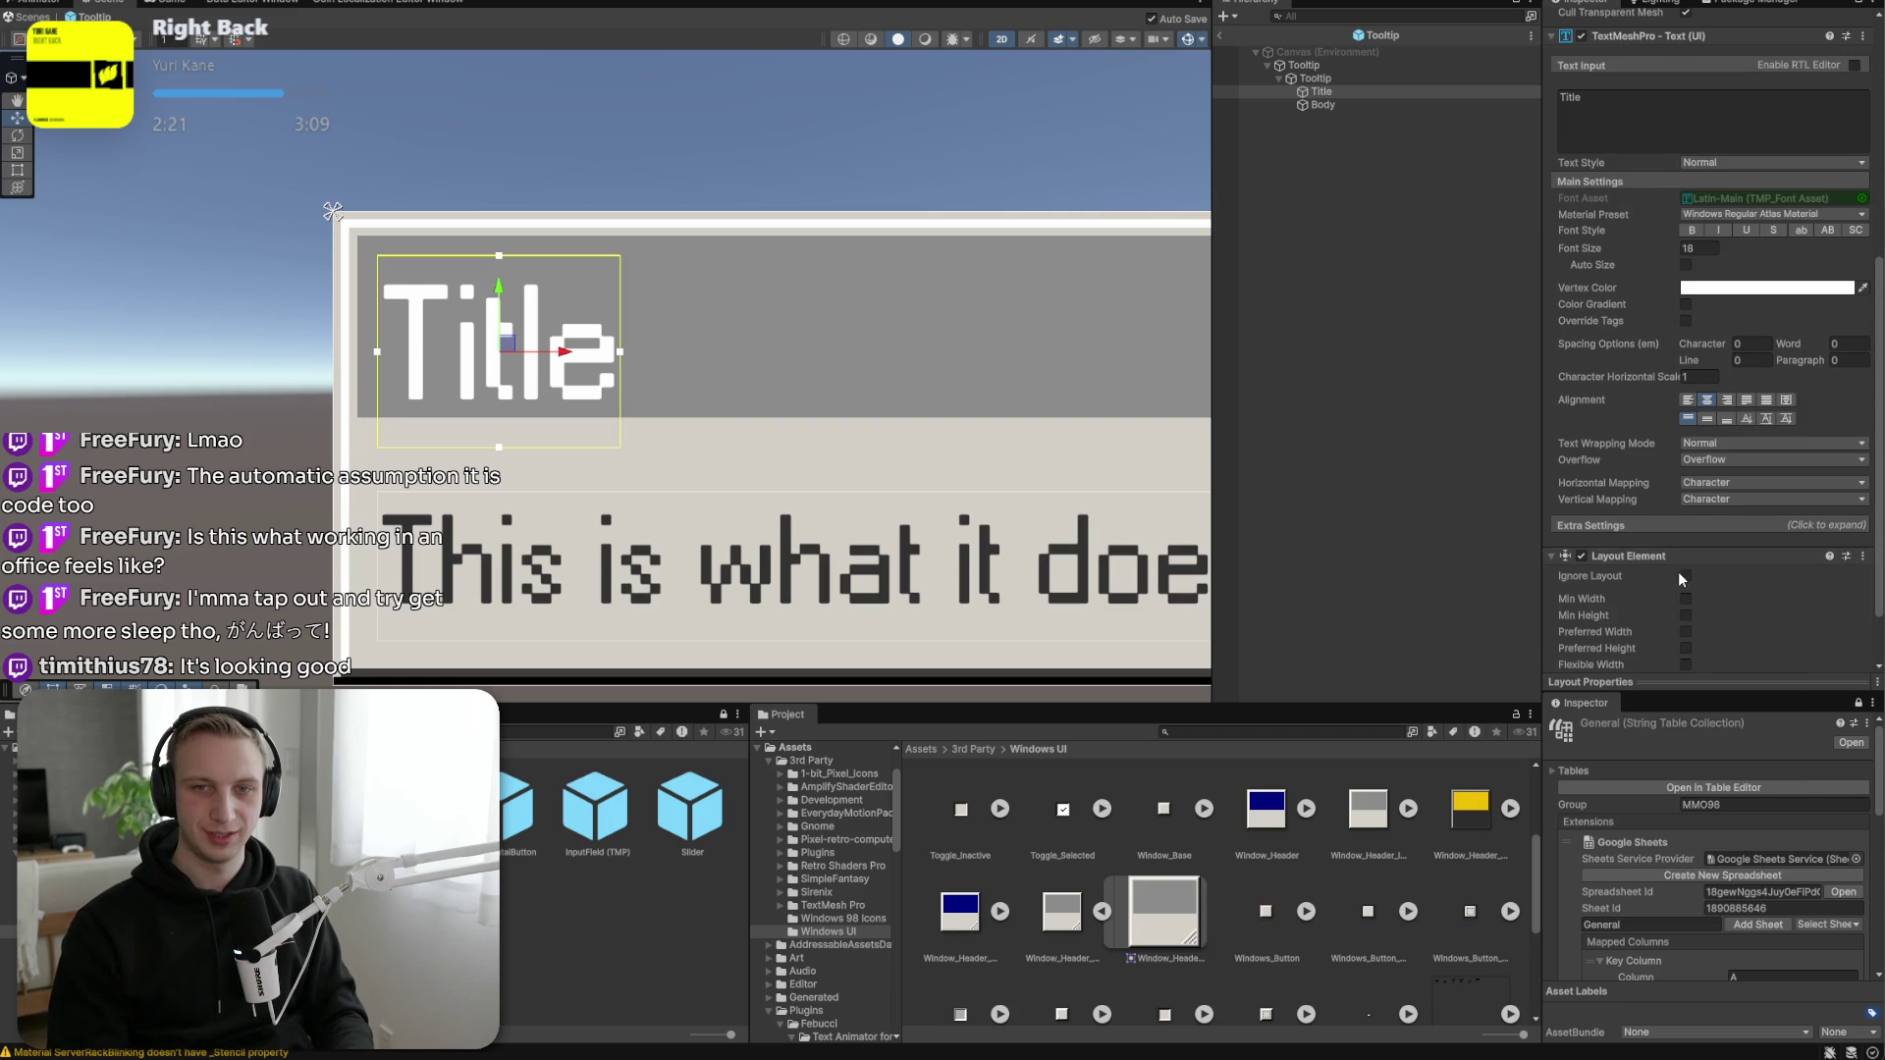
left_click(1683, 577)
left_click(1618, 601)
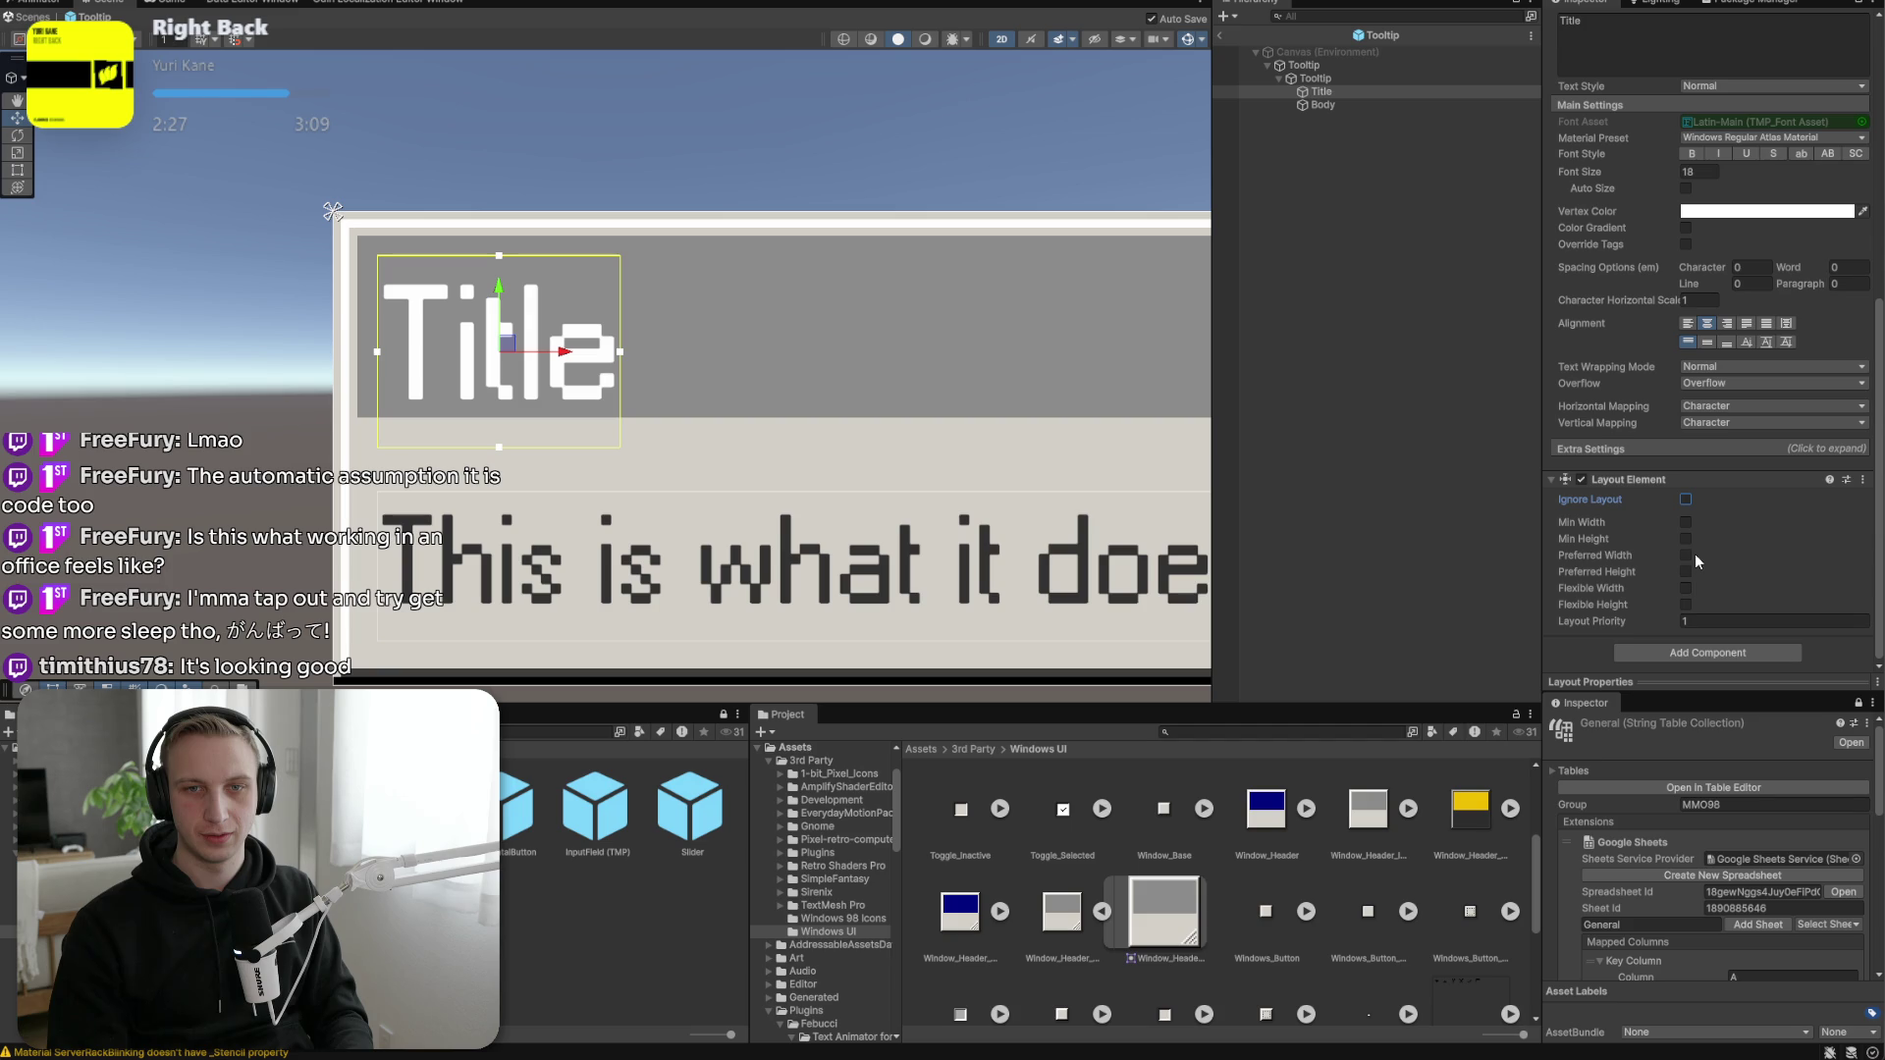
key("ctrl+z")
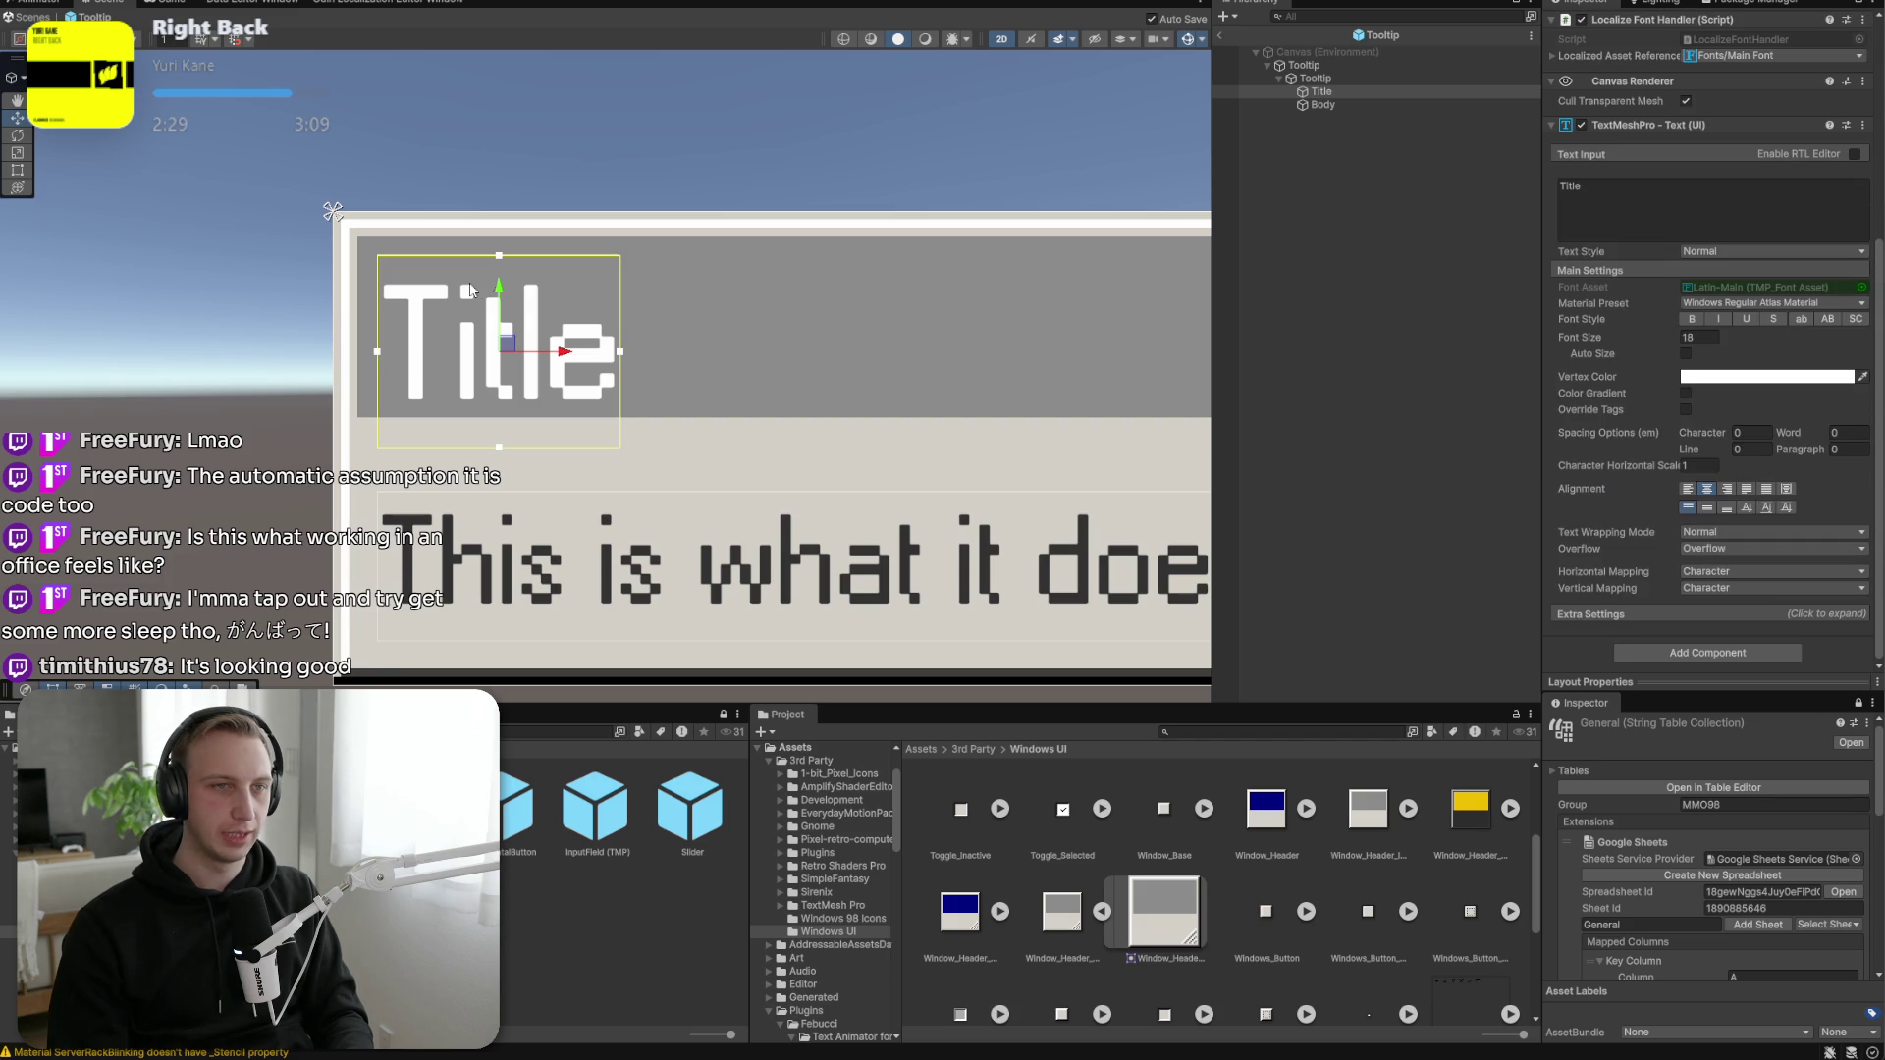
Set the Tooltip's Vertical Layout Group Padding Top to 4 and Spacing to 8.
left_click(1350, 78)
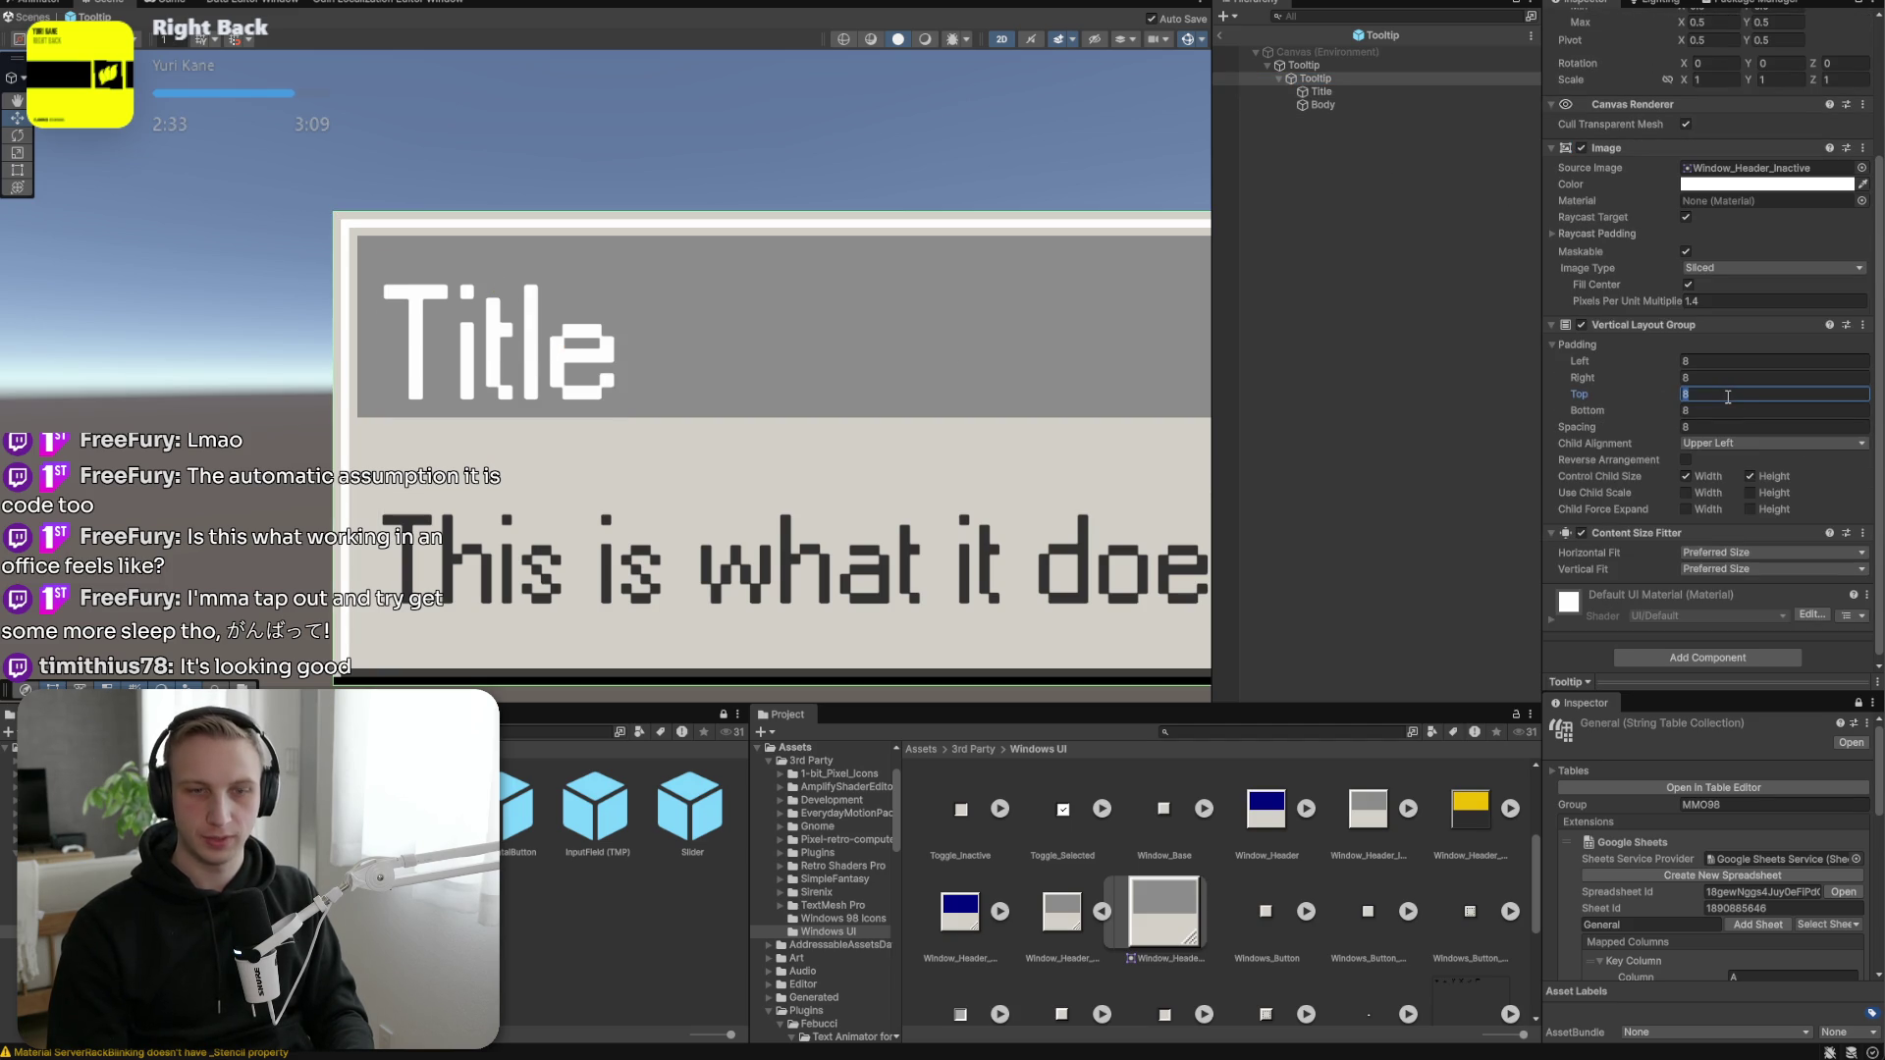
type("2")
key("BackSpace")
type("4")
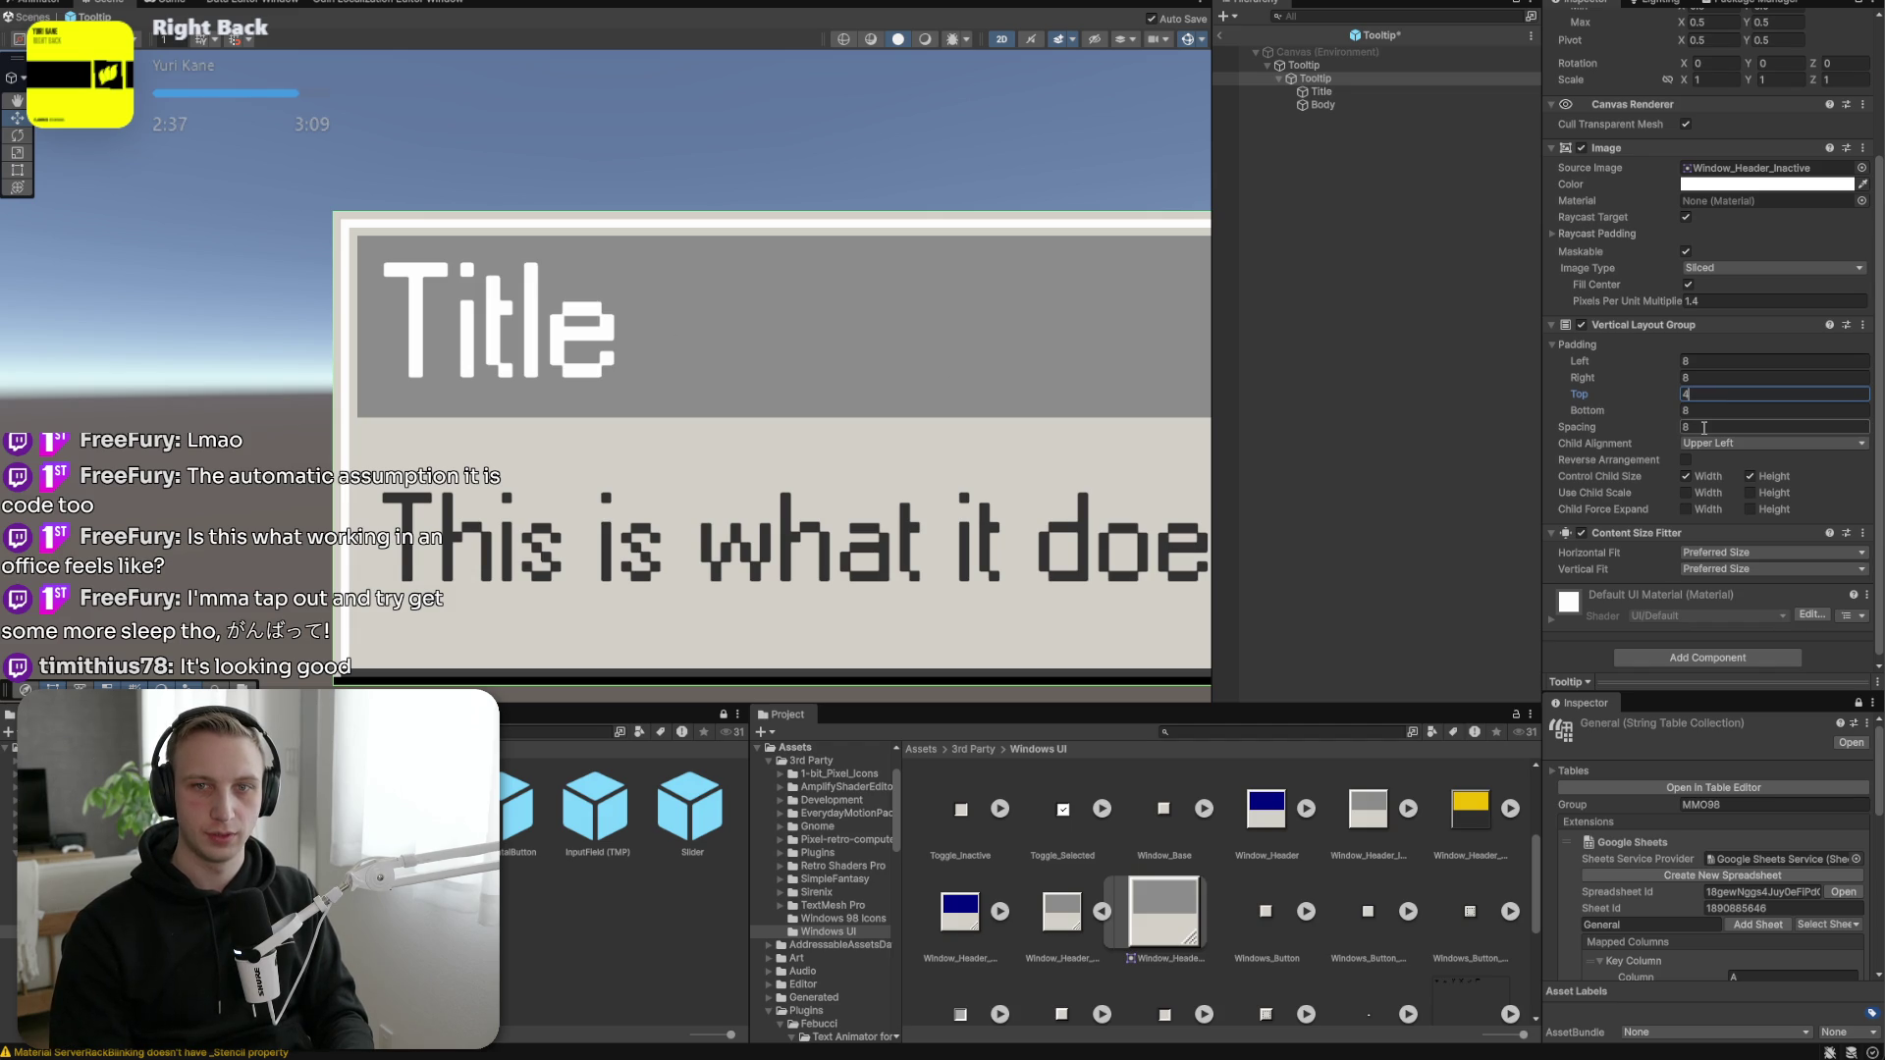
type("12")
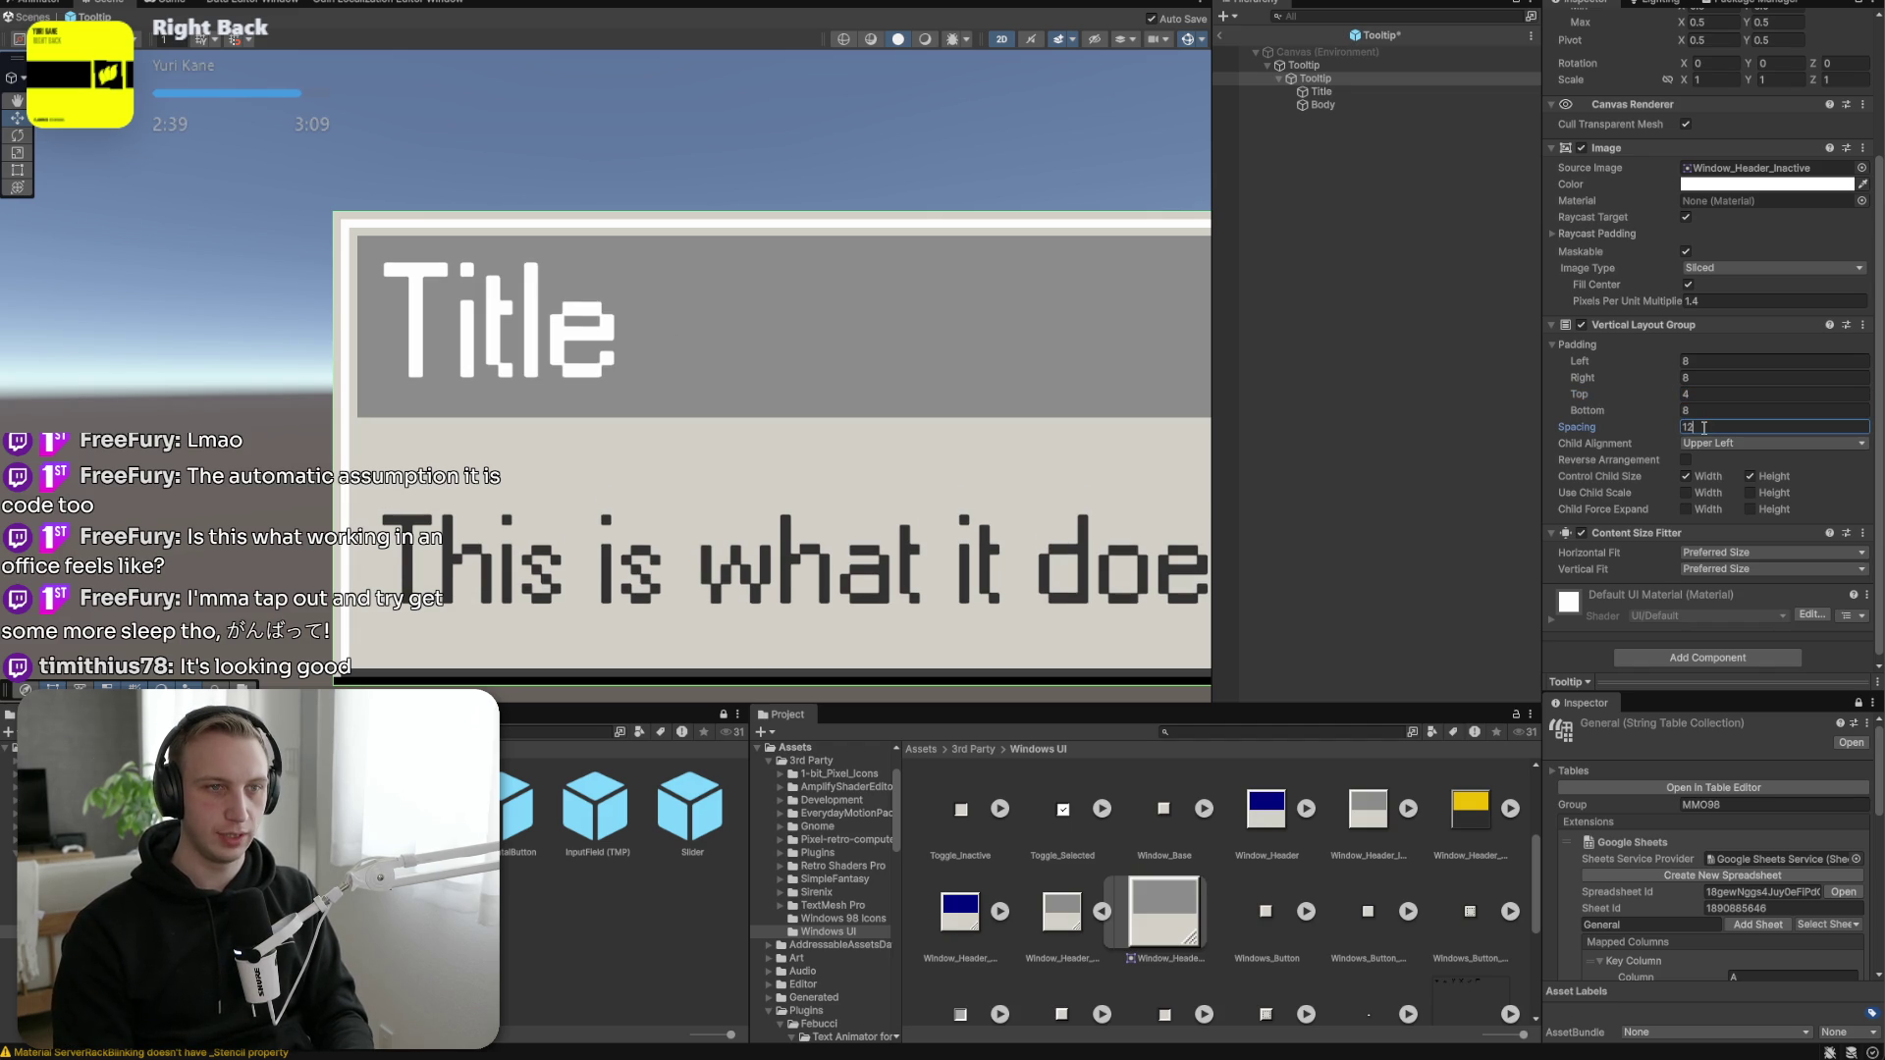
key("BackSpace")
key("BackSpace")
type("8")
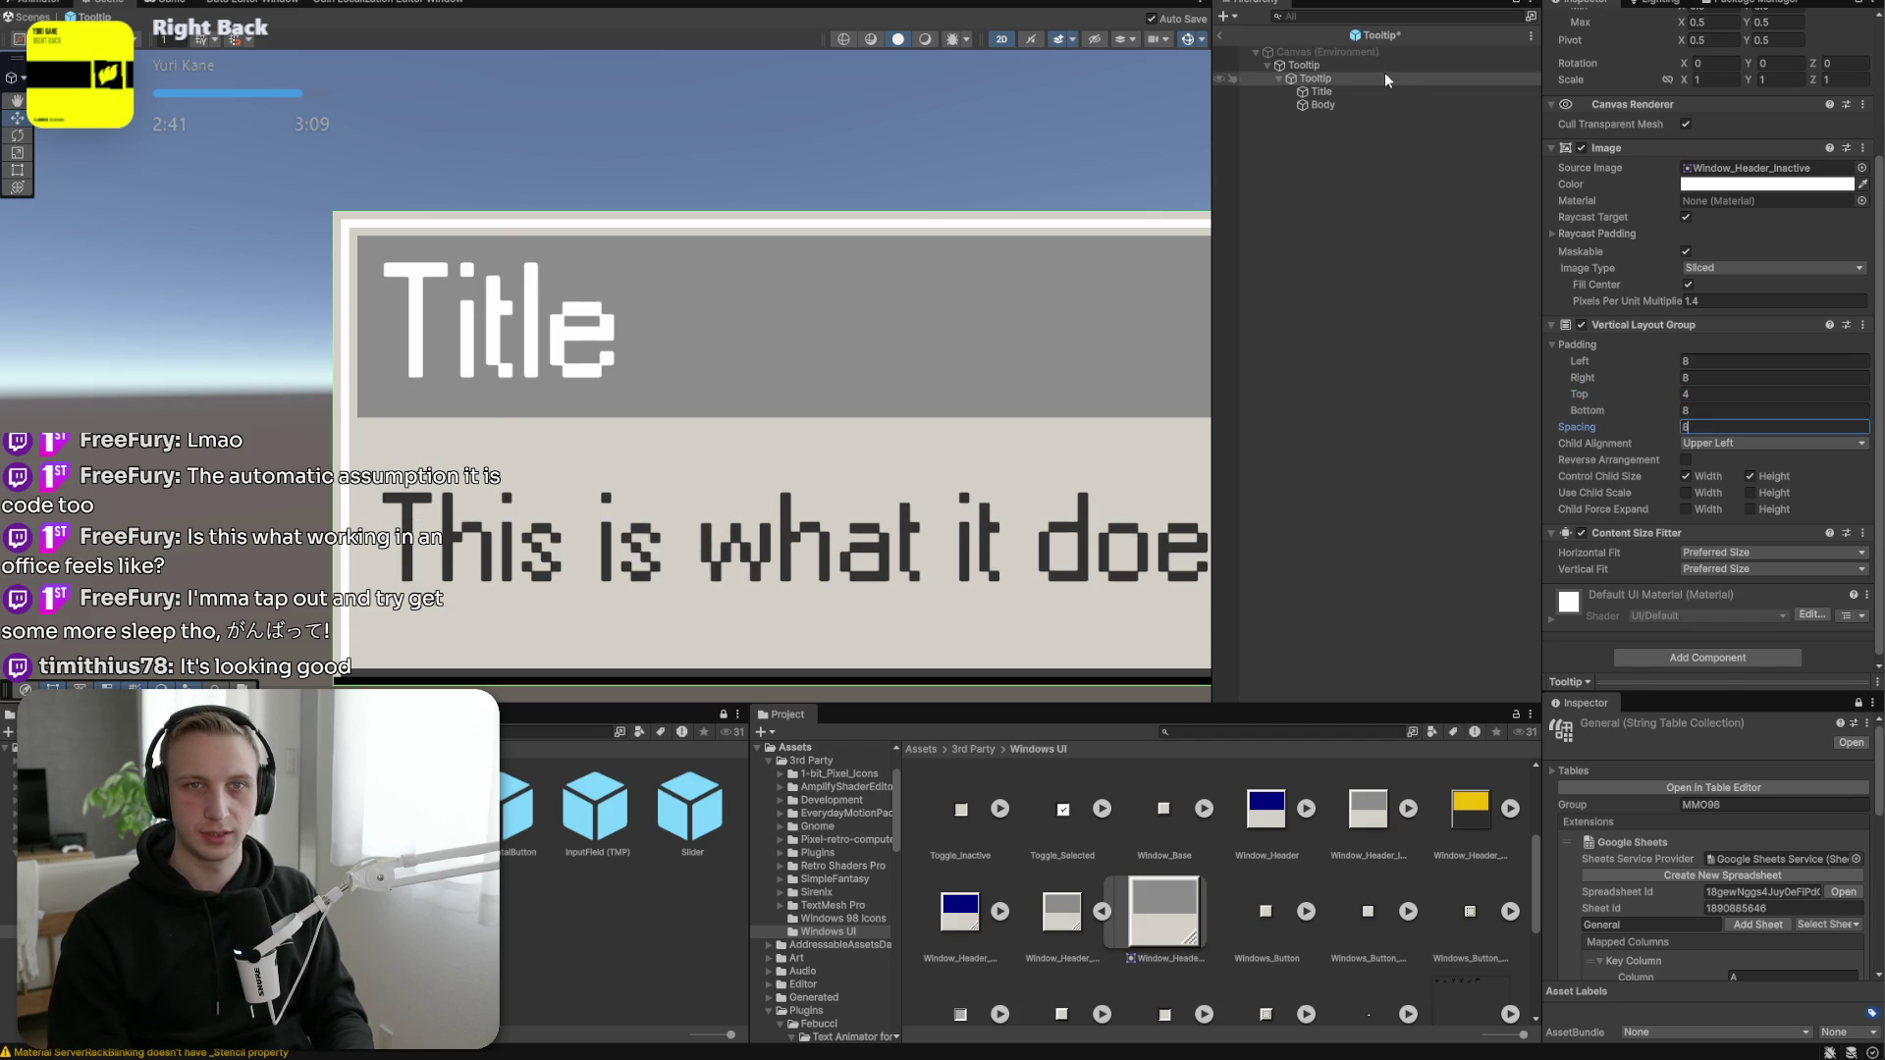
Review the Title and Body text settings and center the Title text horizontally.
left_click(1379, 93)
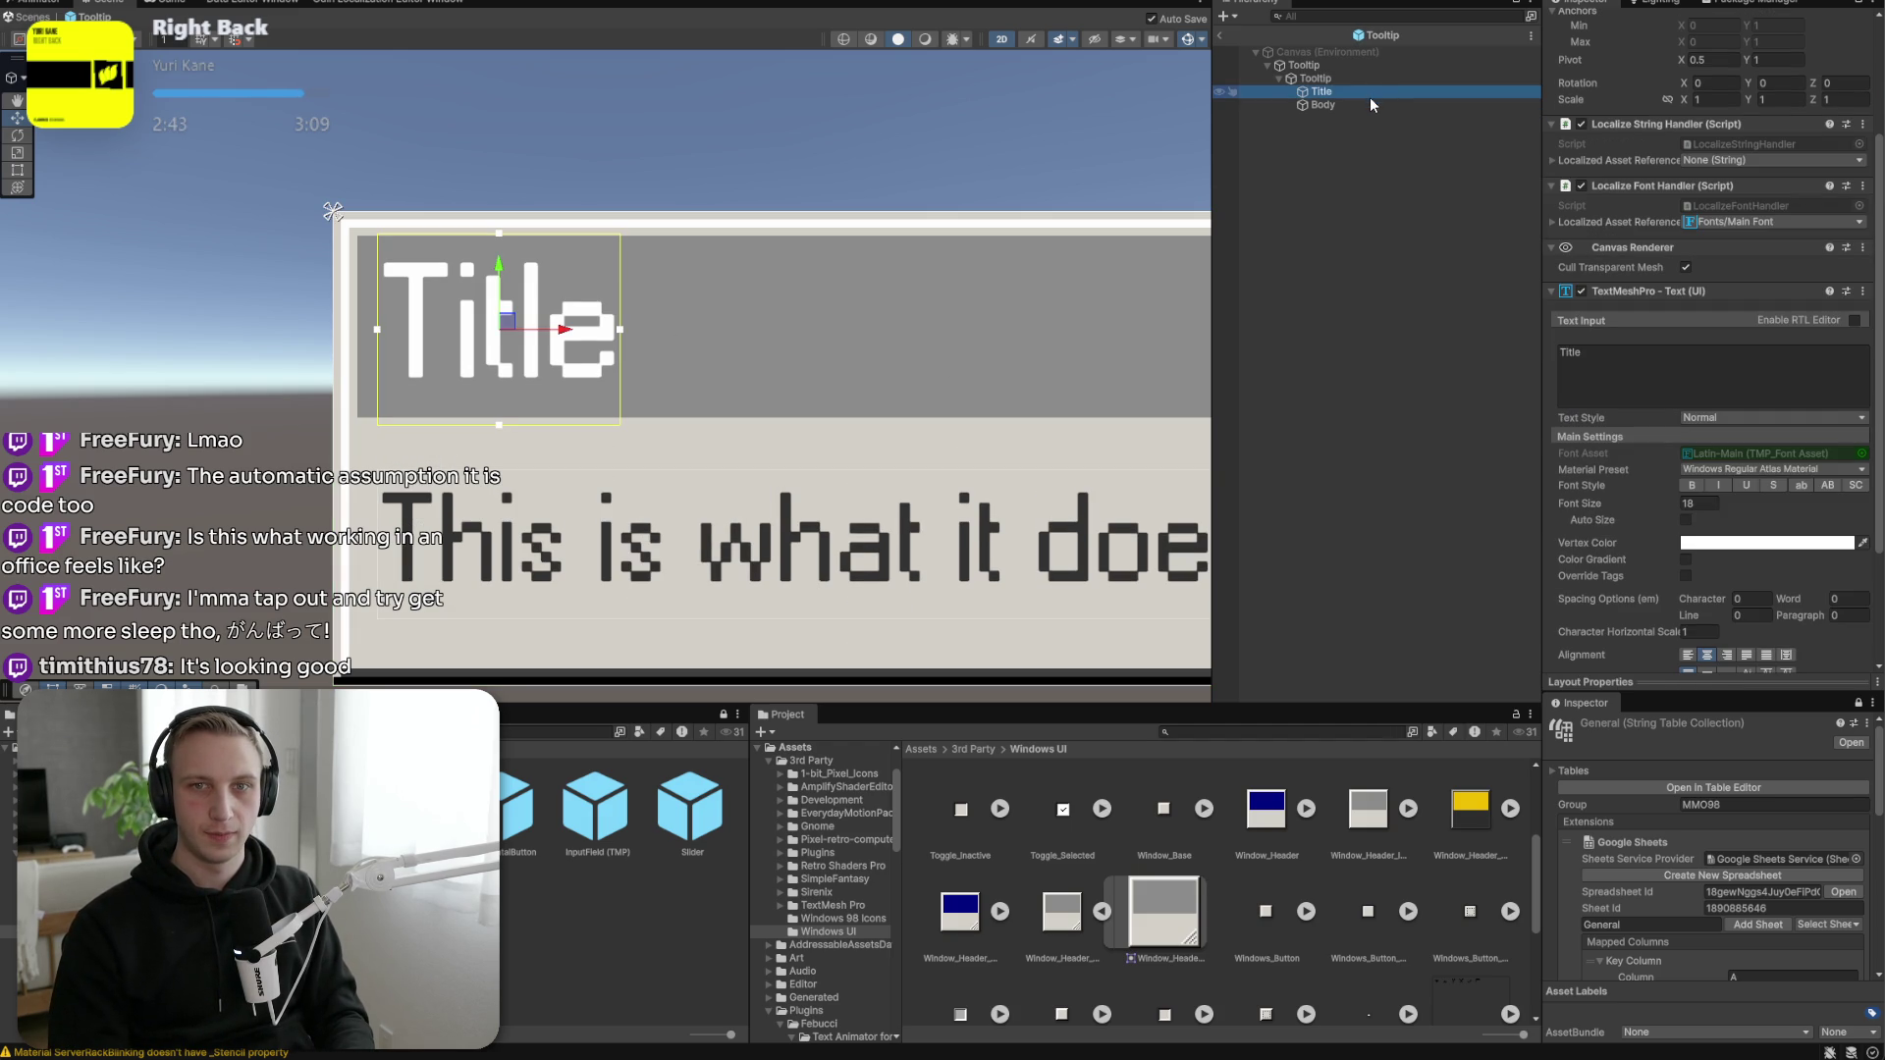
left_click(1367, 104)
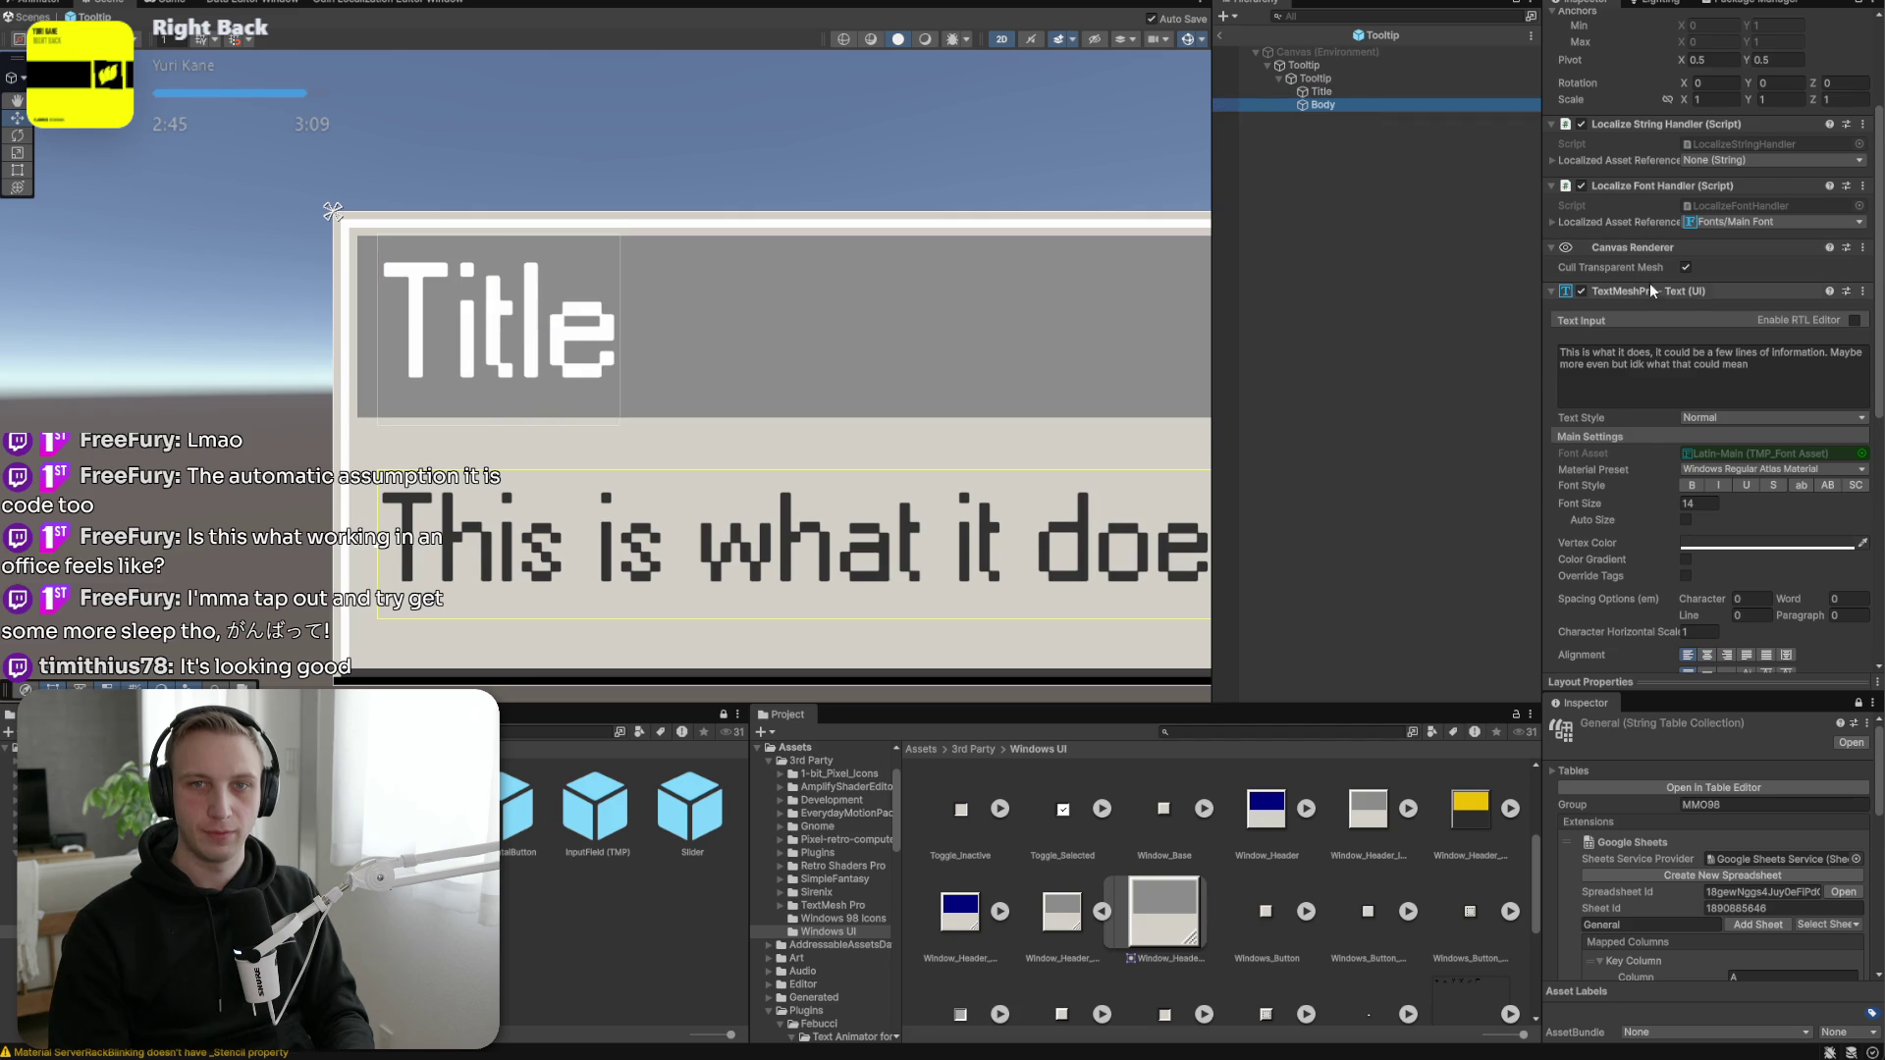
left_click(1410, 90)
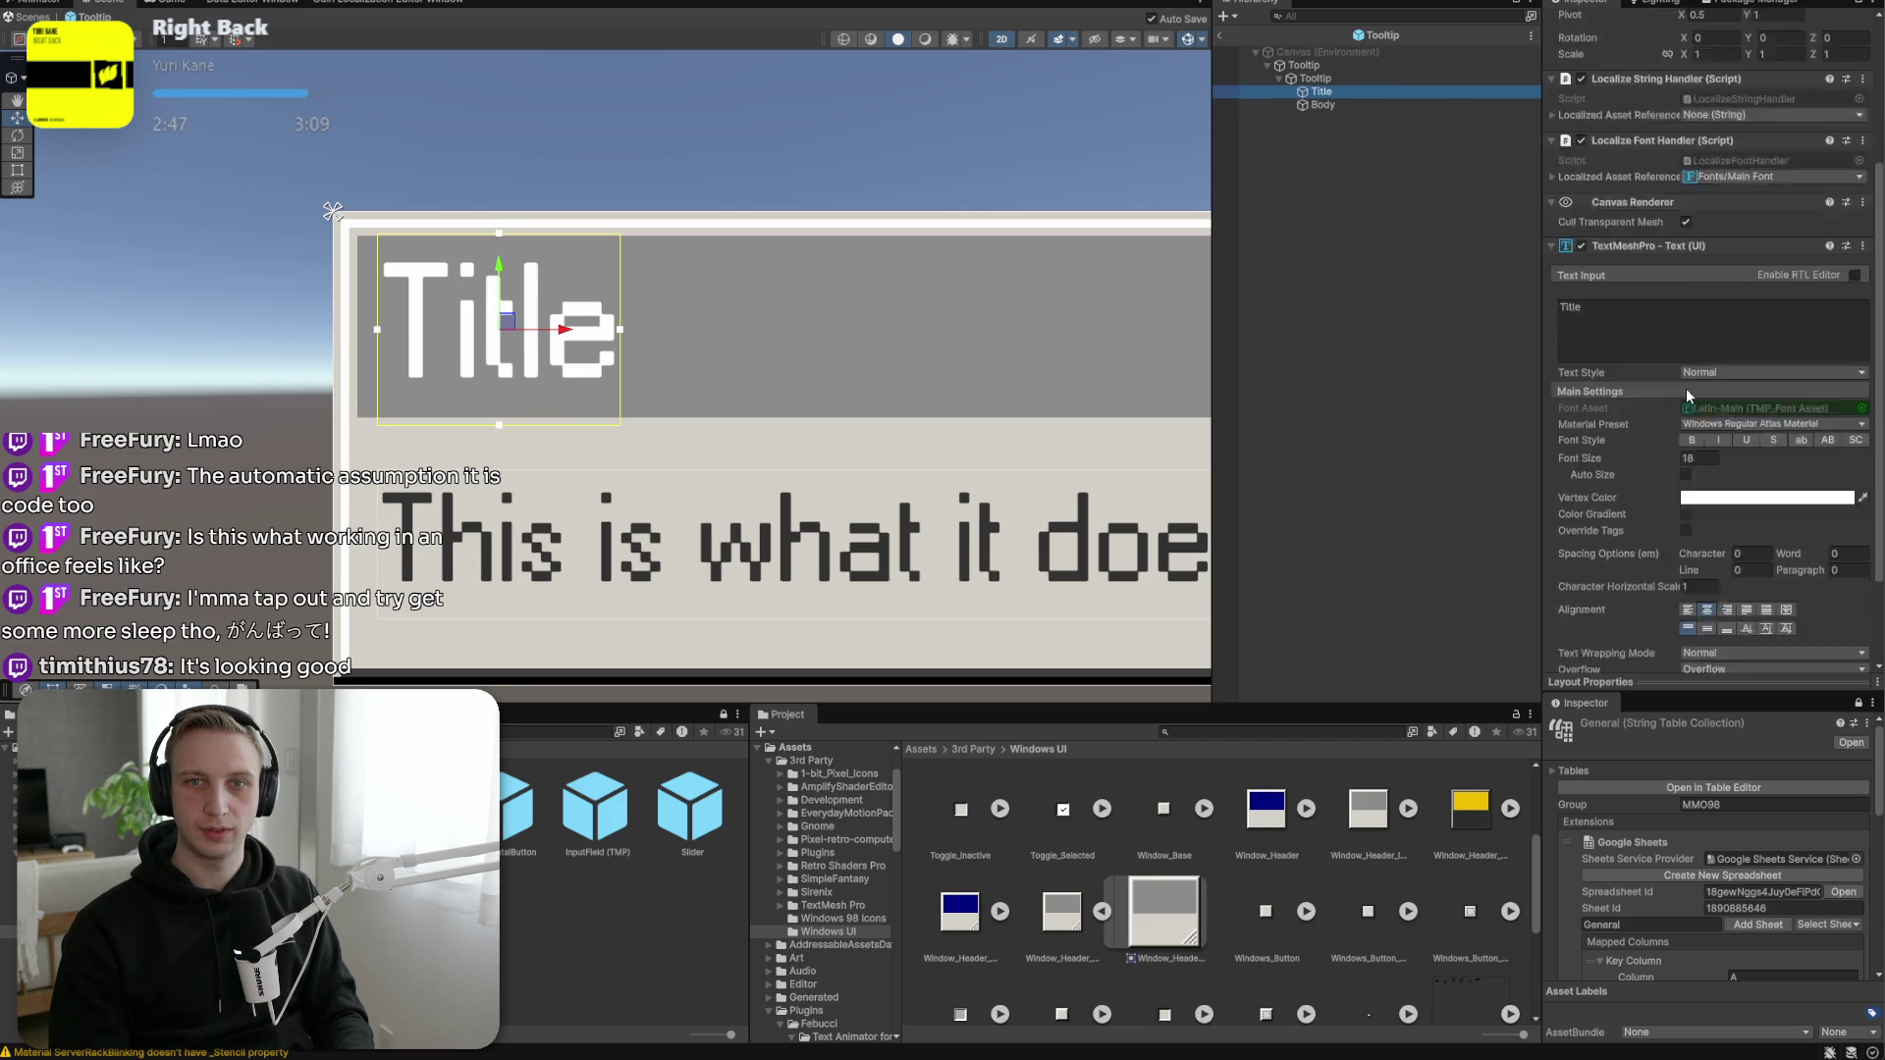
scroll(1687, 390, "down", 3)
left_click(1355, 78)
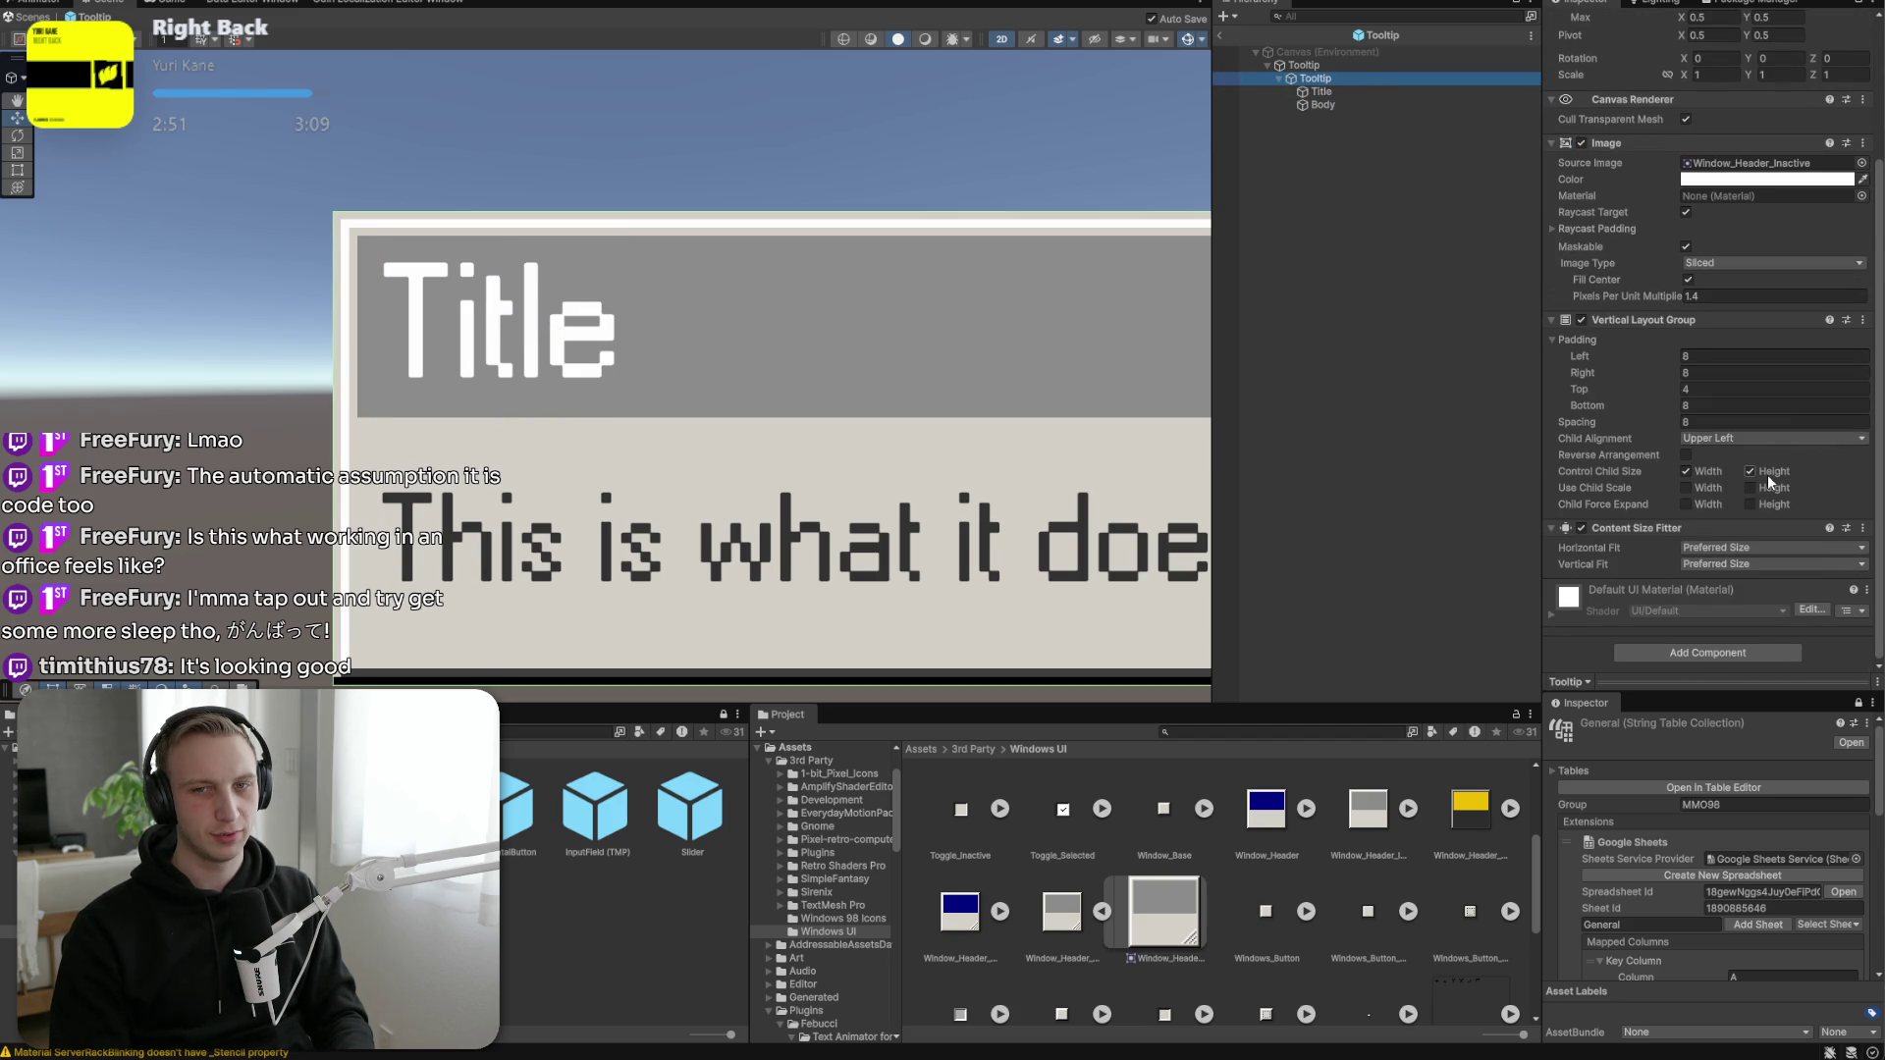
left_click(1371, 108)
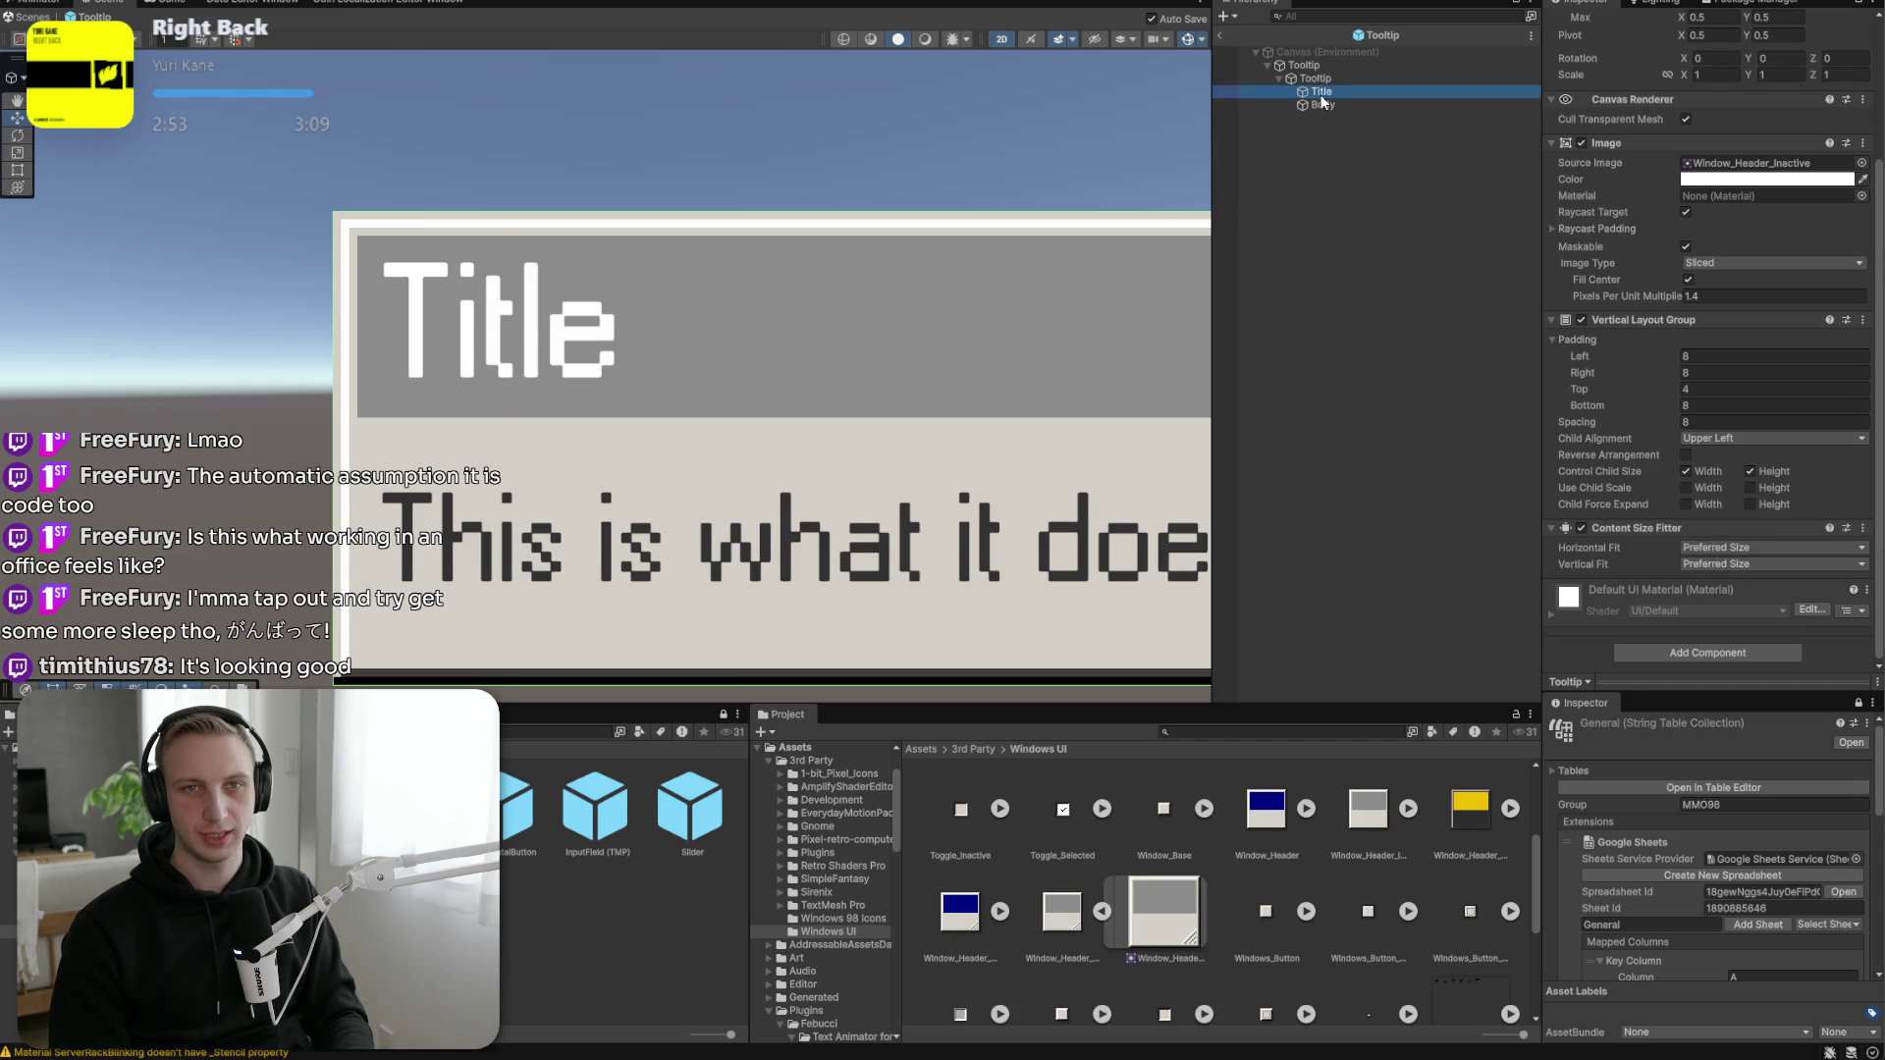
left_click(1321, 92)
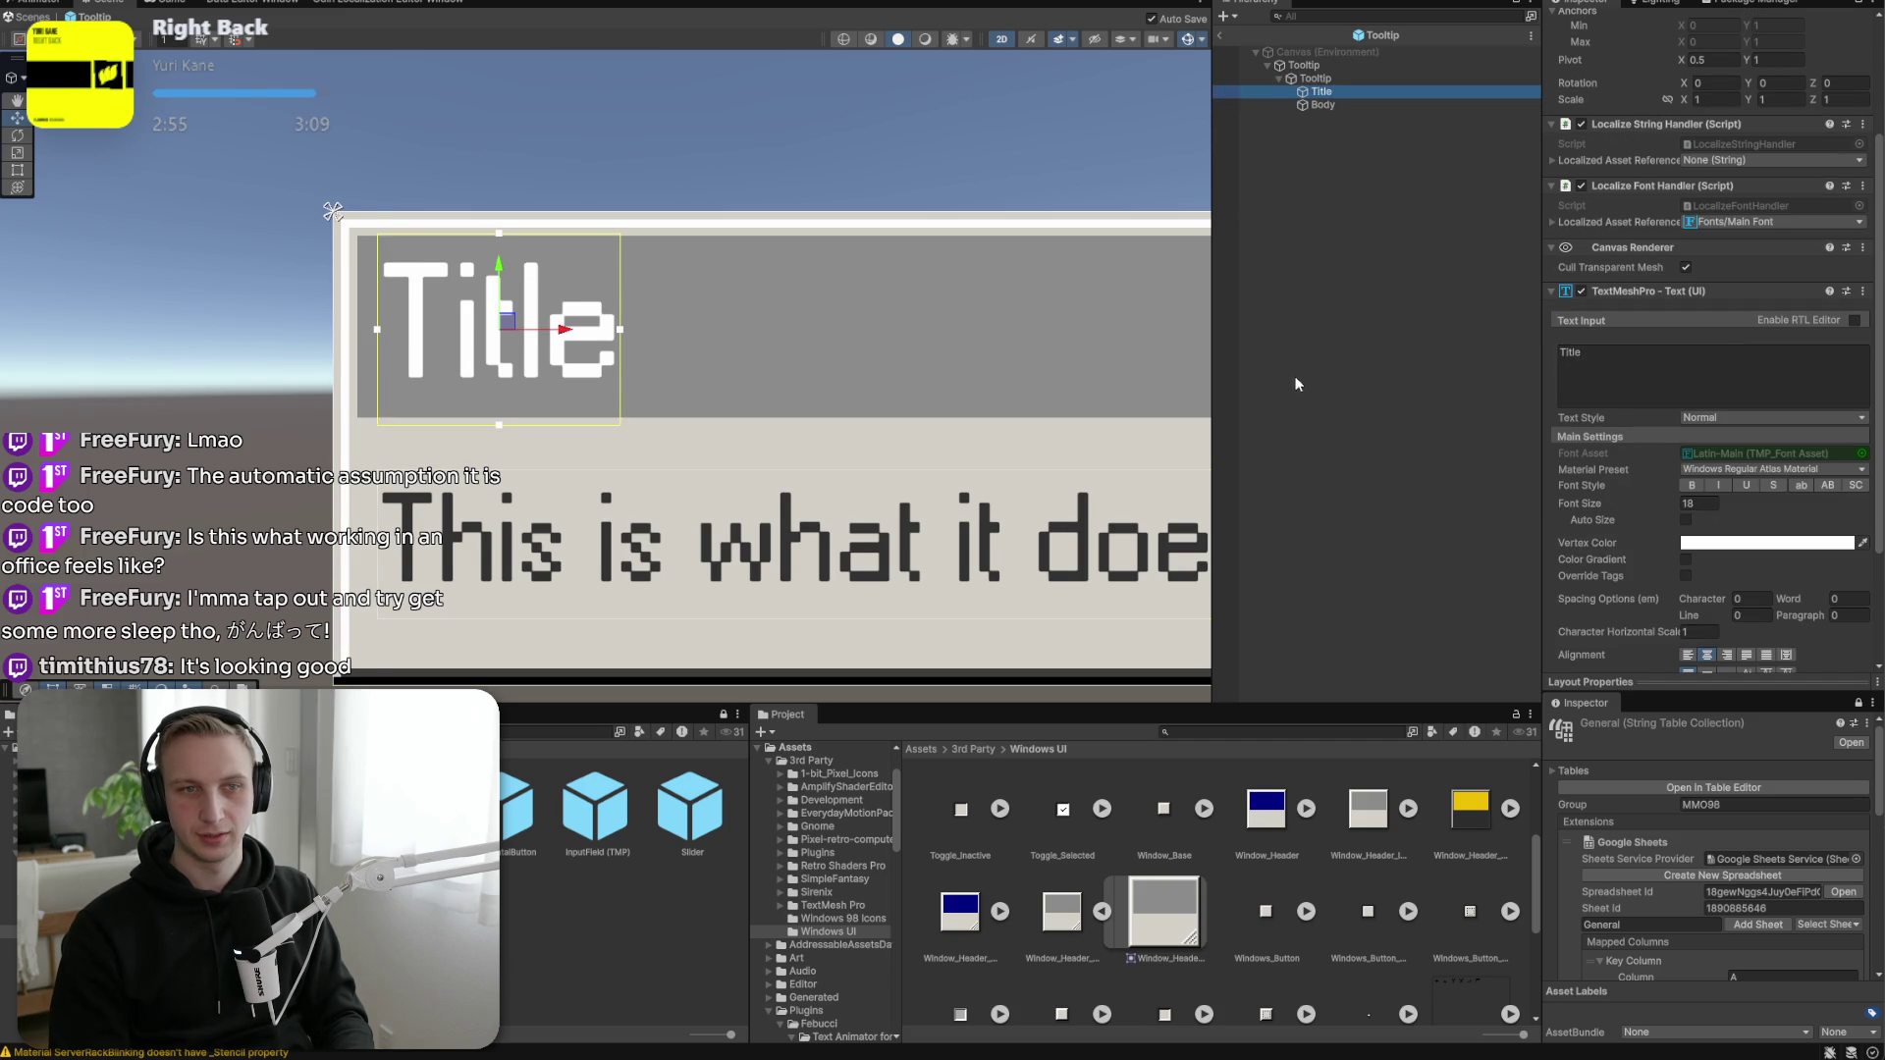
scroll(1789, 355, "down", 4)
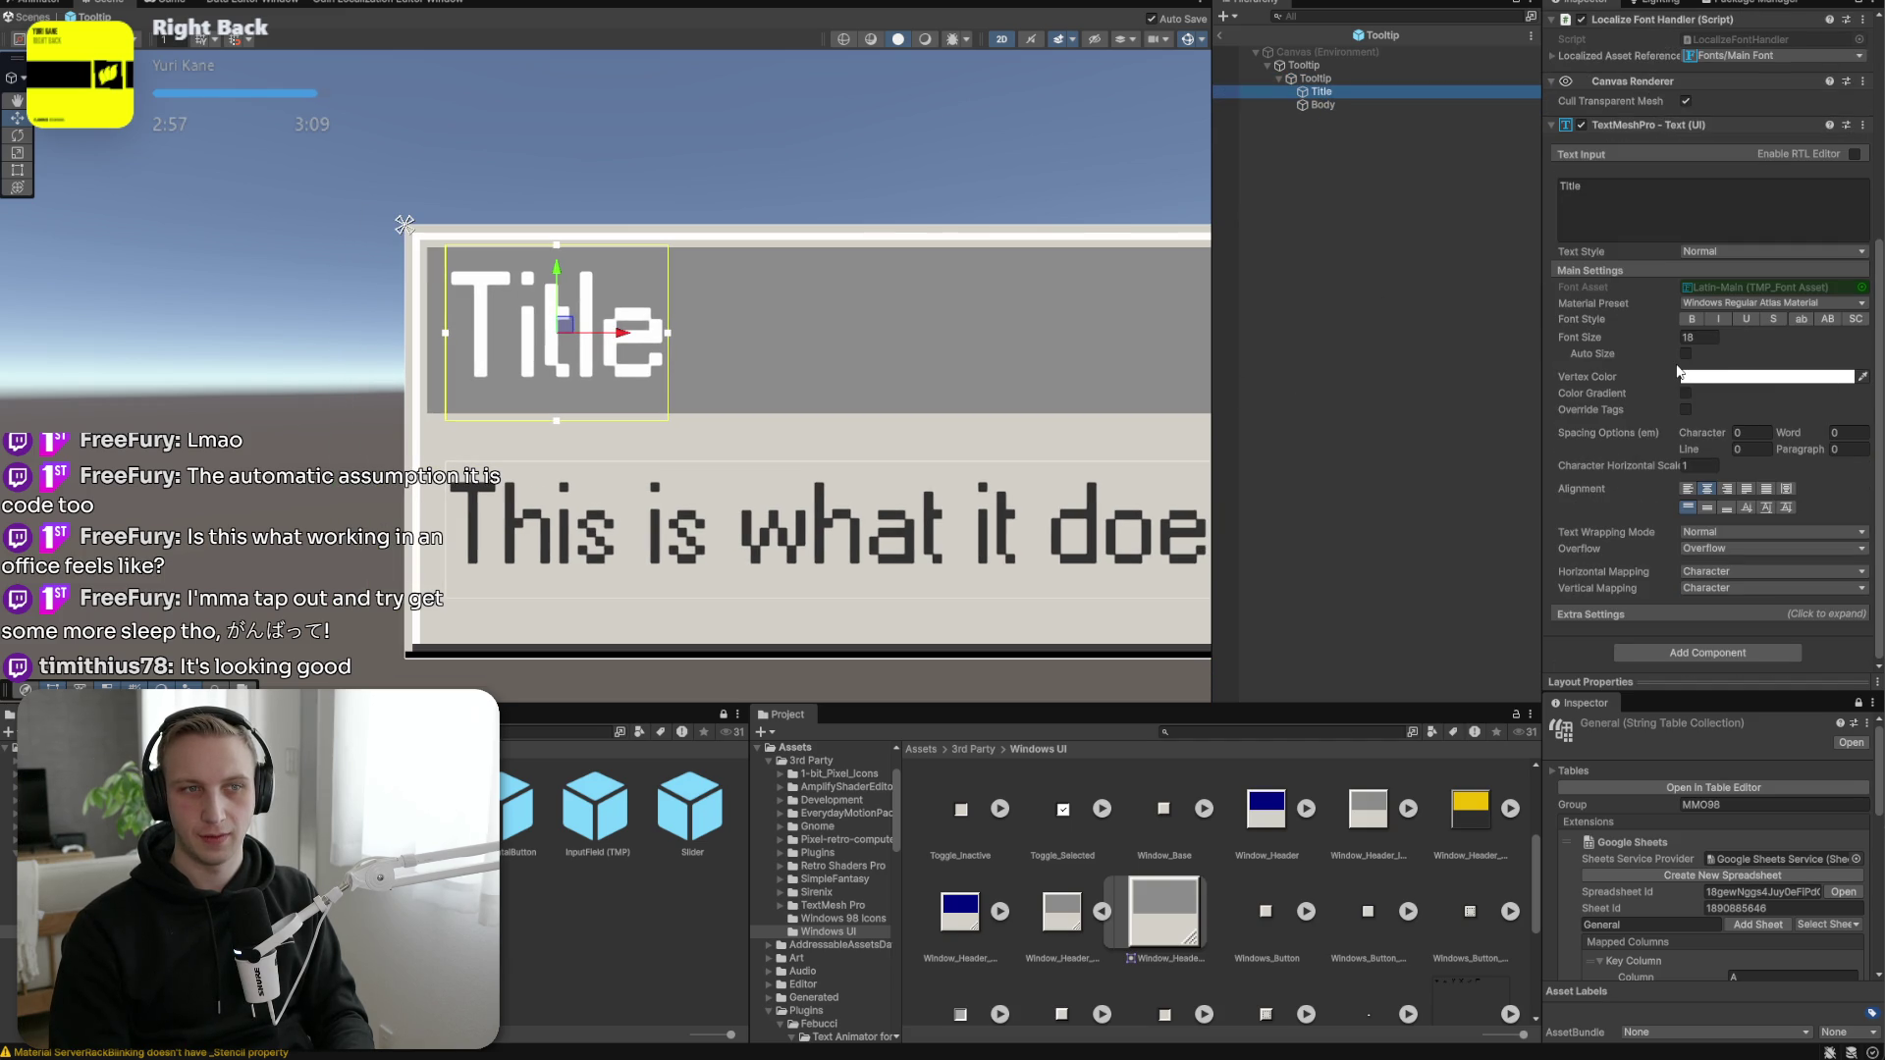
left_click(1705, 489)
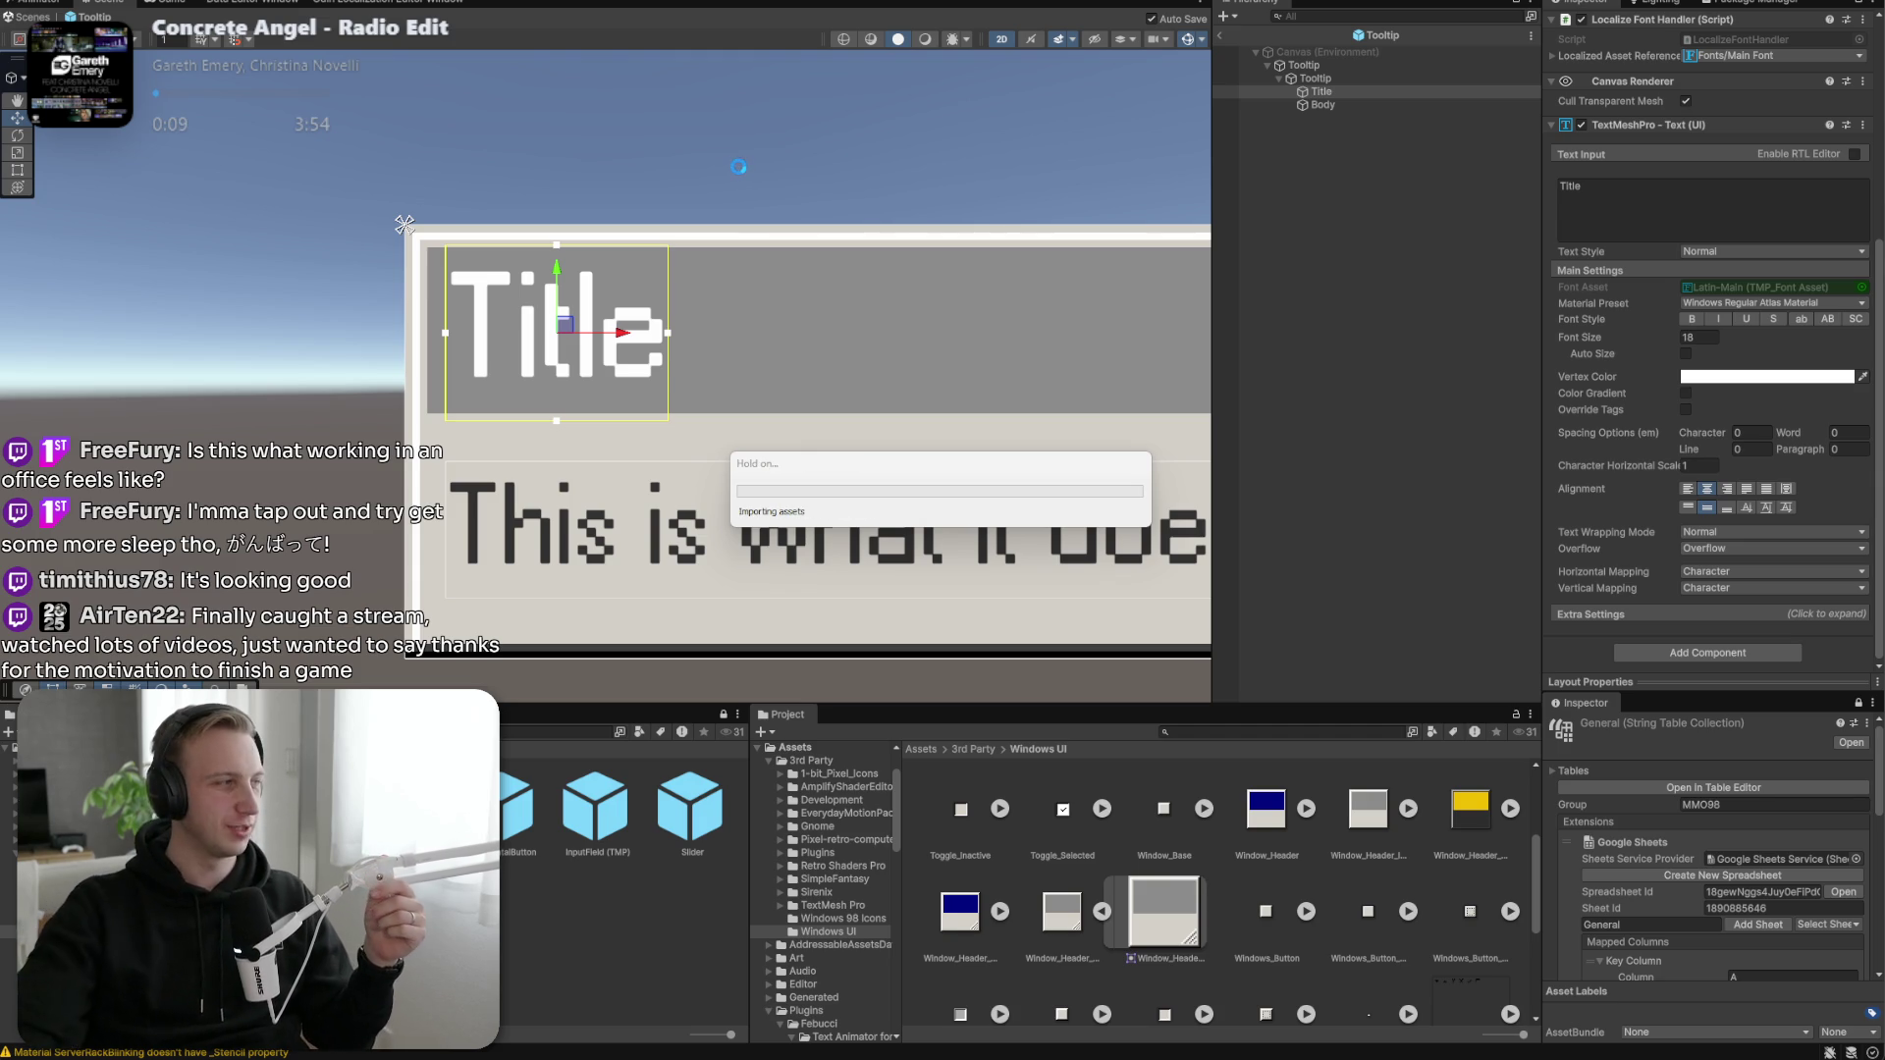
key("ctrl+p")
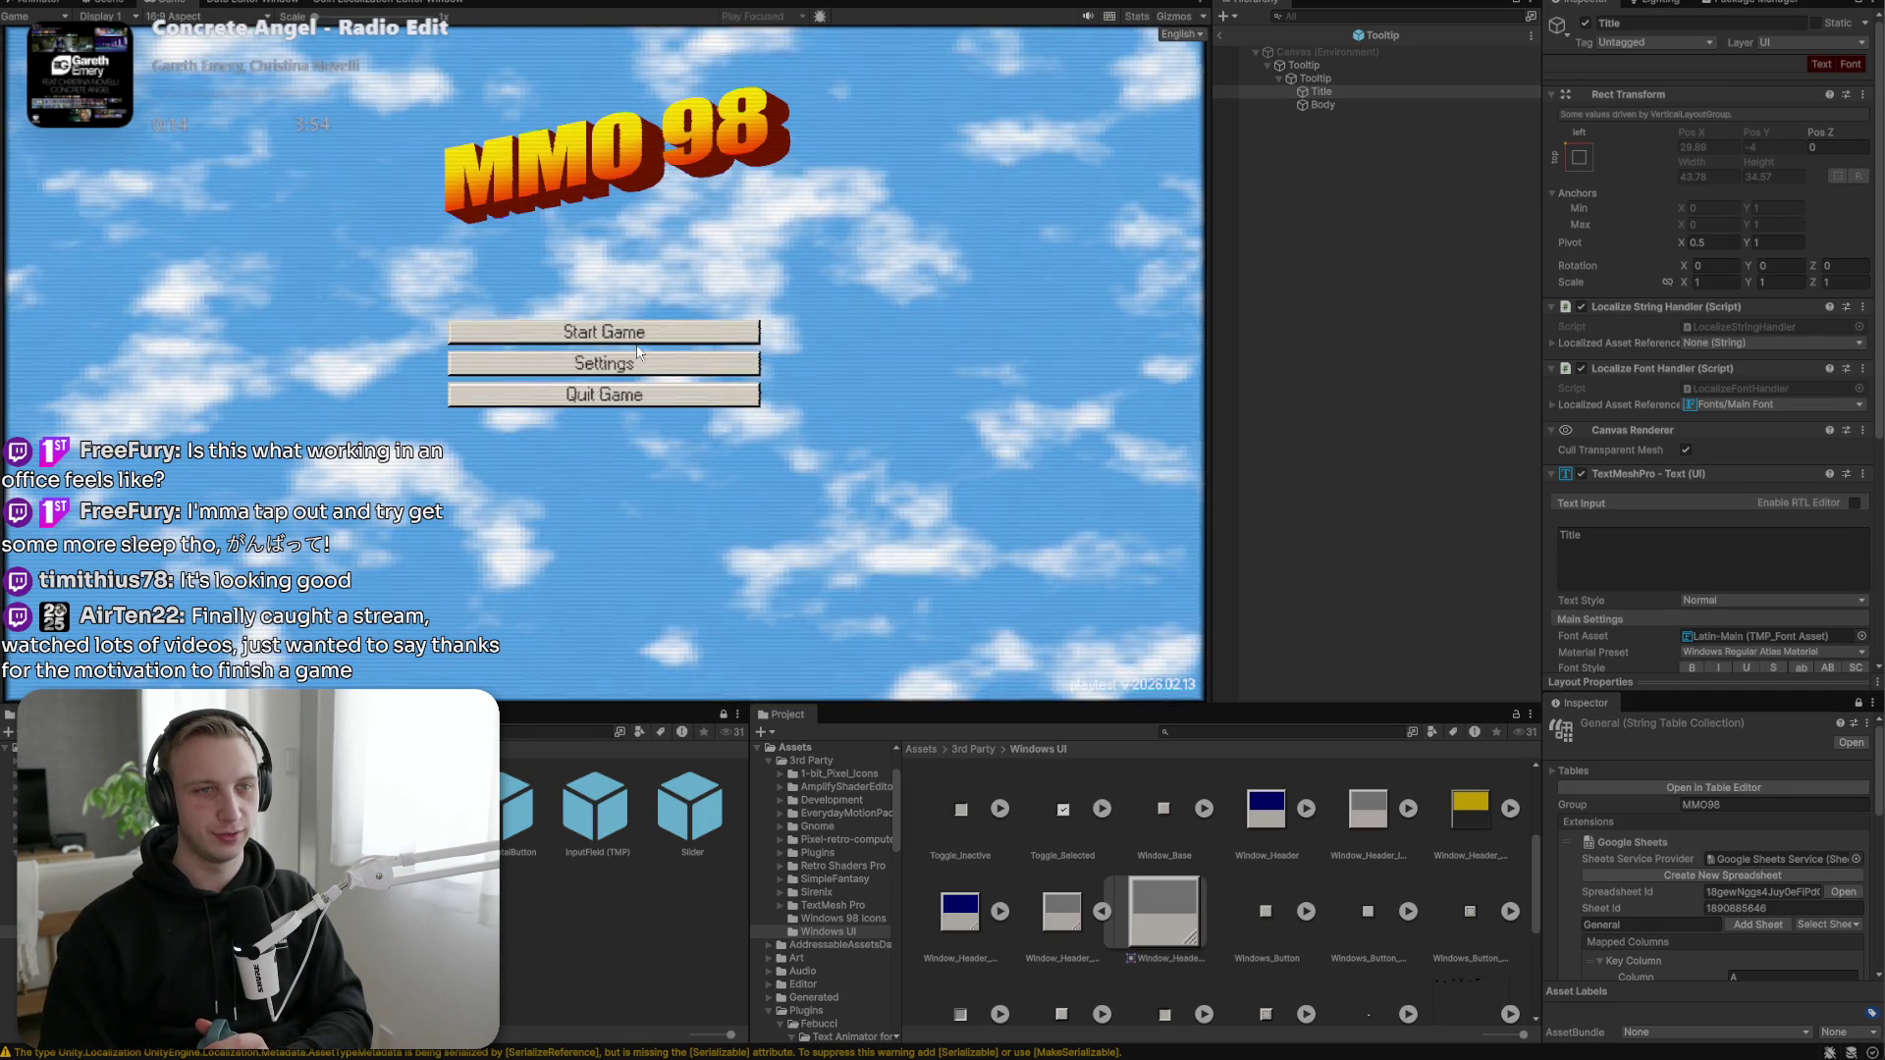
left_click(643, 351)
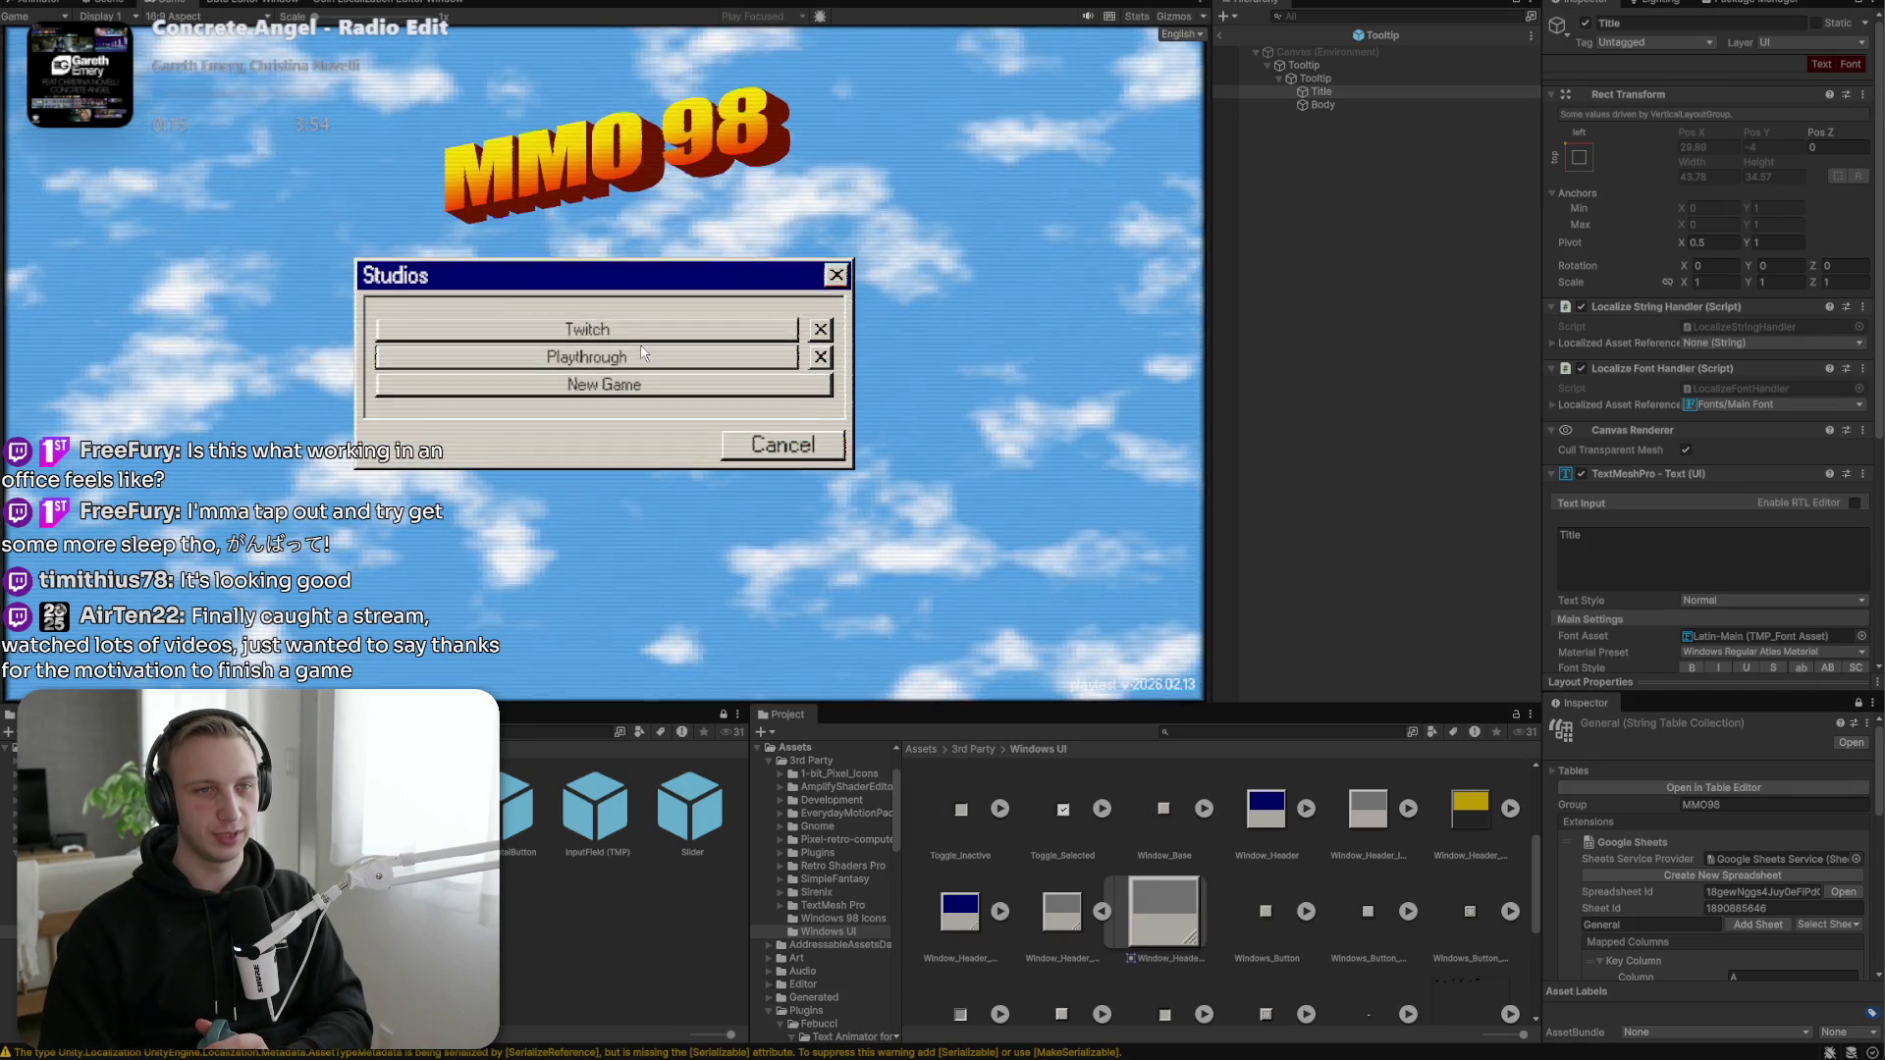
left_click(640, 353)
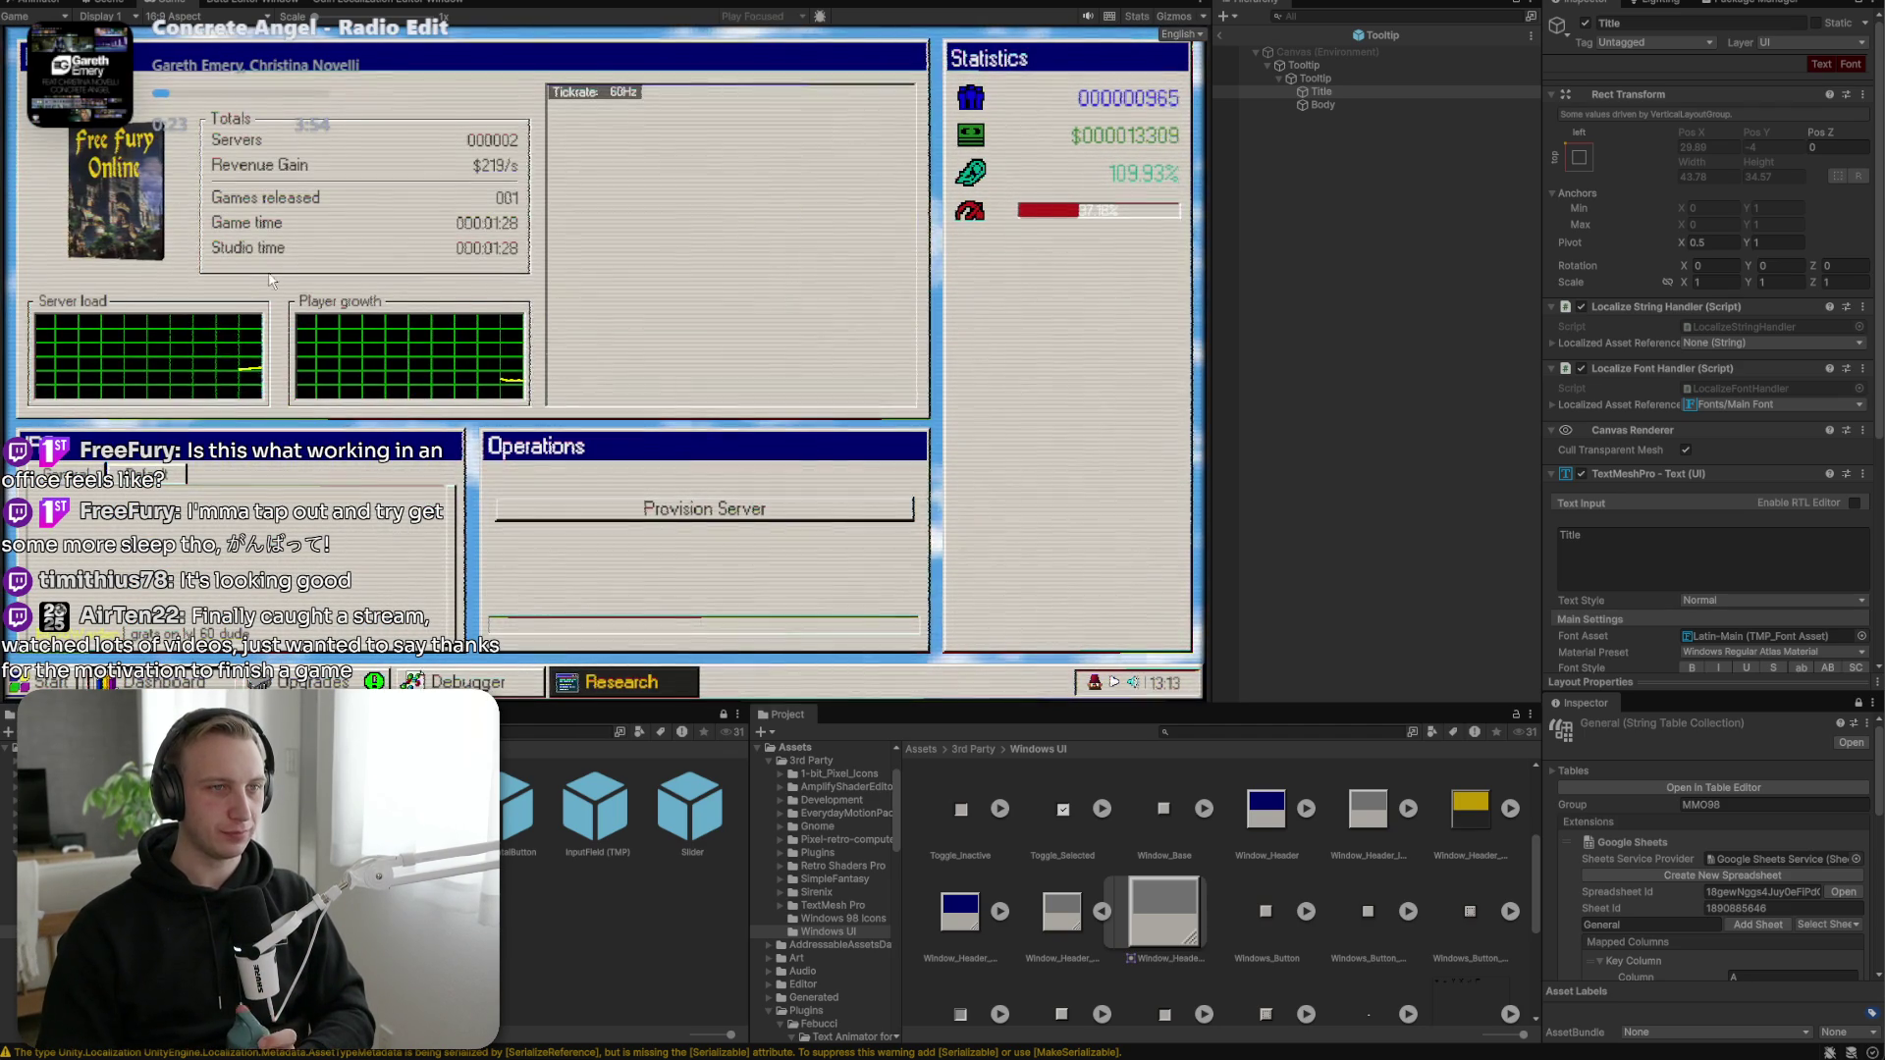
mouse_move(267, 229)
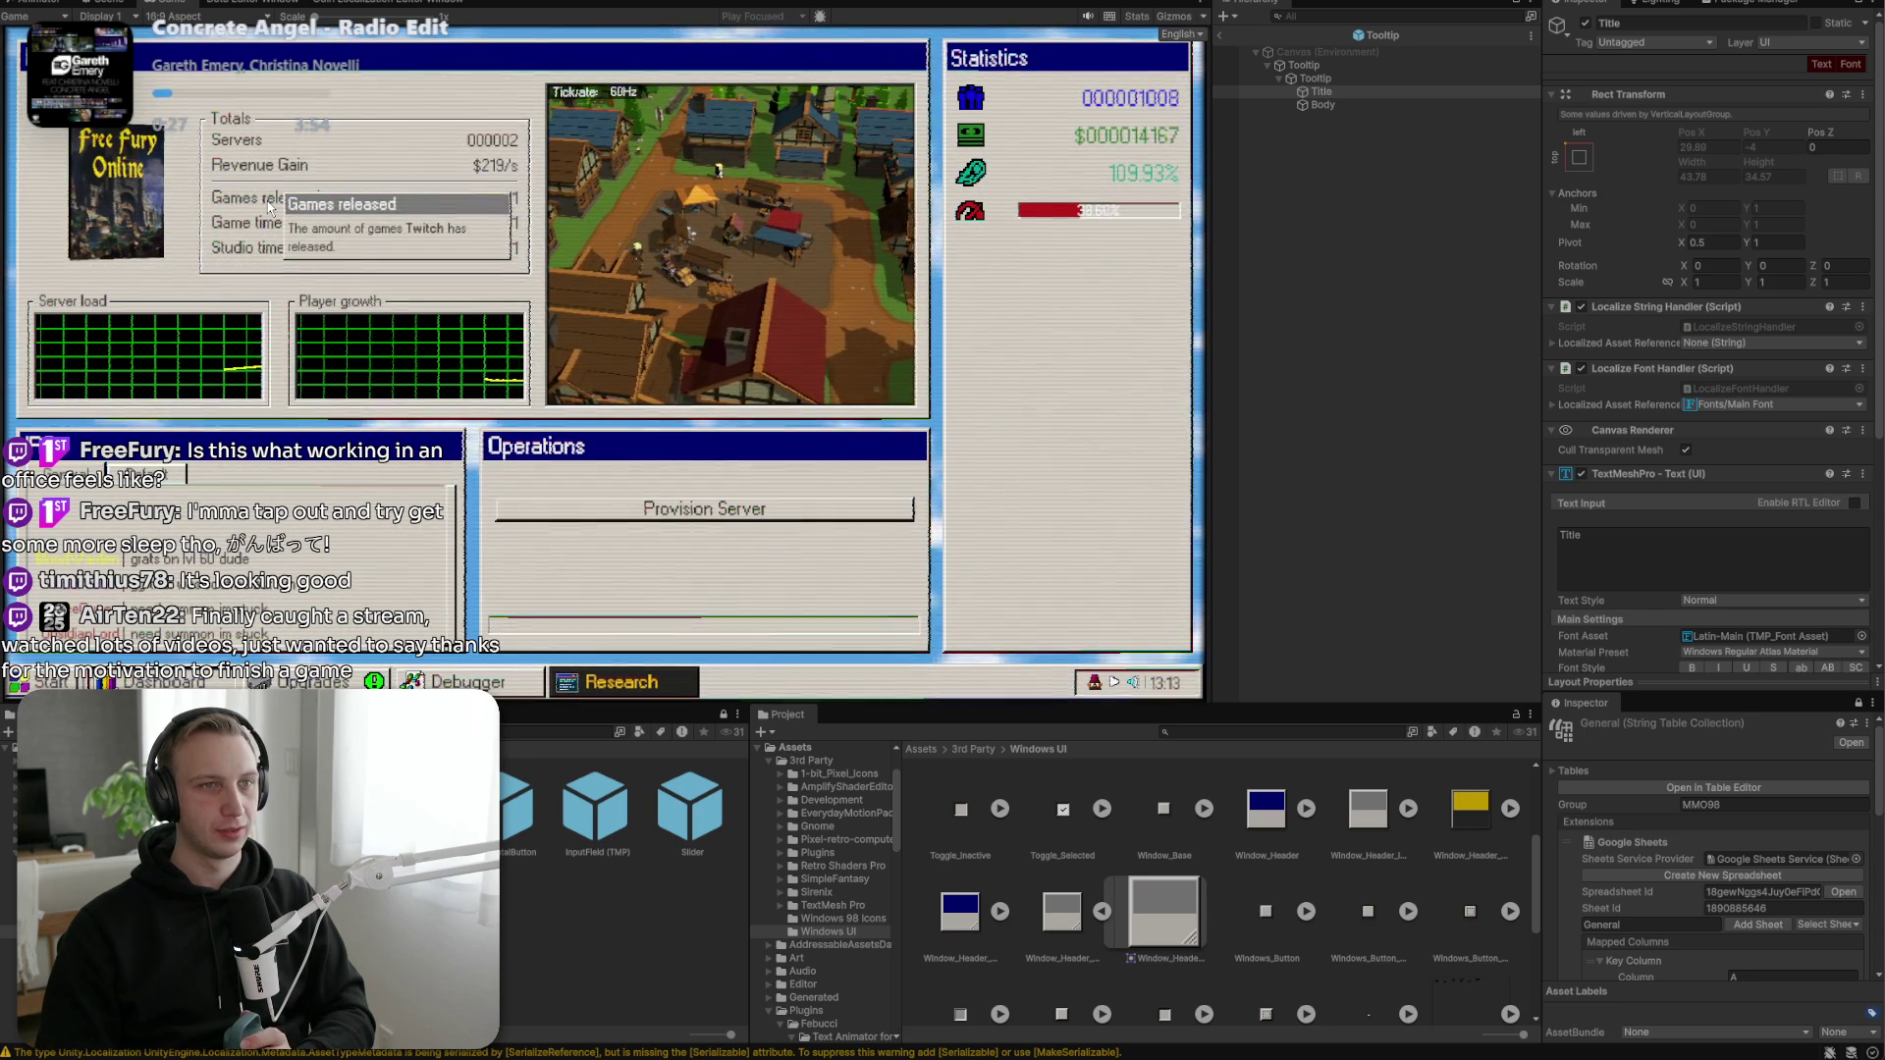
mouse_move(261, 148)
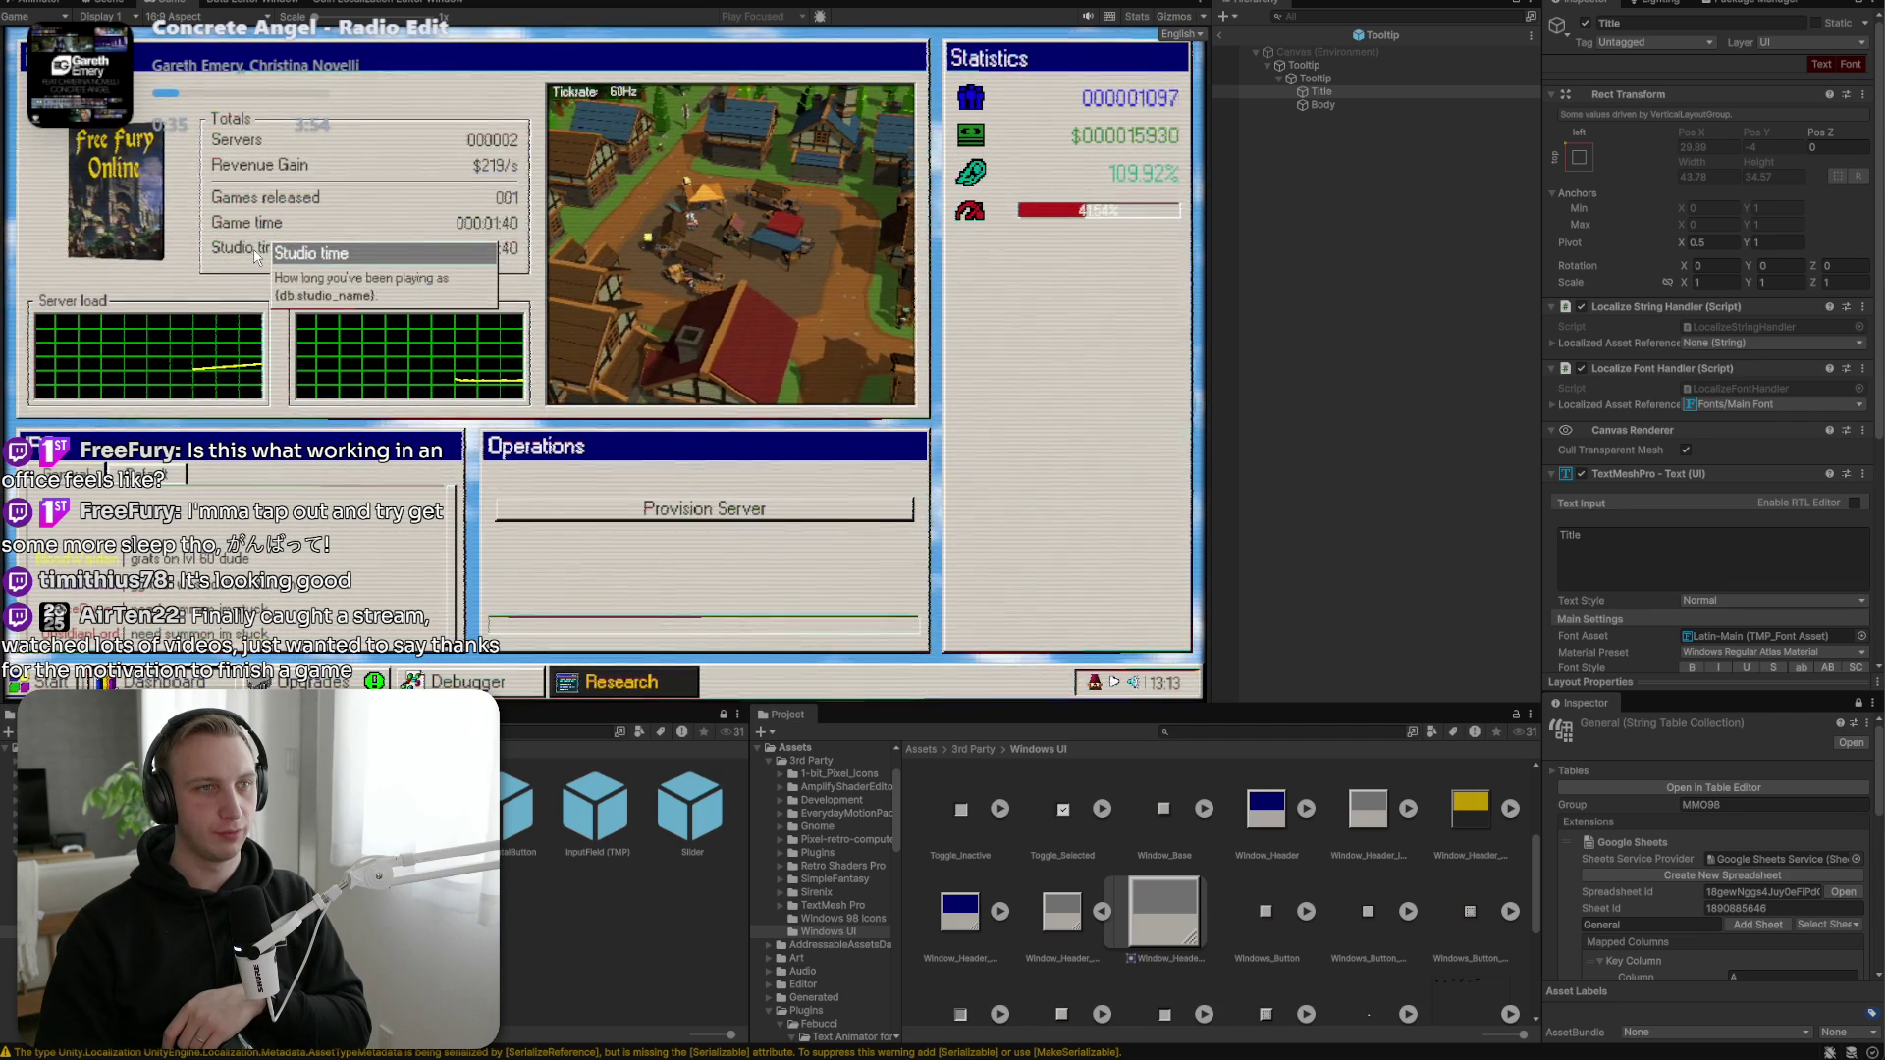
mouse_move(1134, 167)
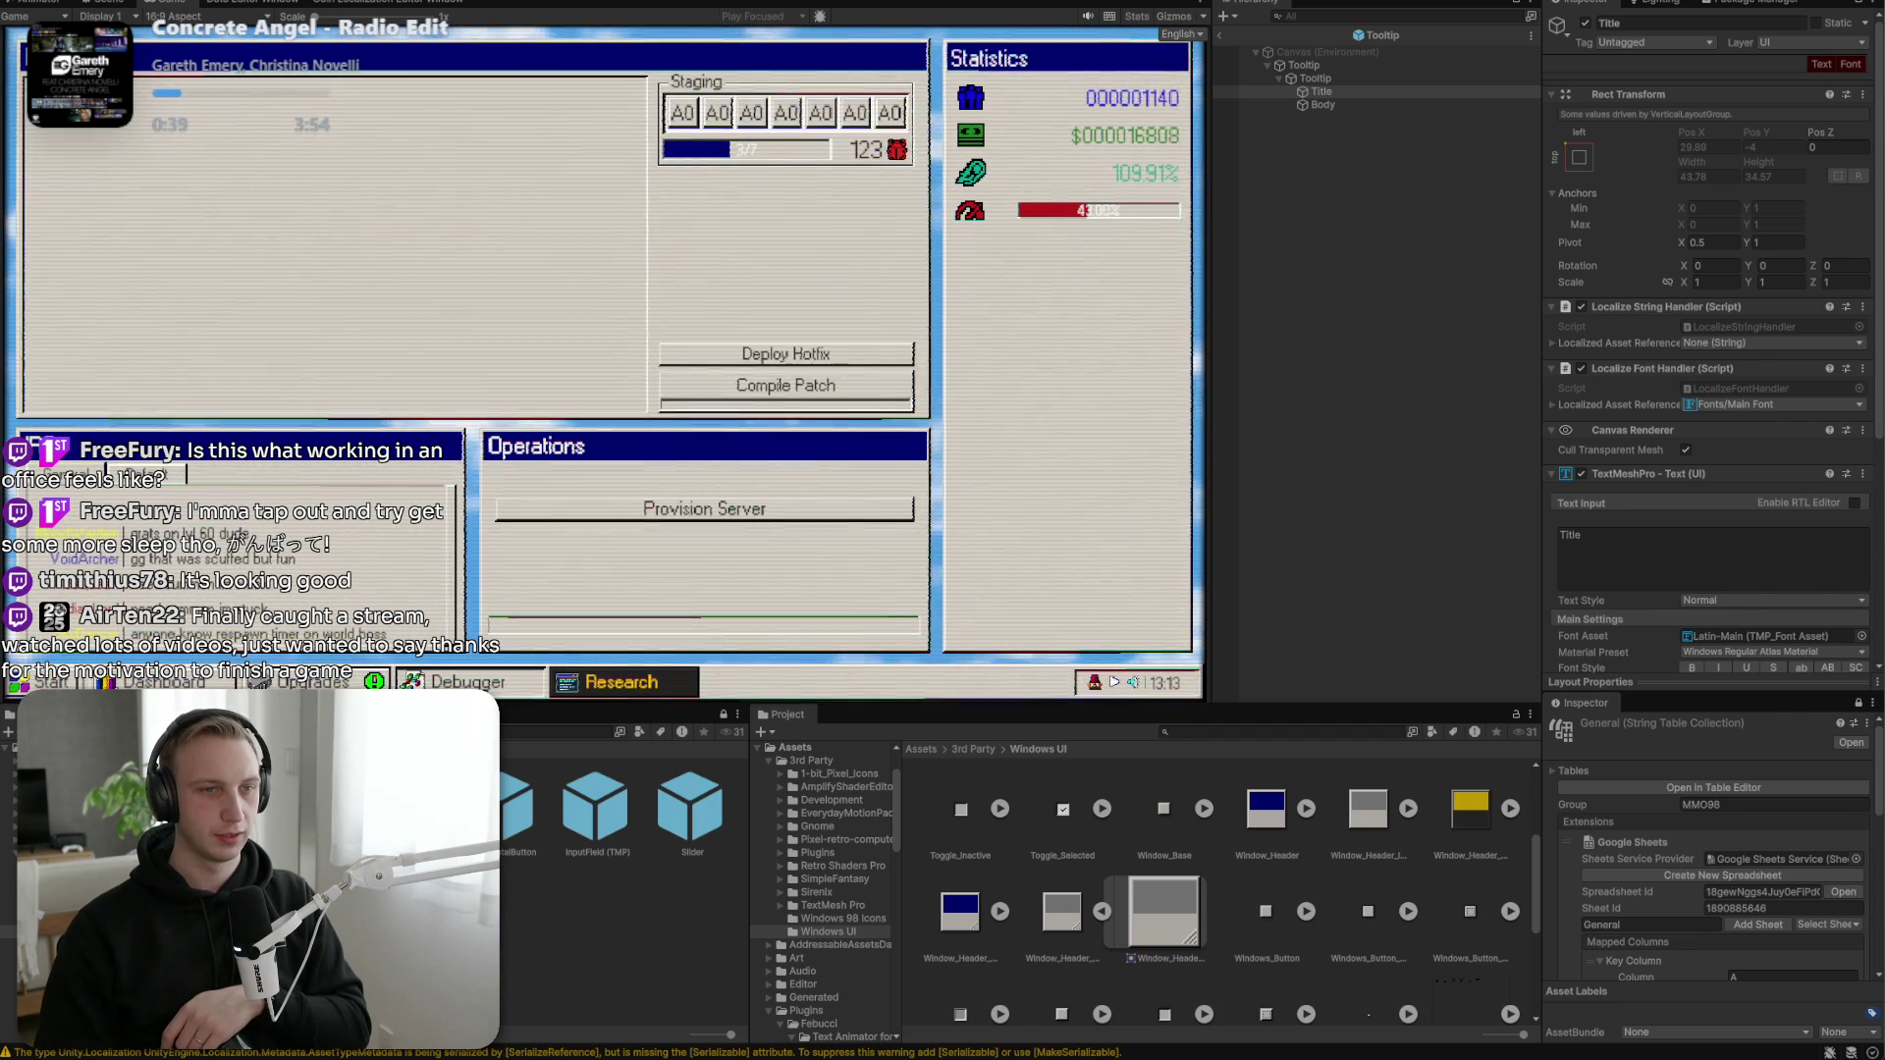
left_click(589, 253)
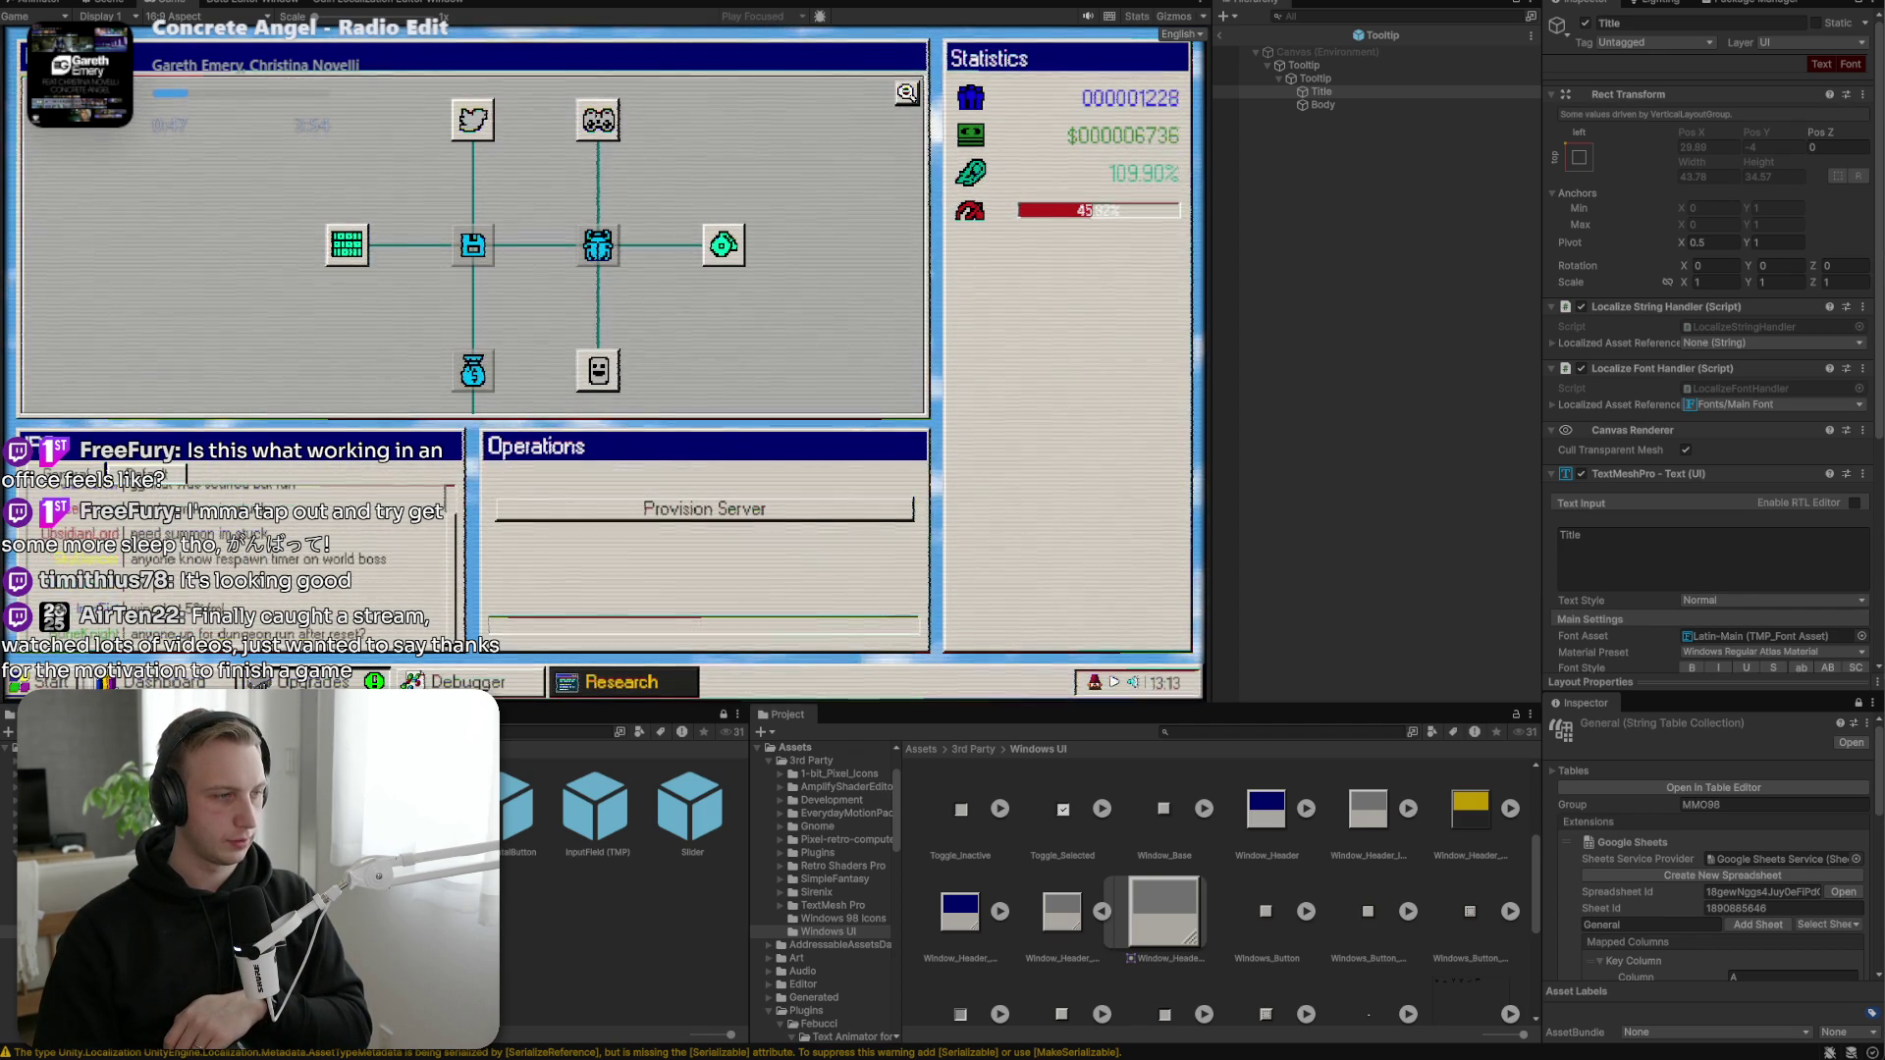
key("alt+Tab")
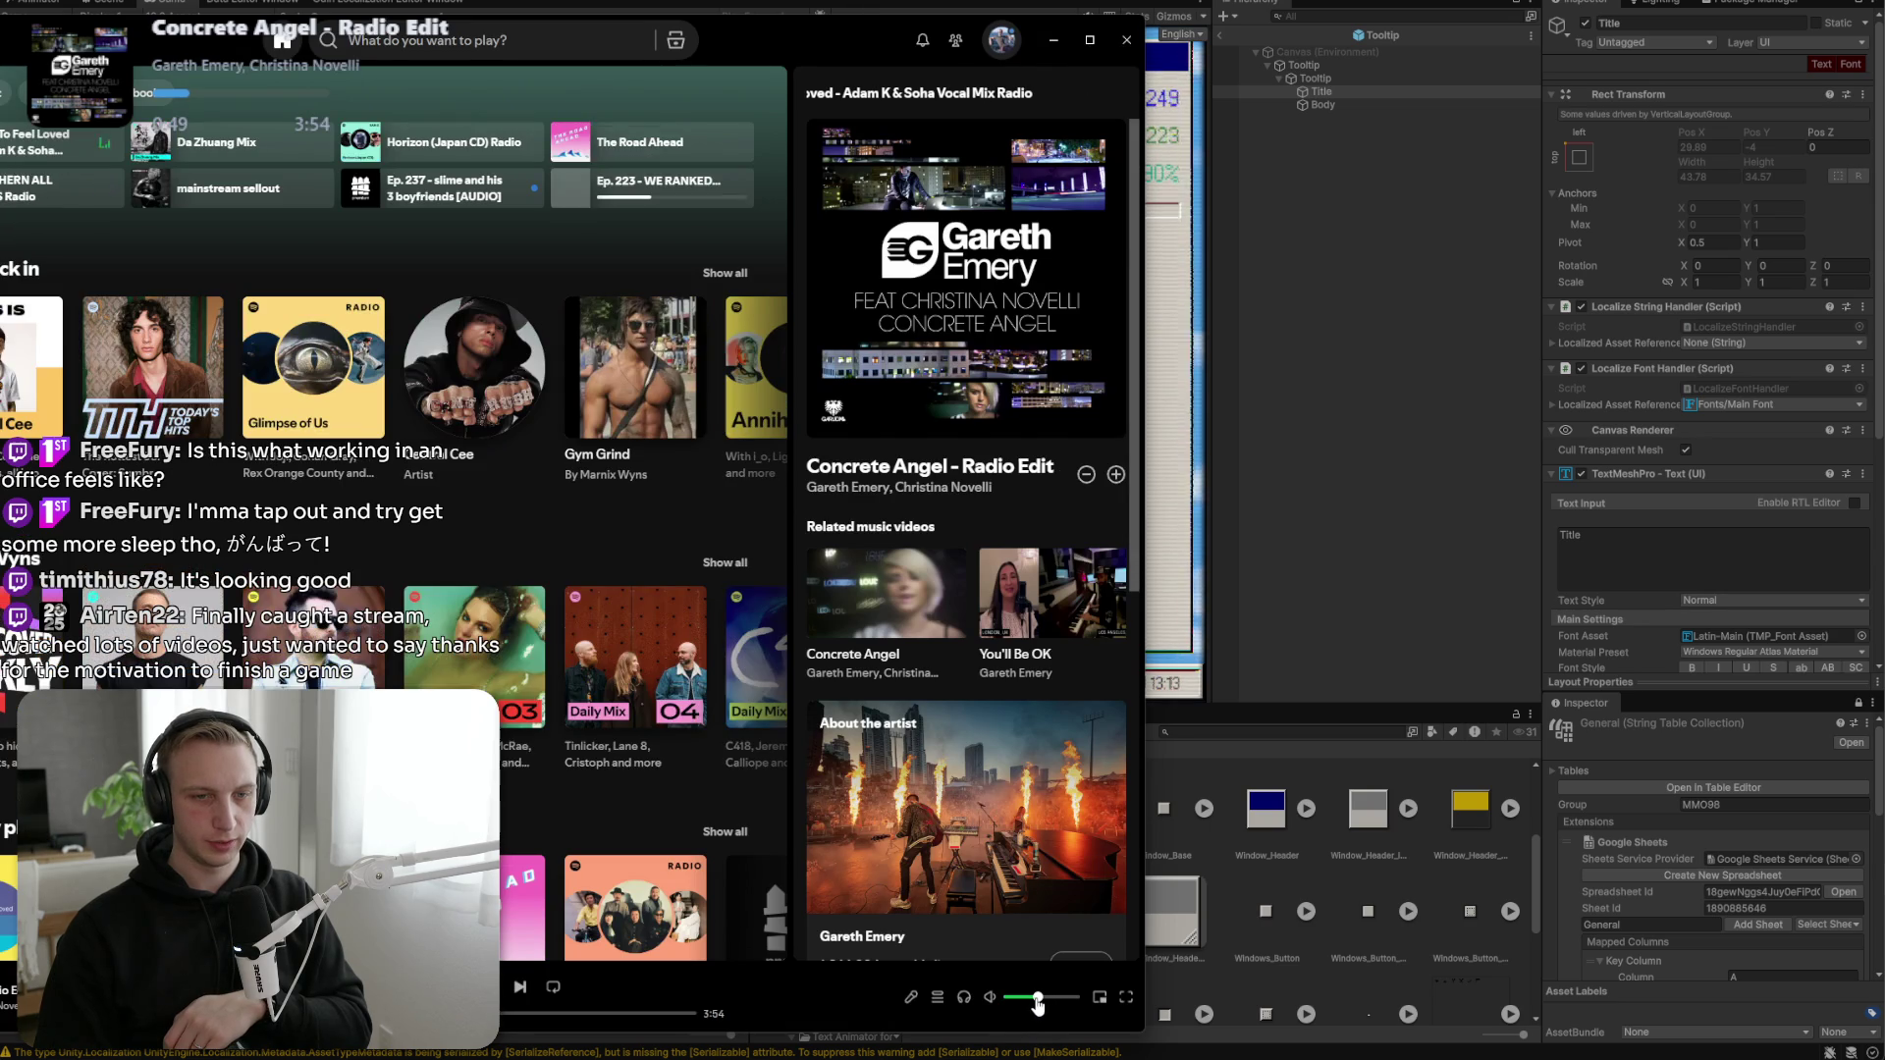
left_click(1044, 38)
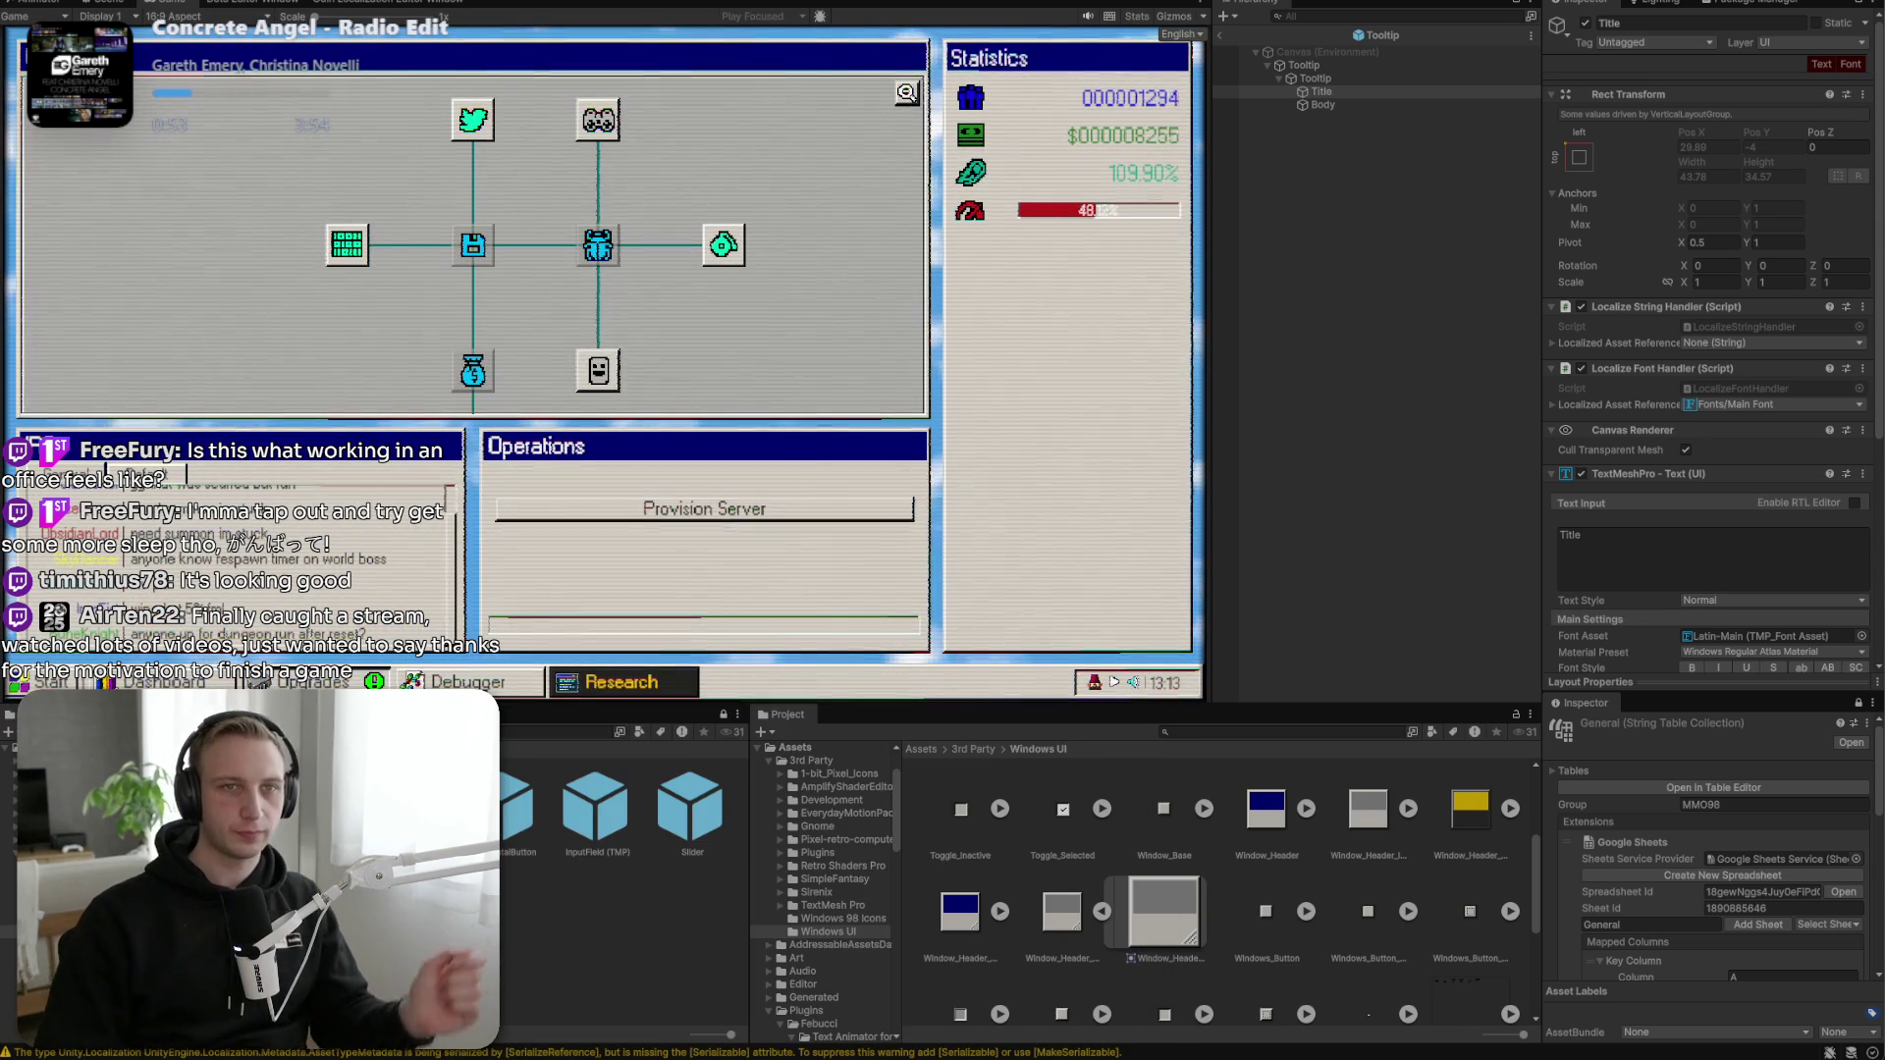
key("ctrl+1")
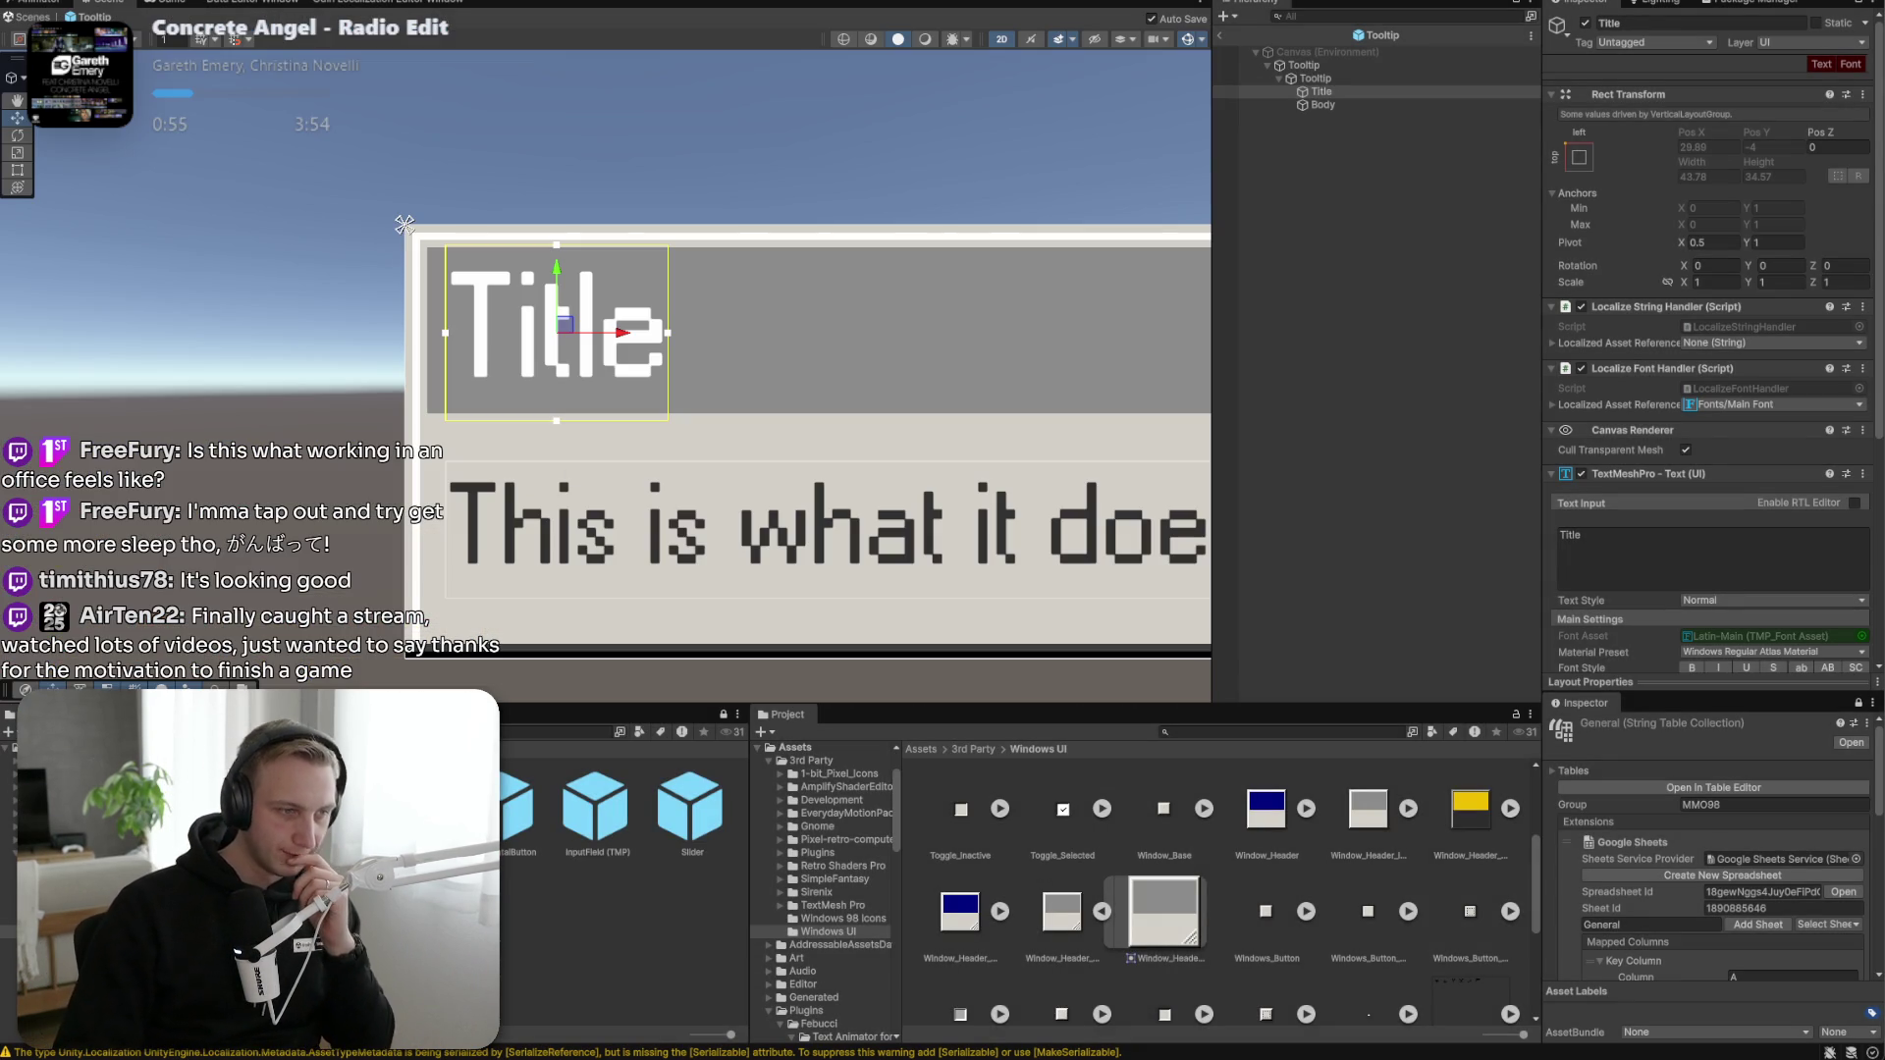
Delete the '- Change tooltip frame (nonresizable)' line from the Notepad to-do list and return to Unity.
key("alt+Tab")
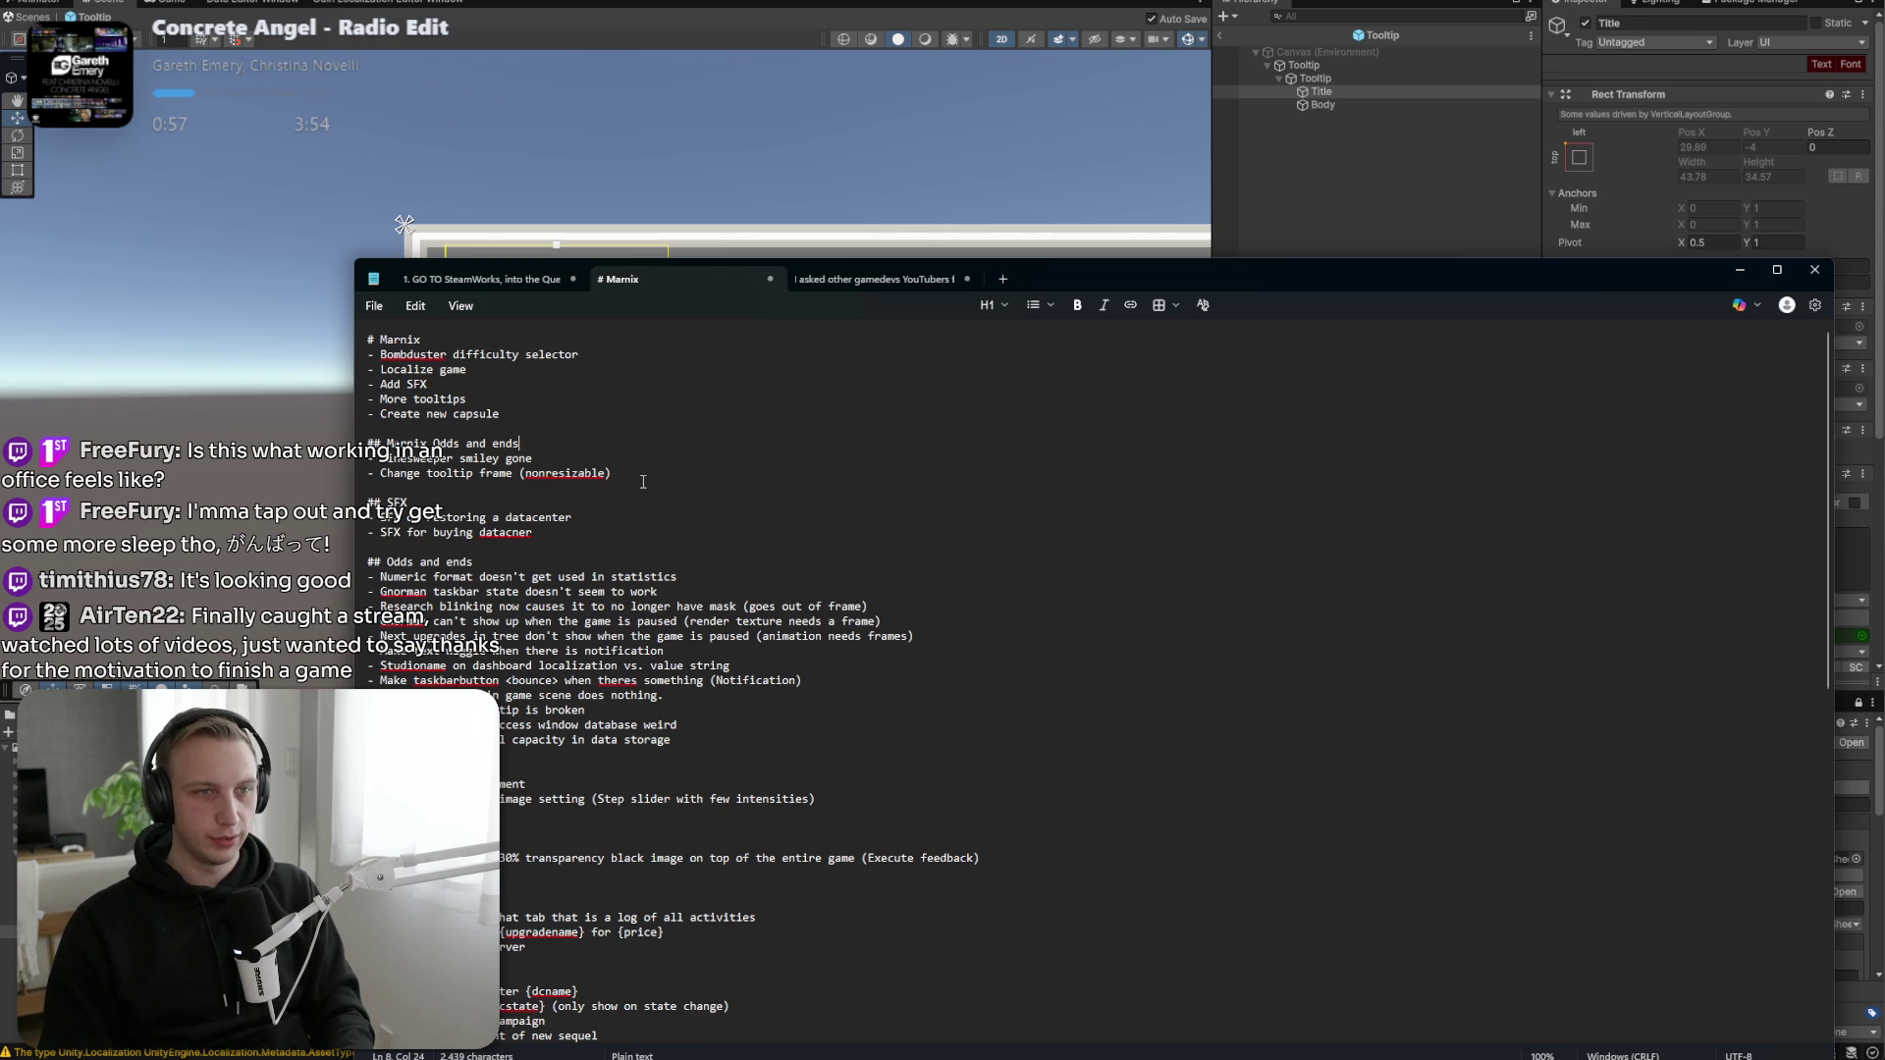
left_click_drag(643, 481, 345, 468)
key("BackSpace")
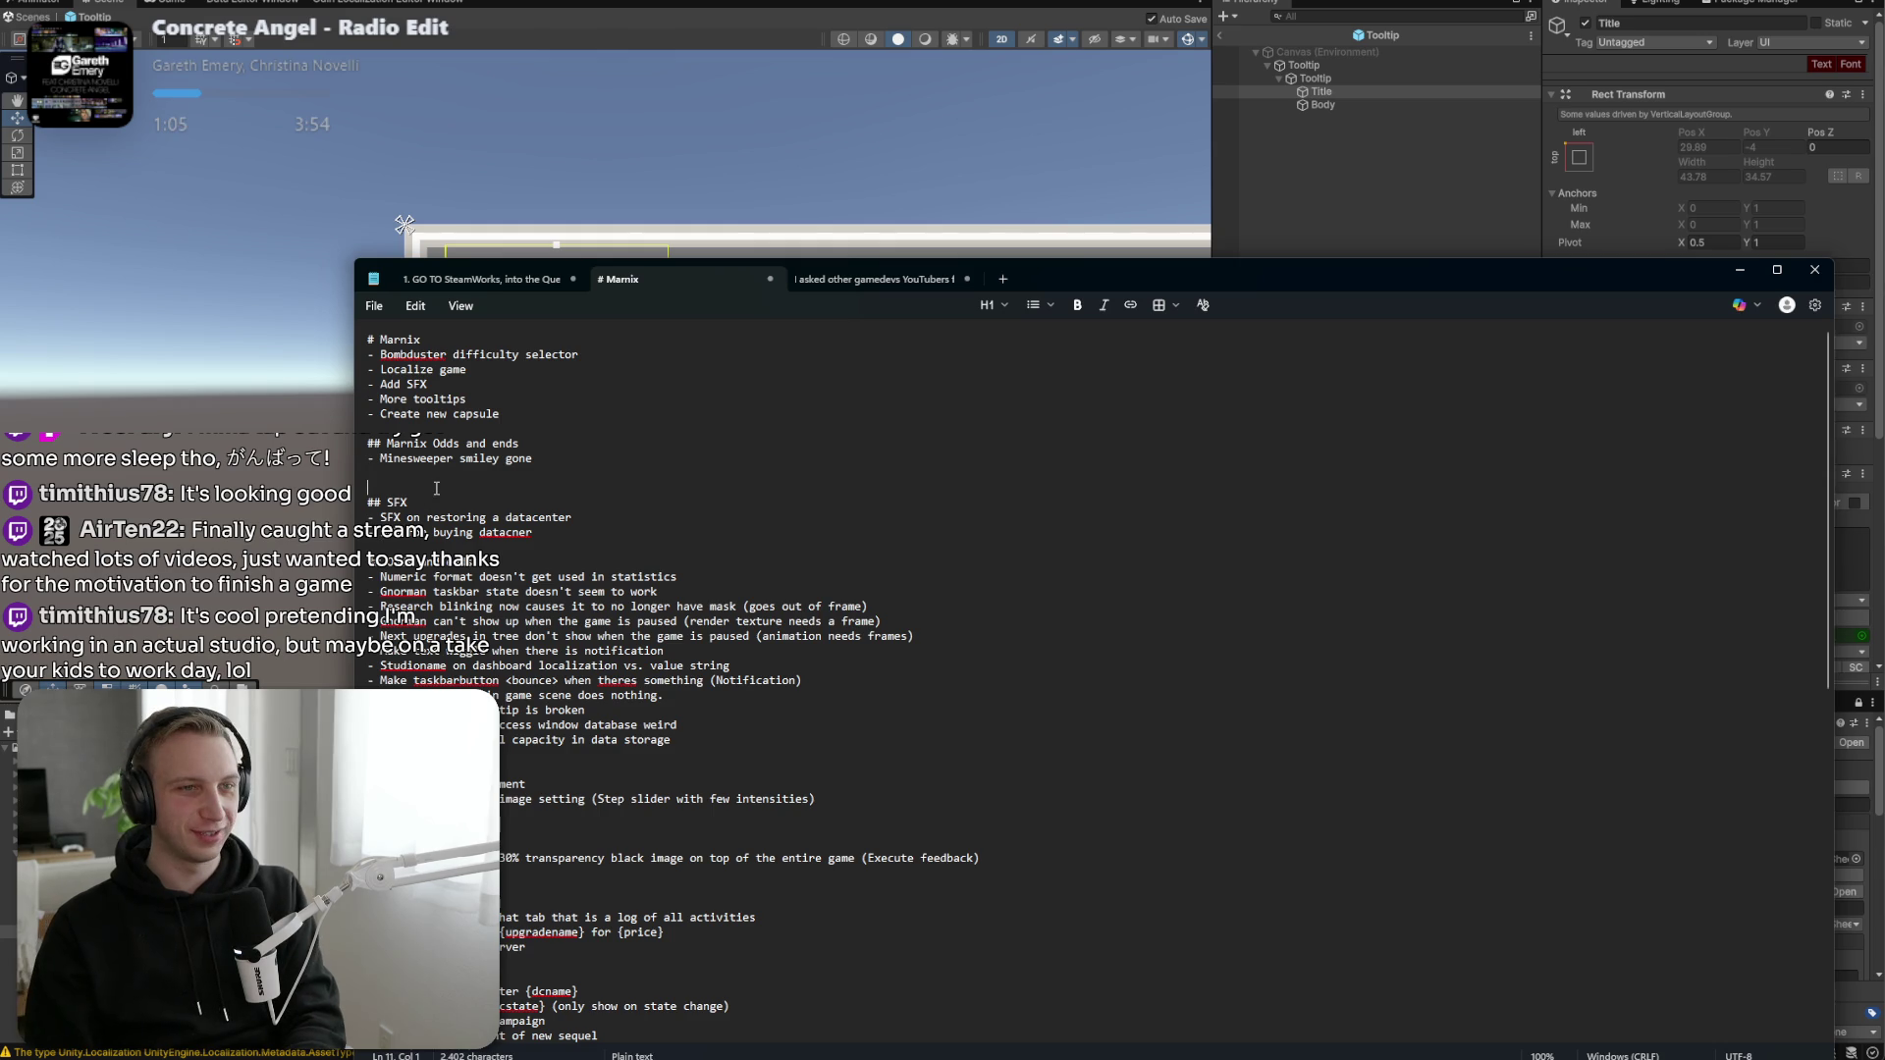
left_click(1257, 156)
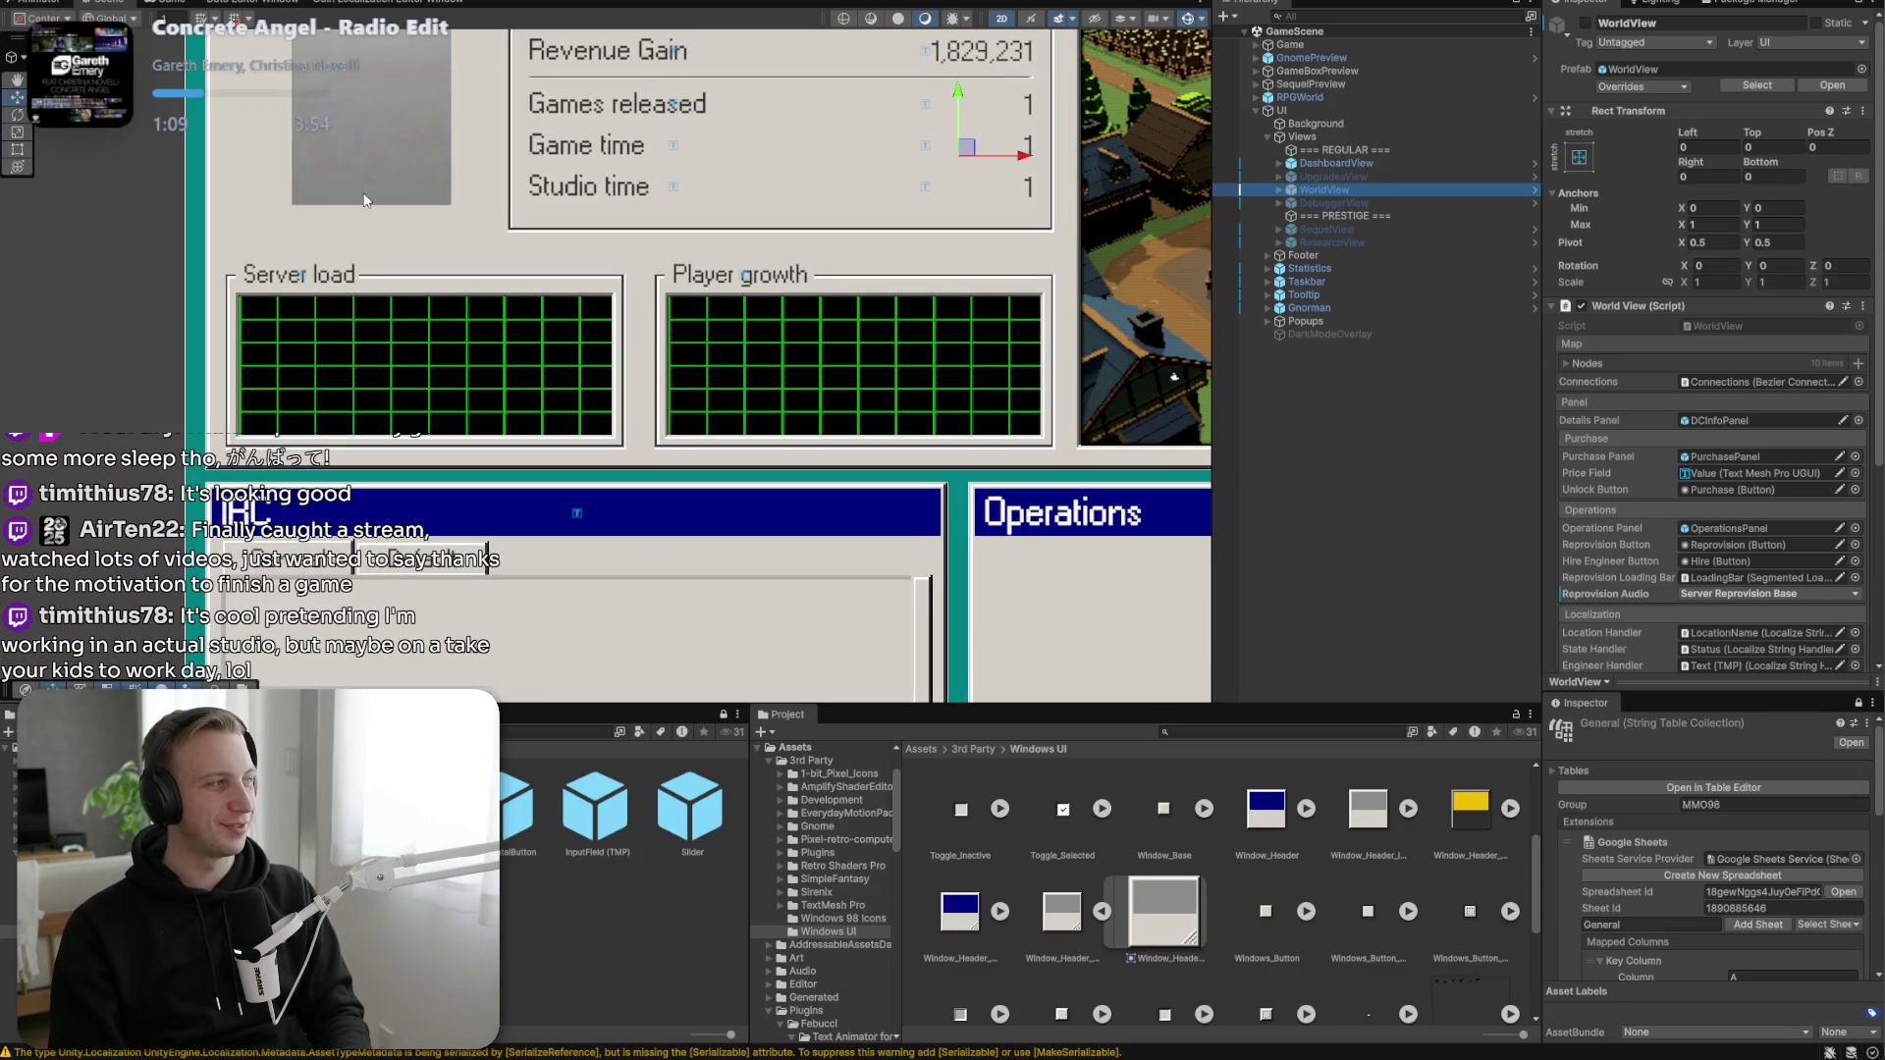
Search the Project window for 'mineswe' and open the MinesweeperPopup prefab in Prefab Mode.
left_click(1351, 18)
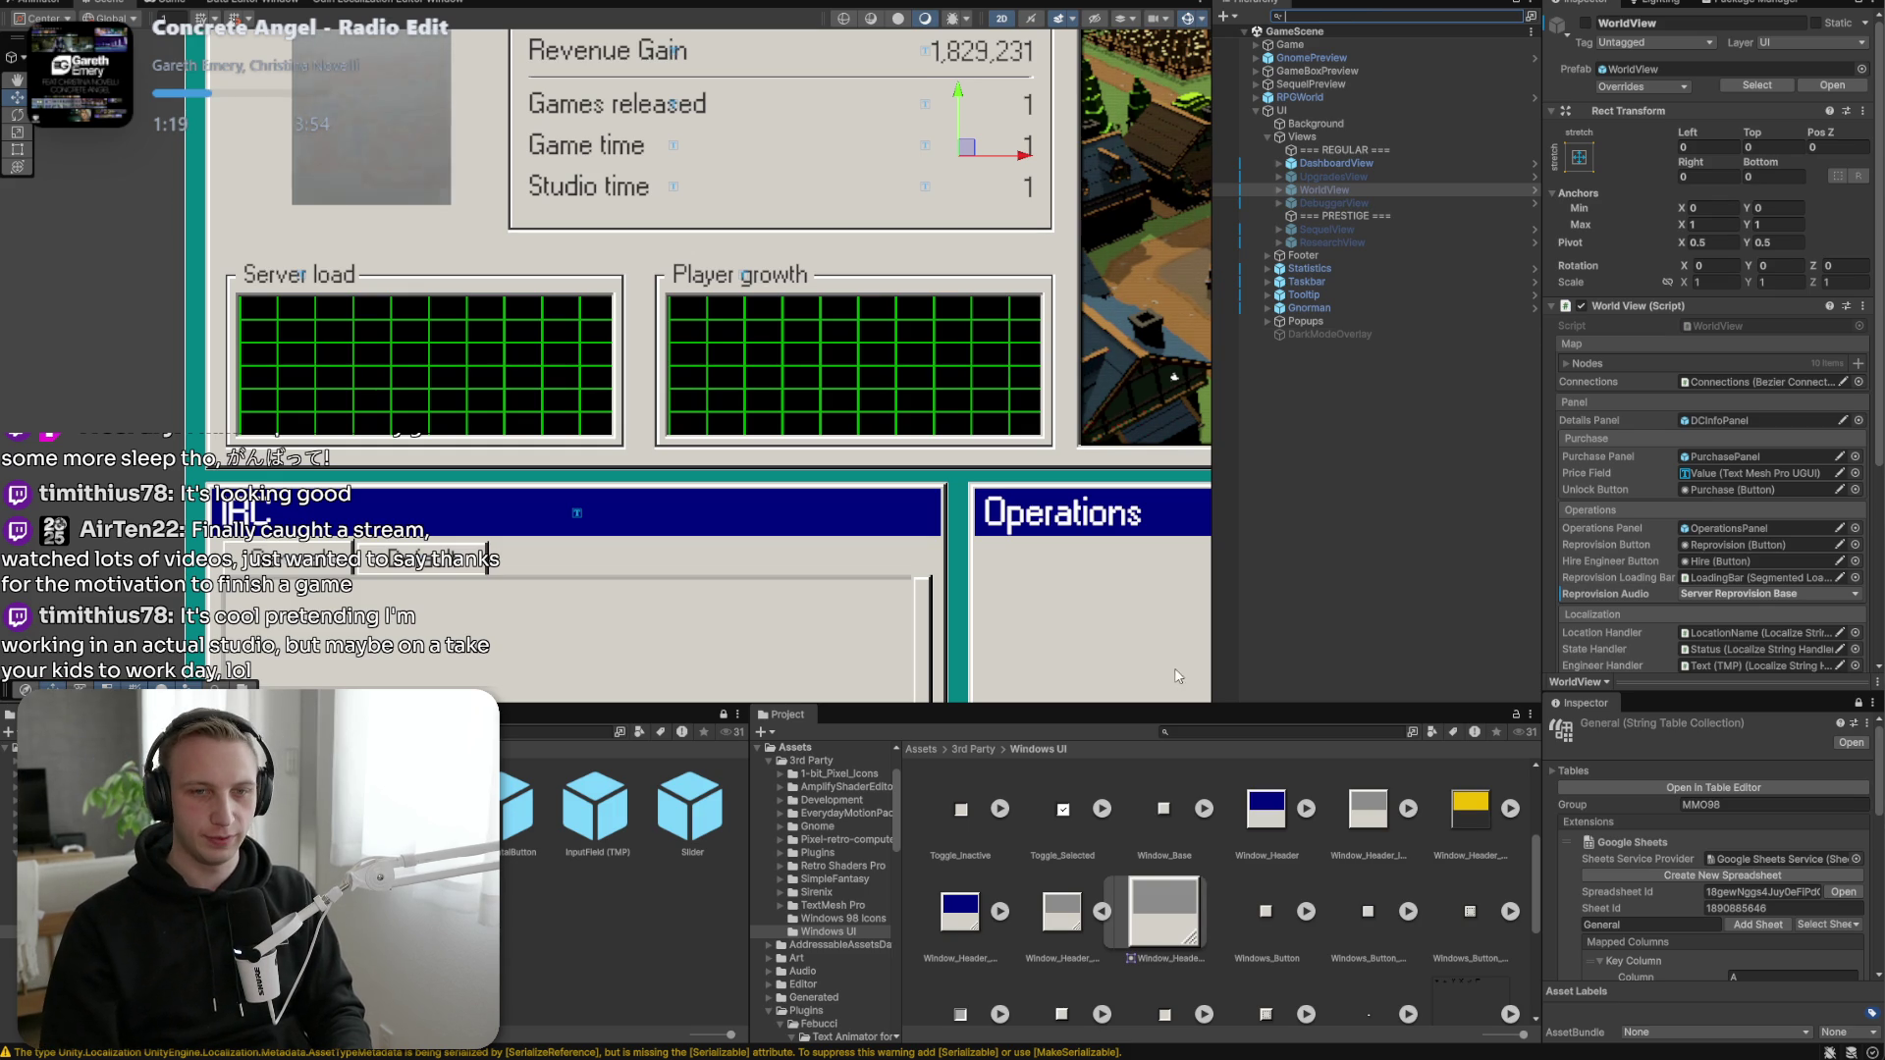
left_click(1195, 728)
type("mine")
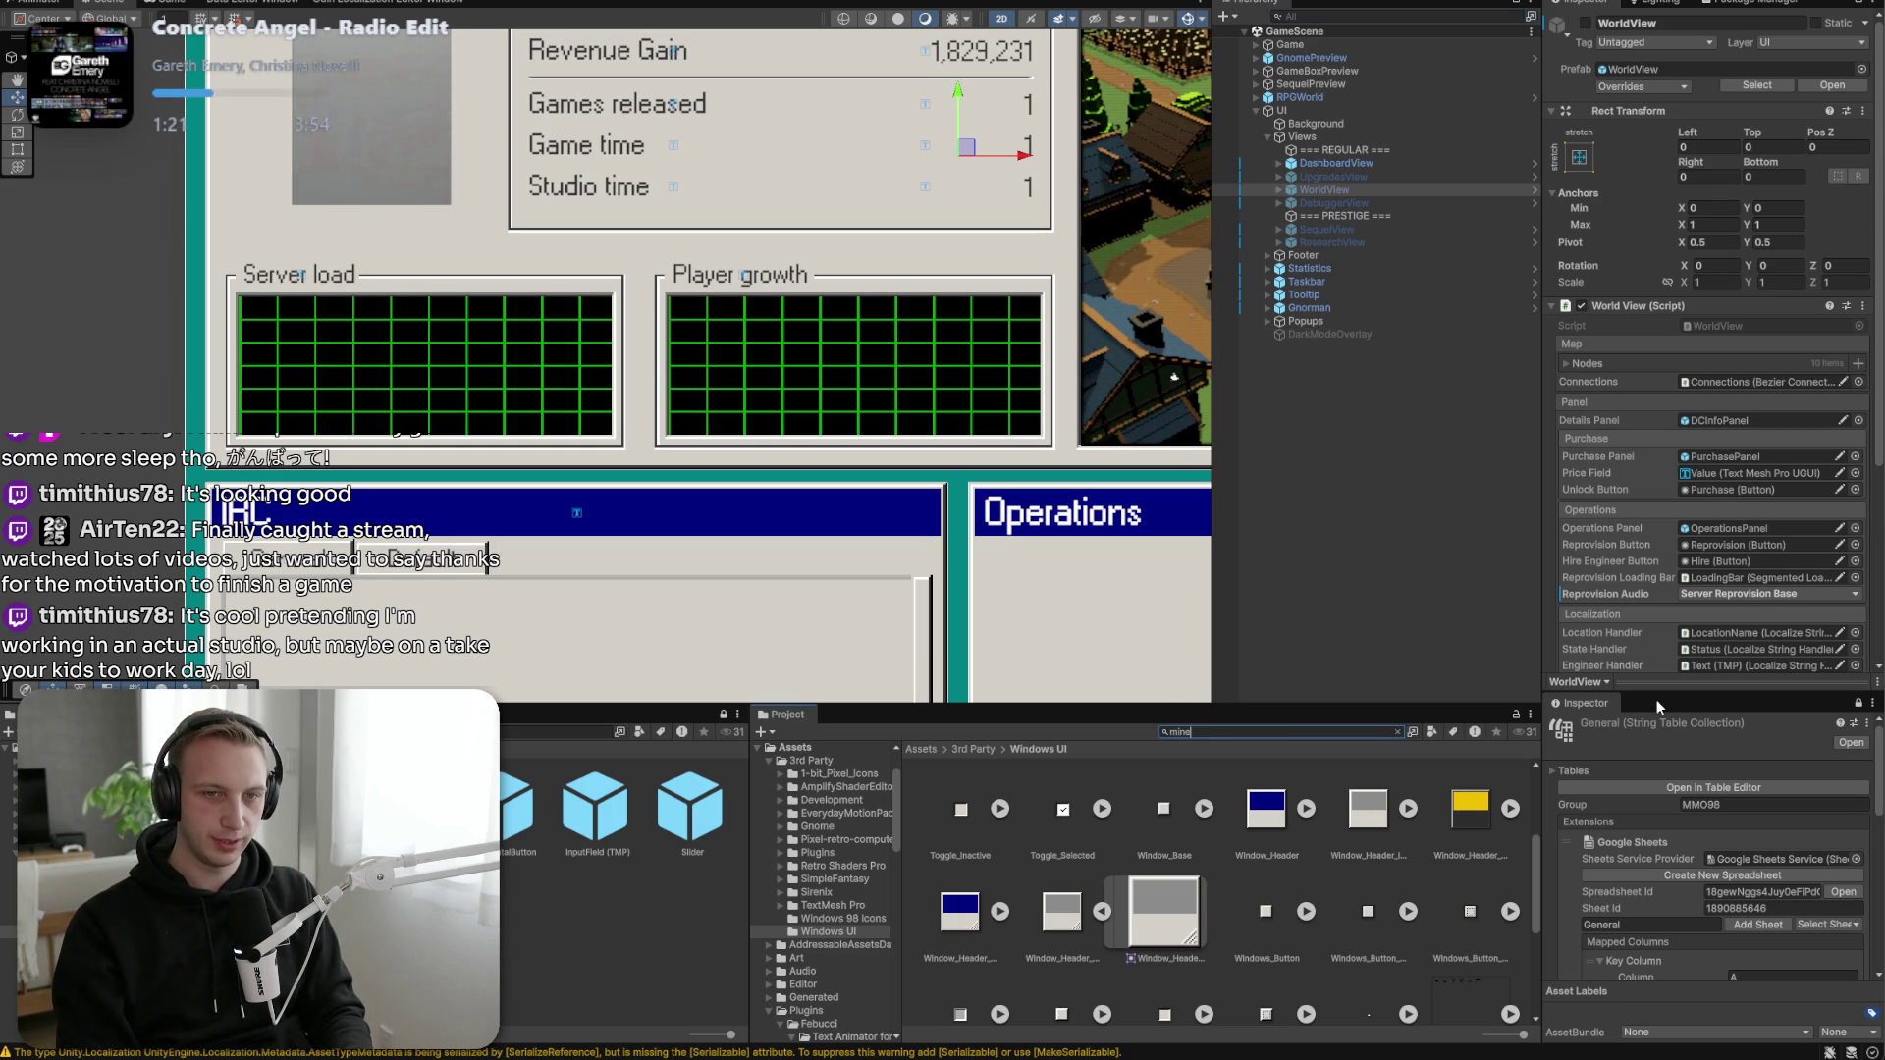
type("swe")
left_click(1265, 864)
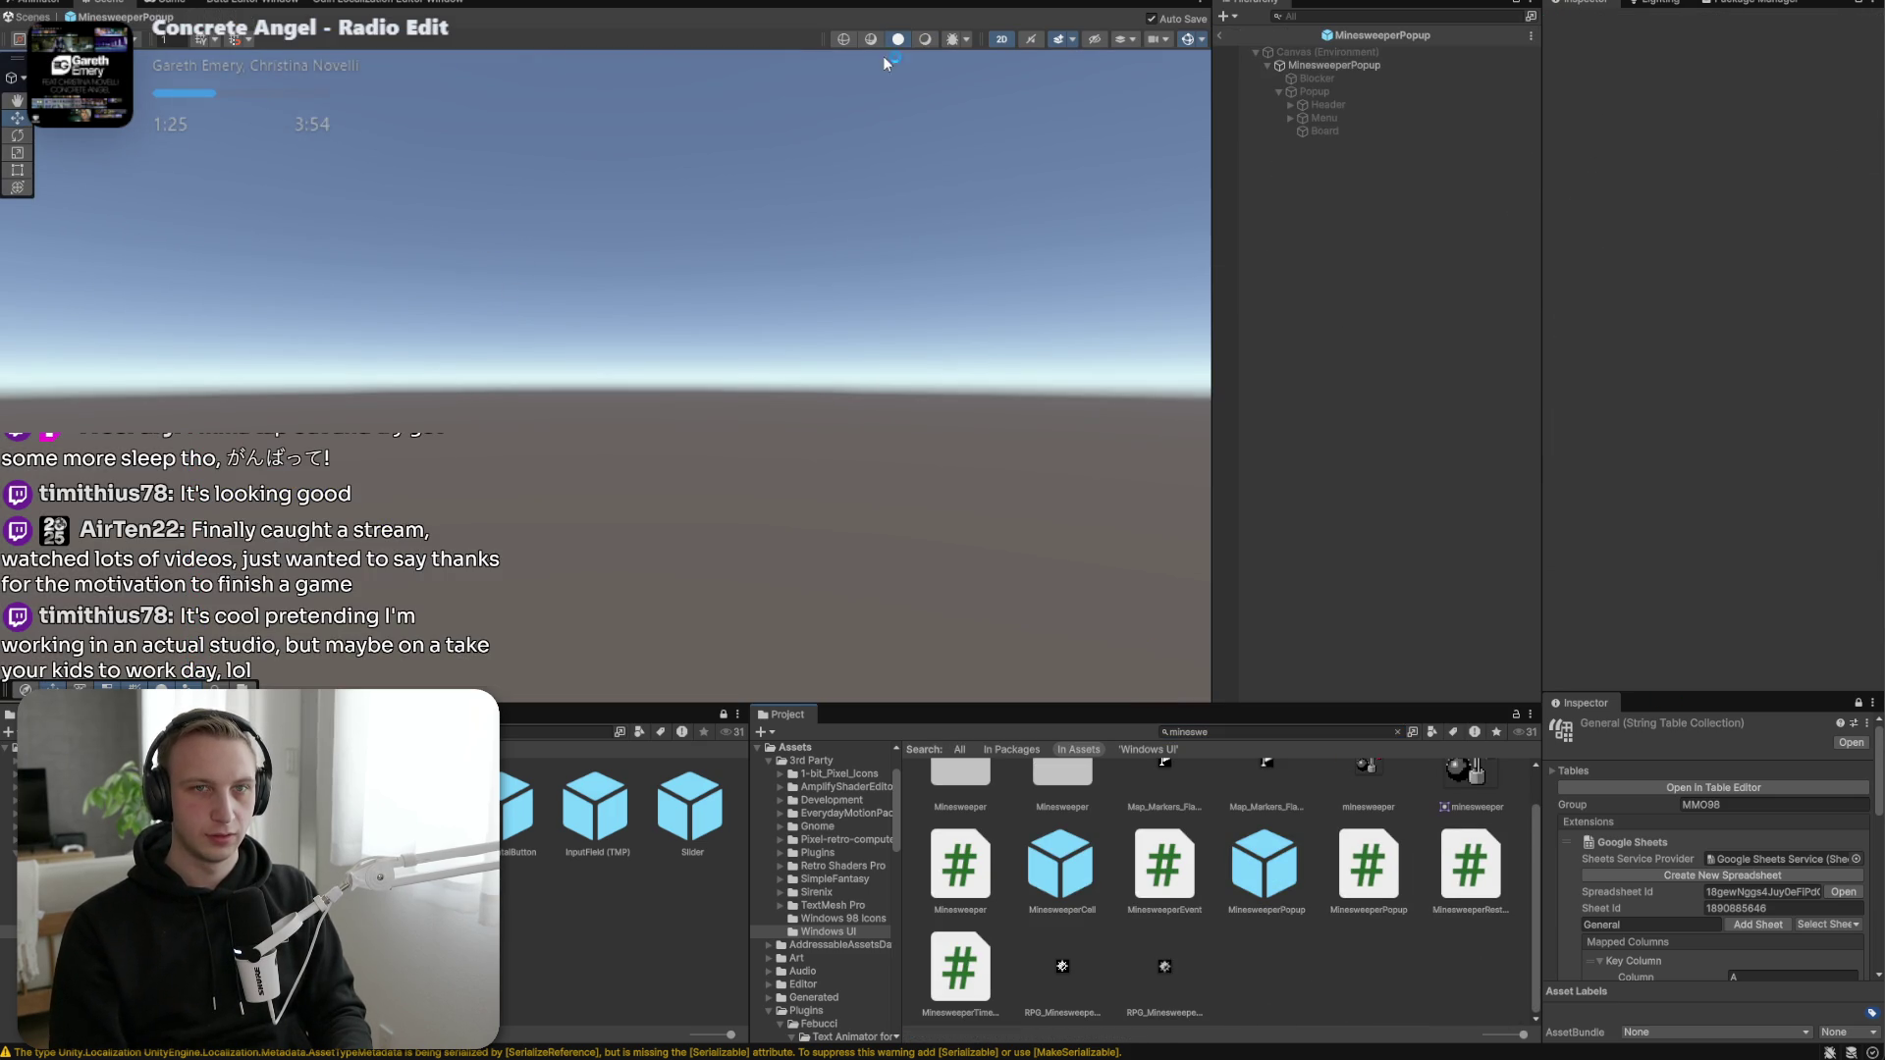
Expand the popup's header objects, inspect the Title text and focus the view on the close button.
left_click(1315, 91)
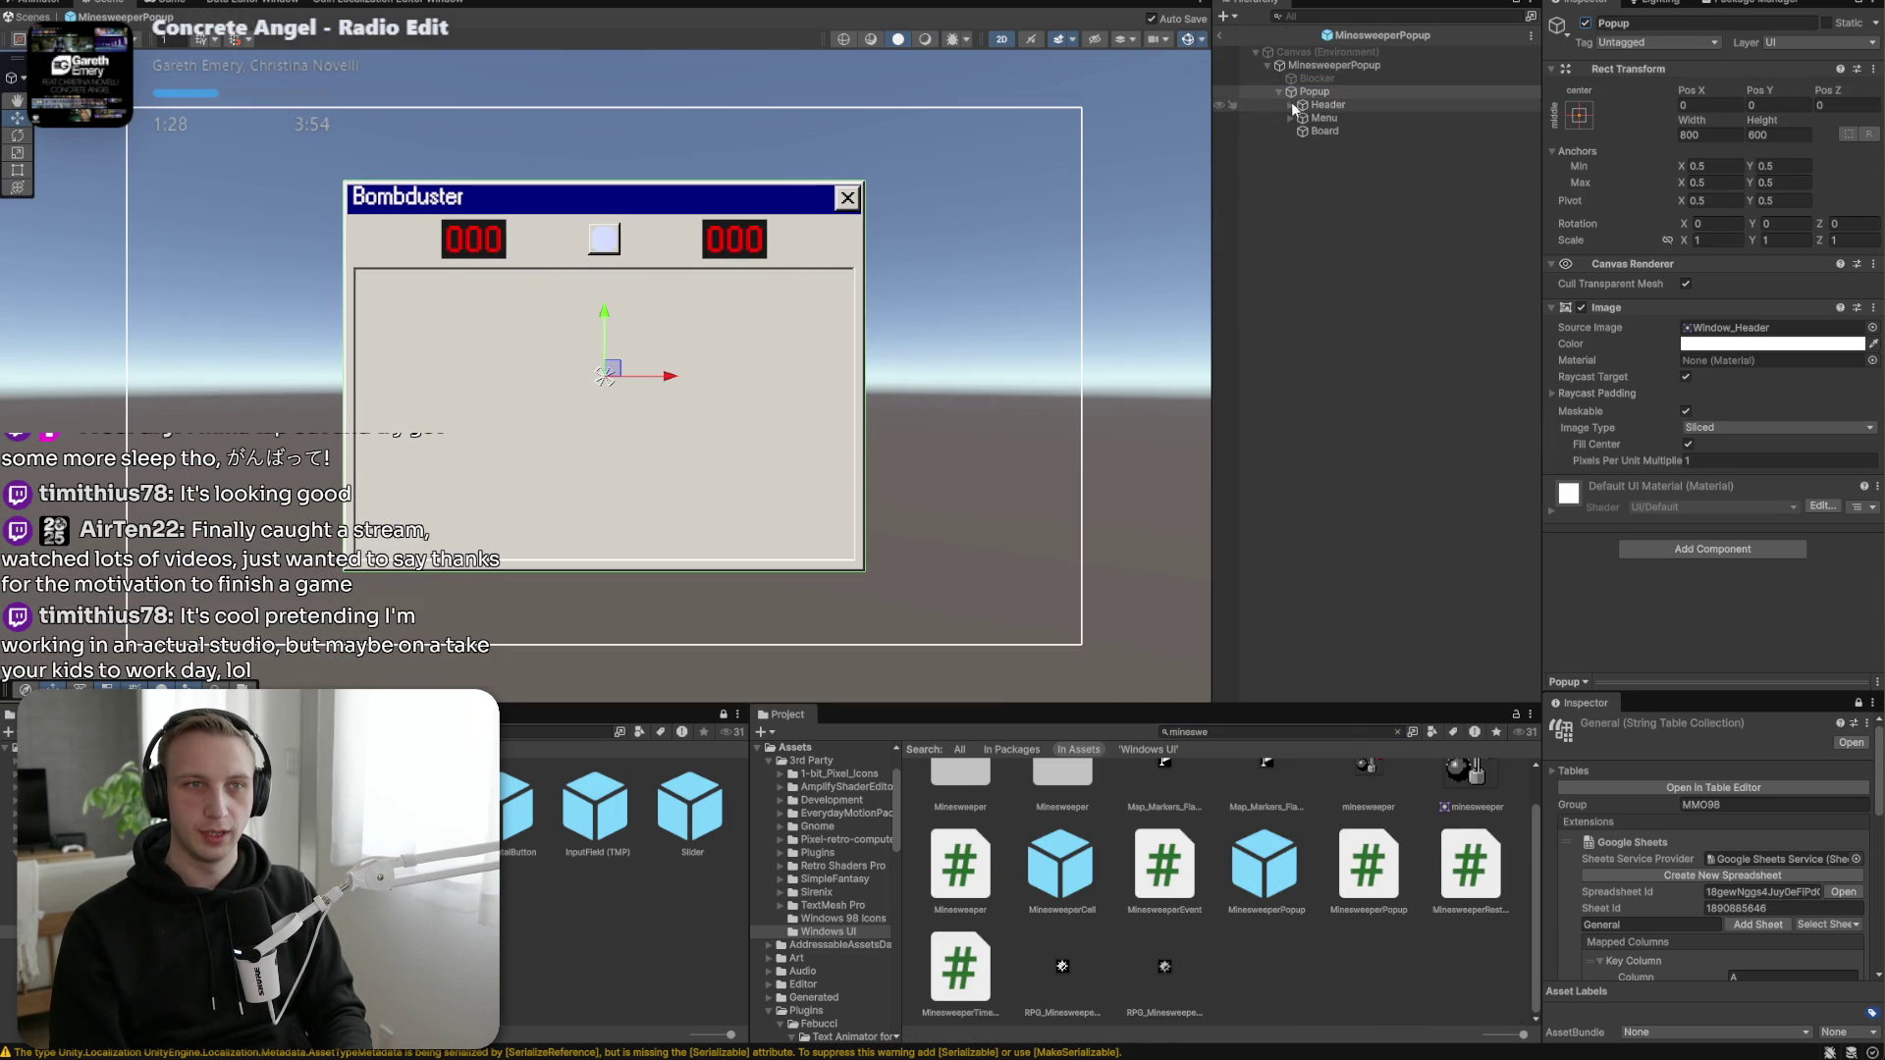
left_click(1290, 104)
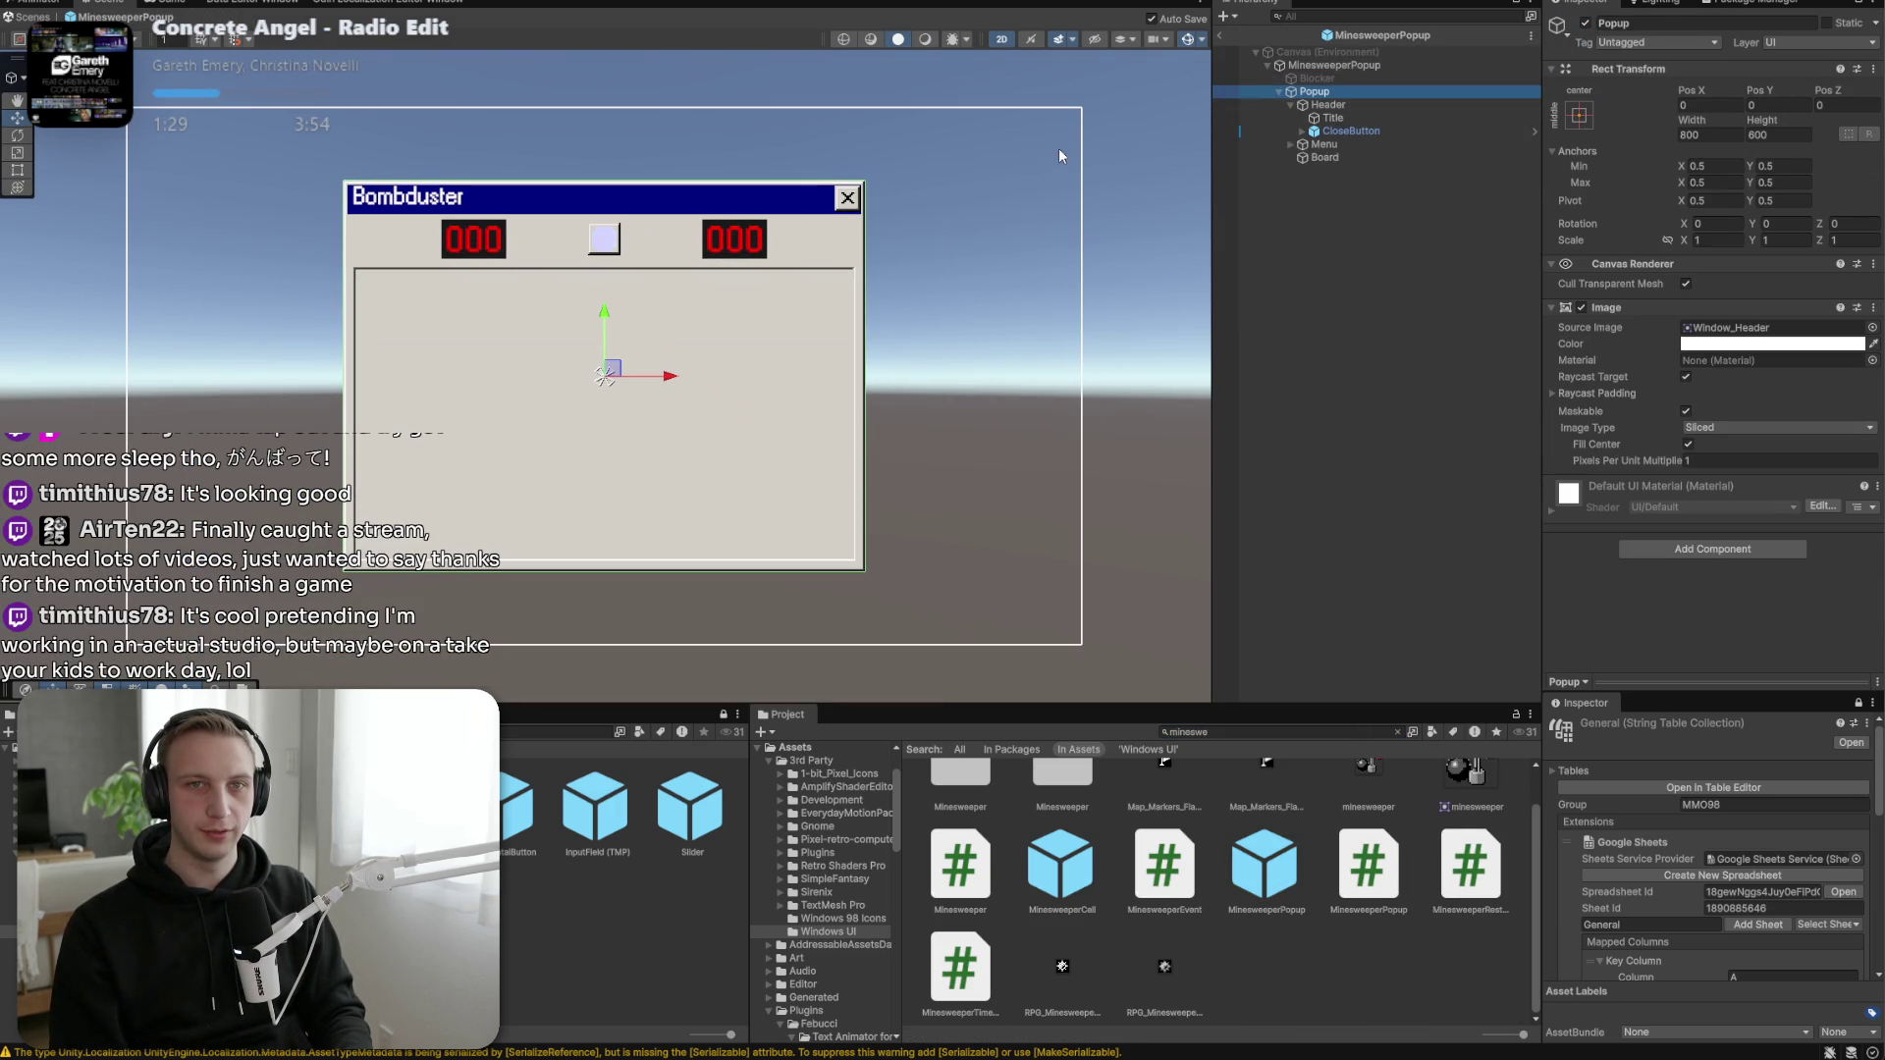
left_click(1351, 131)
left_click(1332, 118)
left_click(1302, 131)
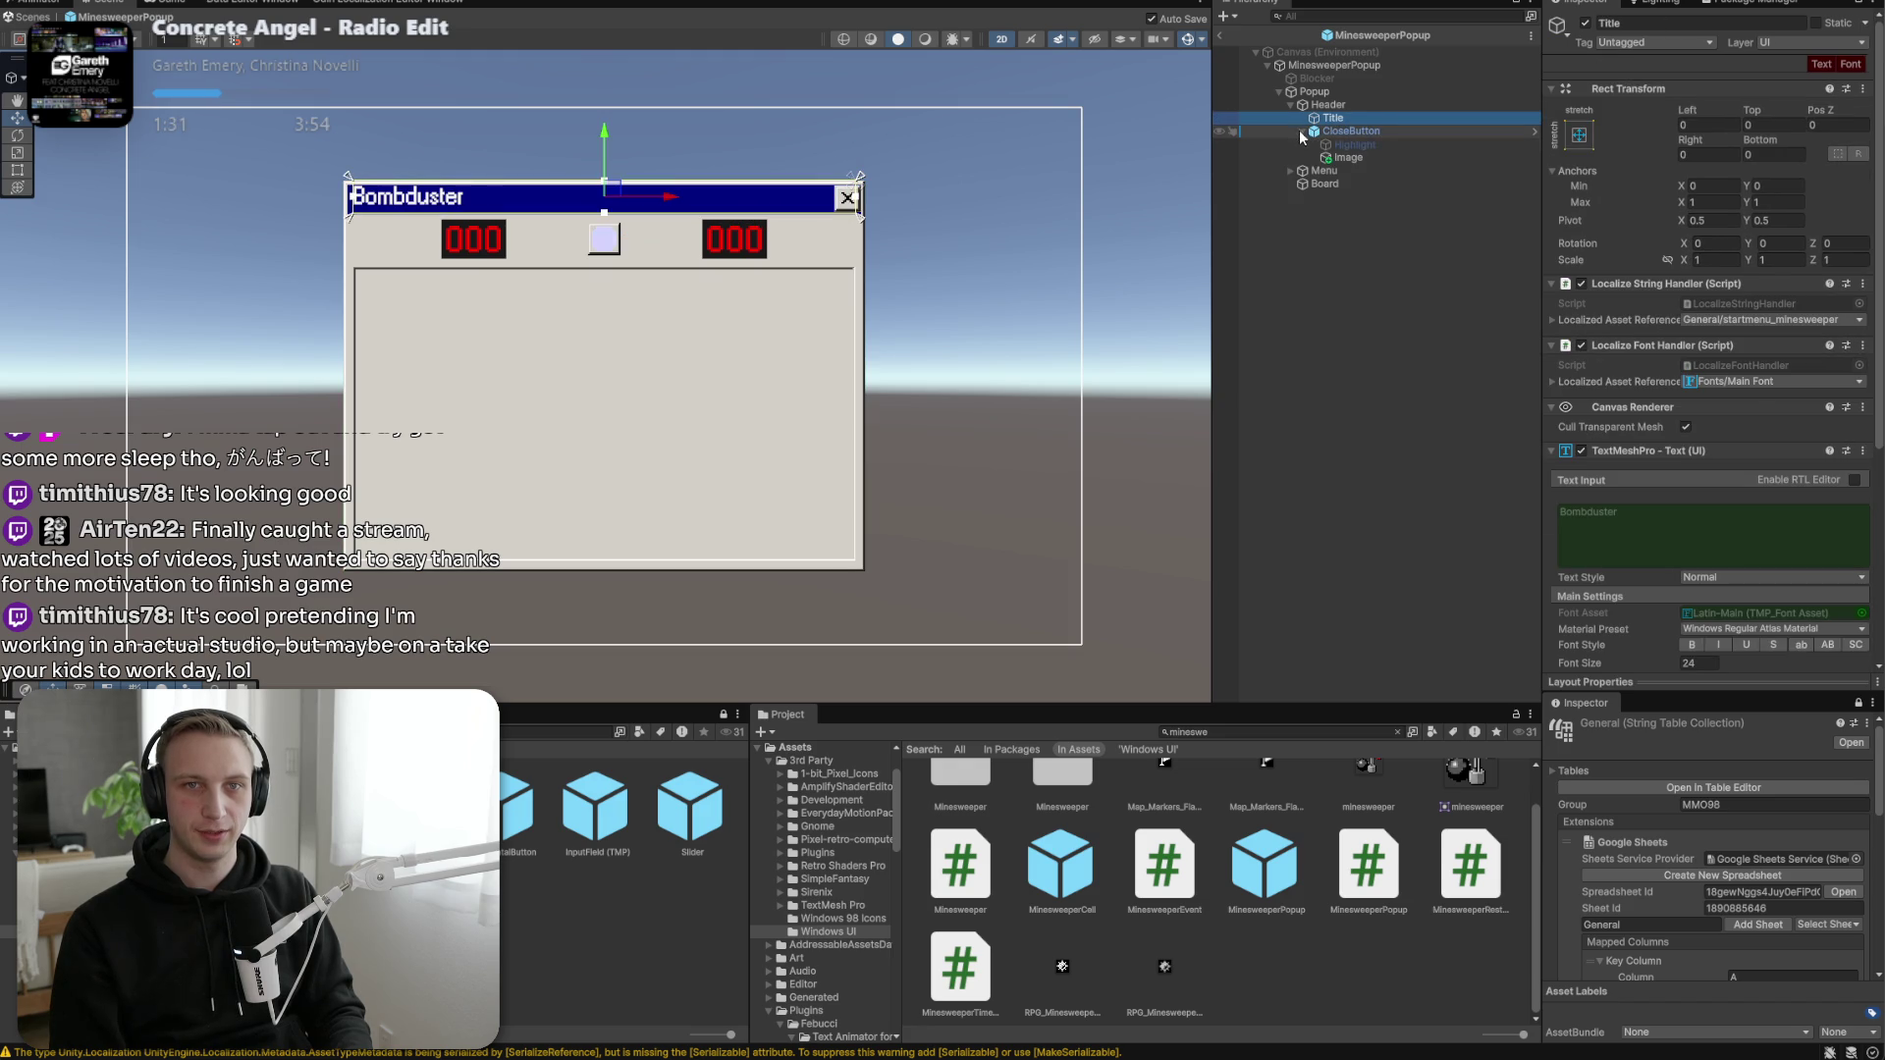
left_click(1347, 157)
key("f")
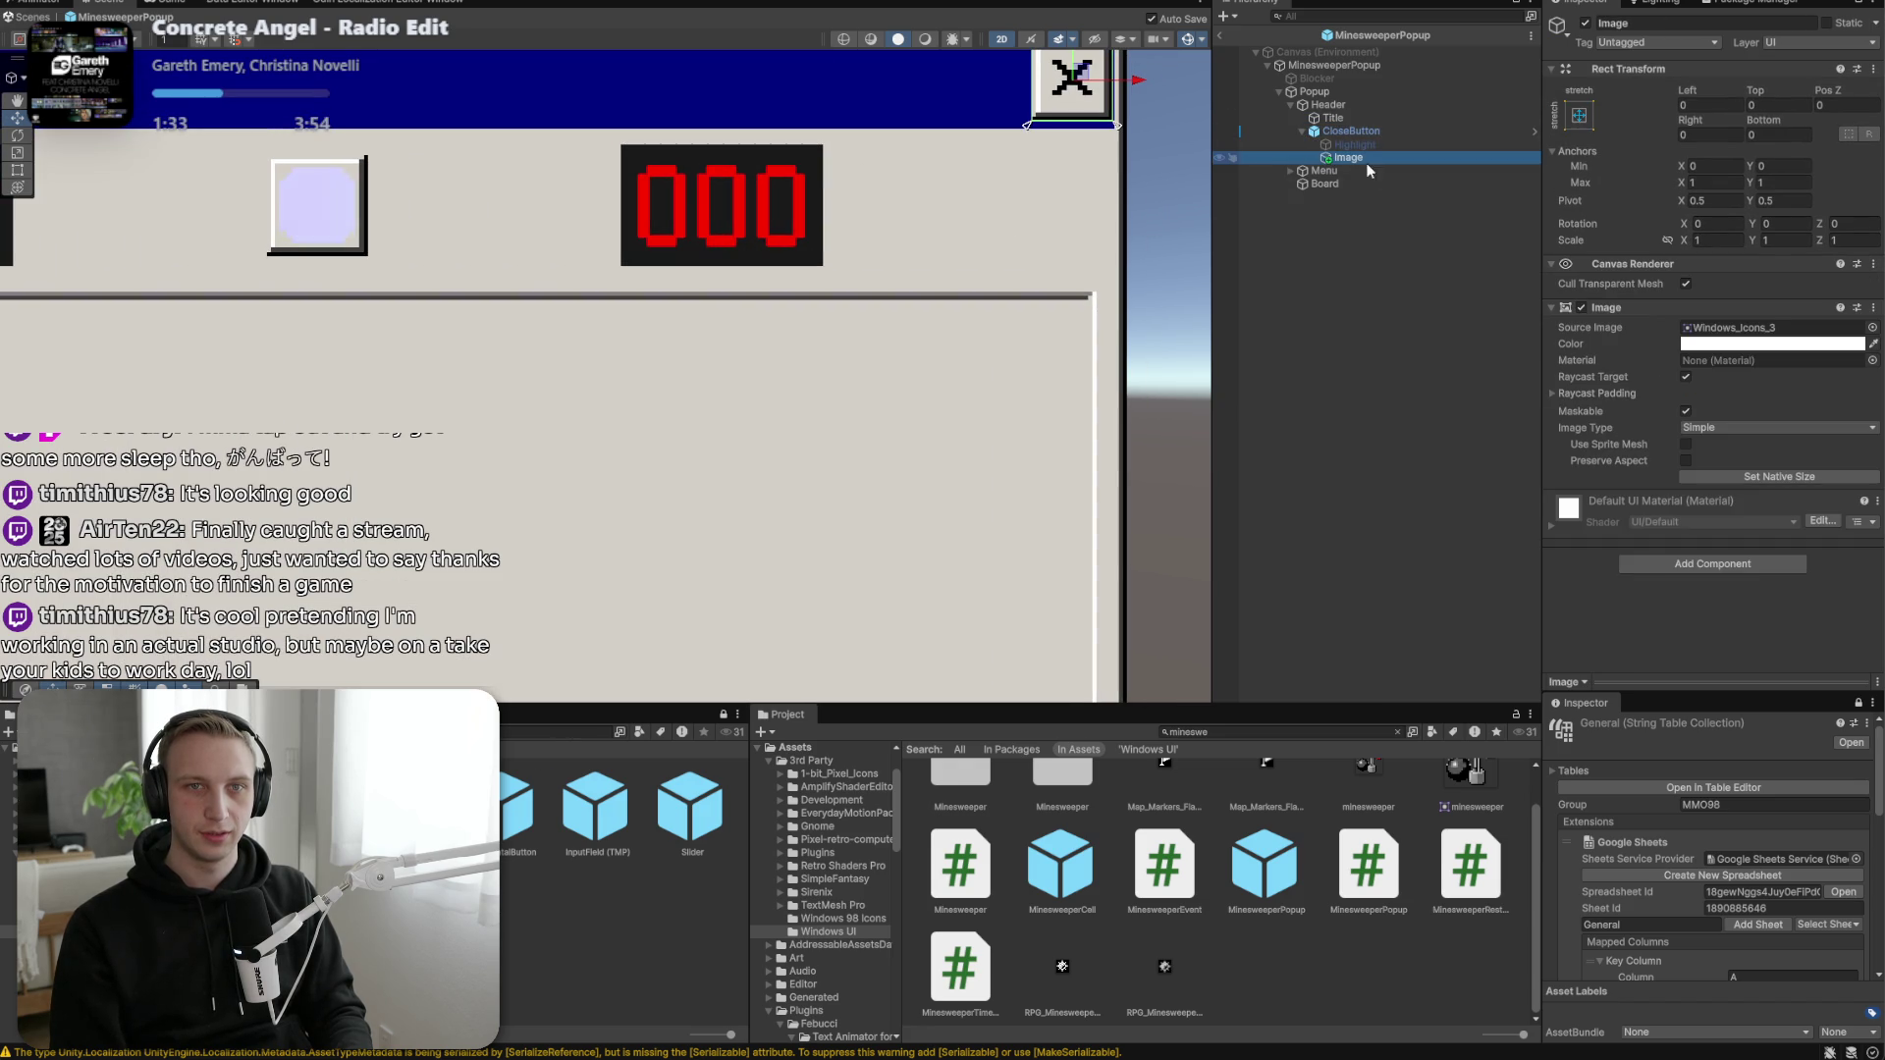
Clear the Reset > Highlight Image material to None and exit prefab mode to GameScene.
left_click(1291, 171)
left_click(1302, 196)
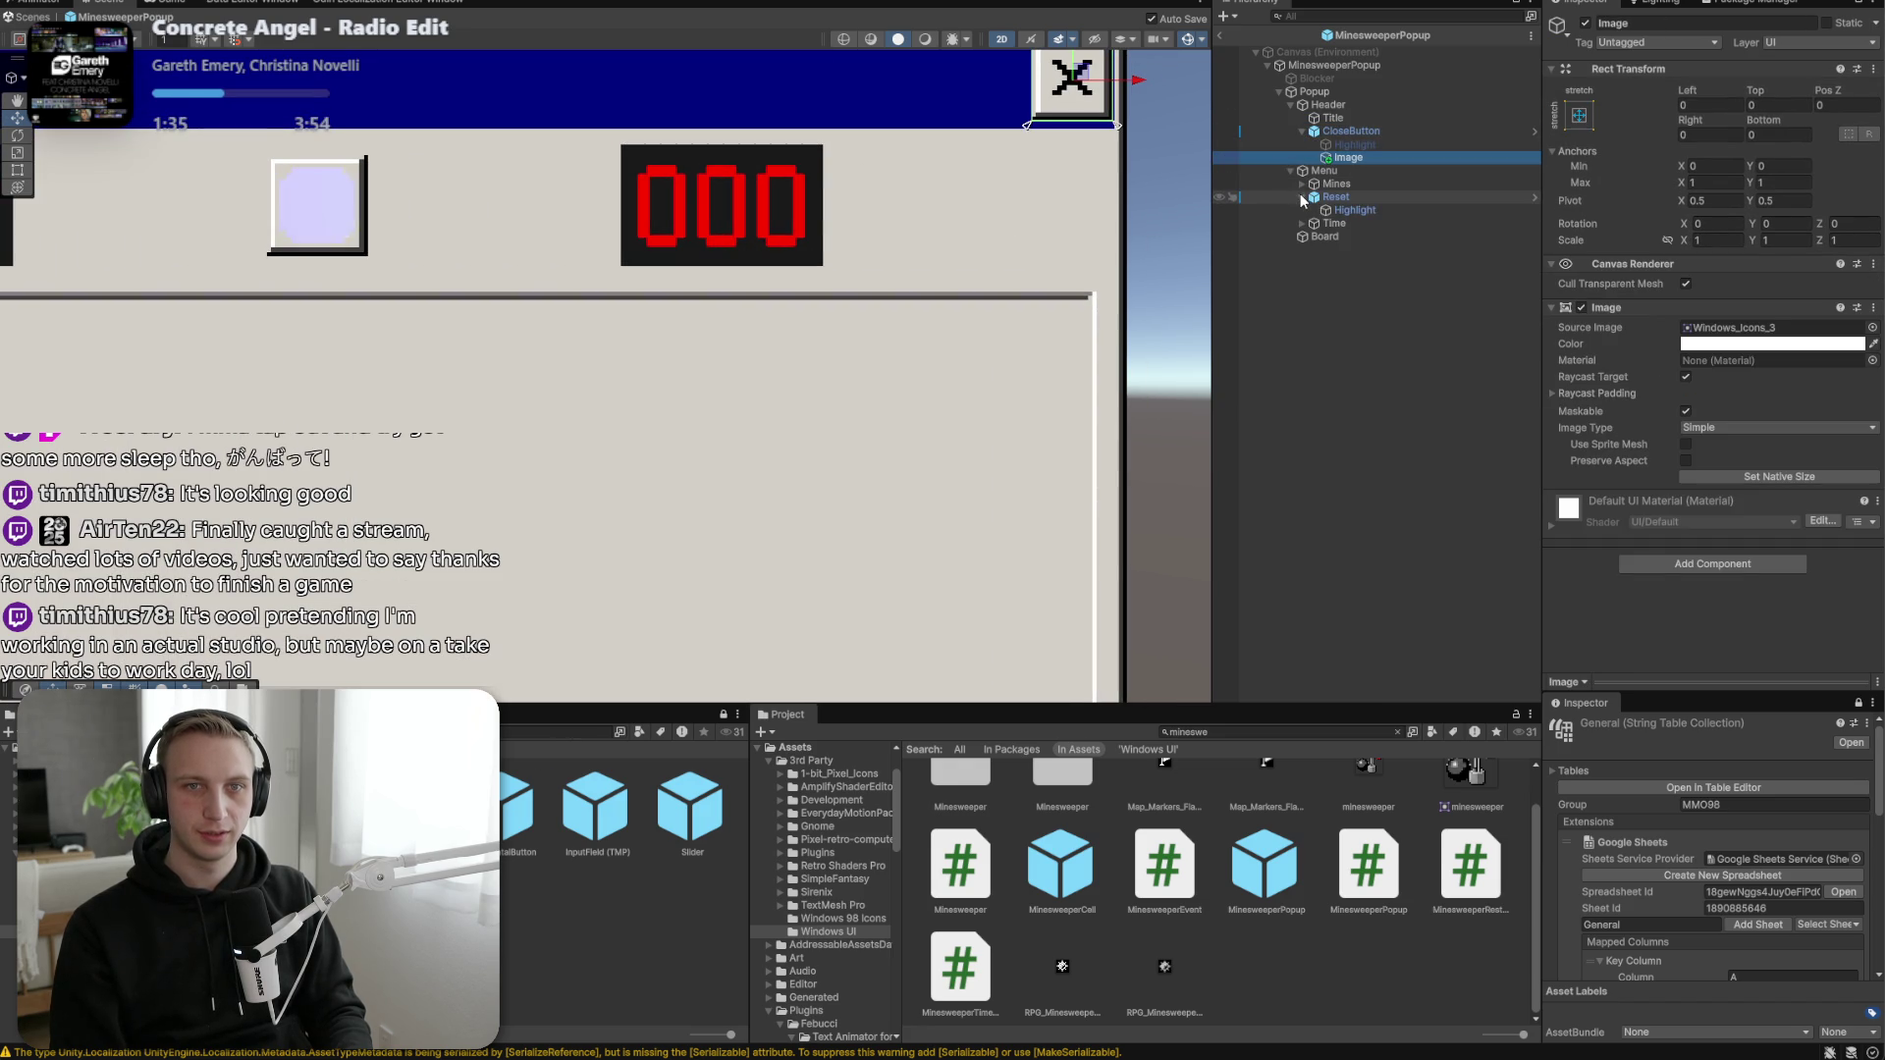
left_click(1354, 210)
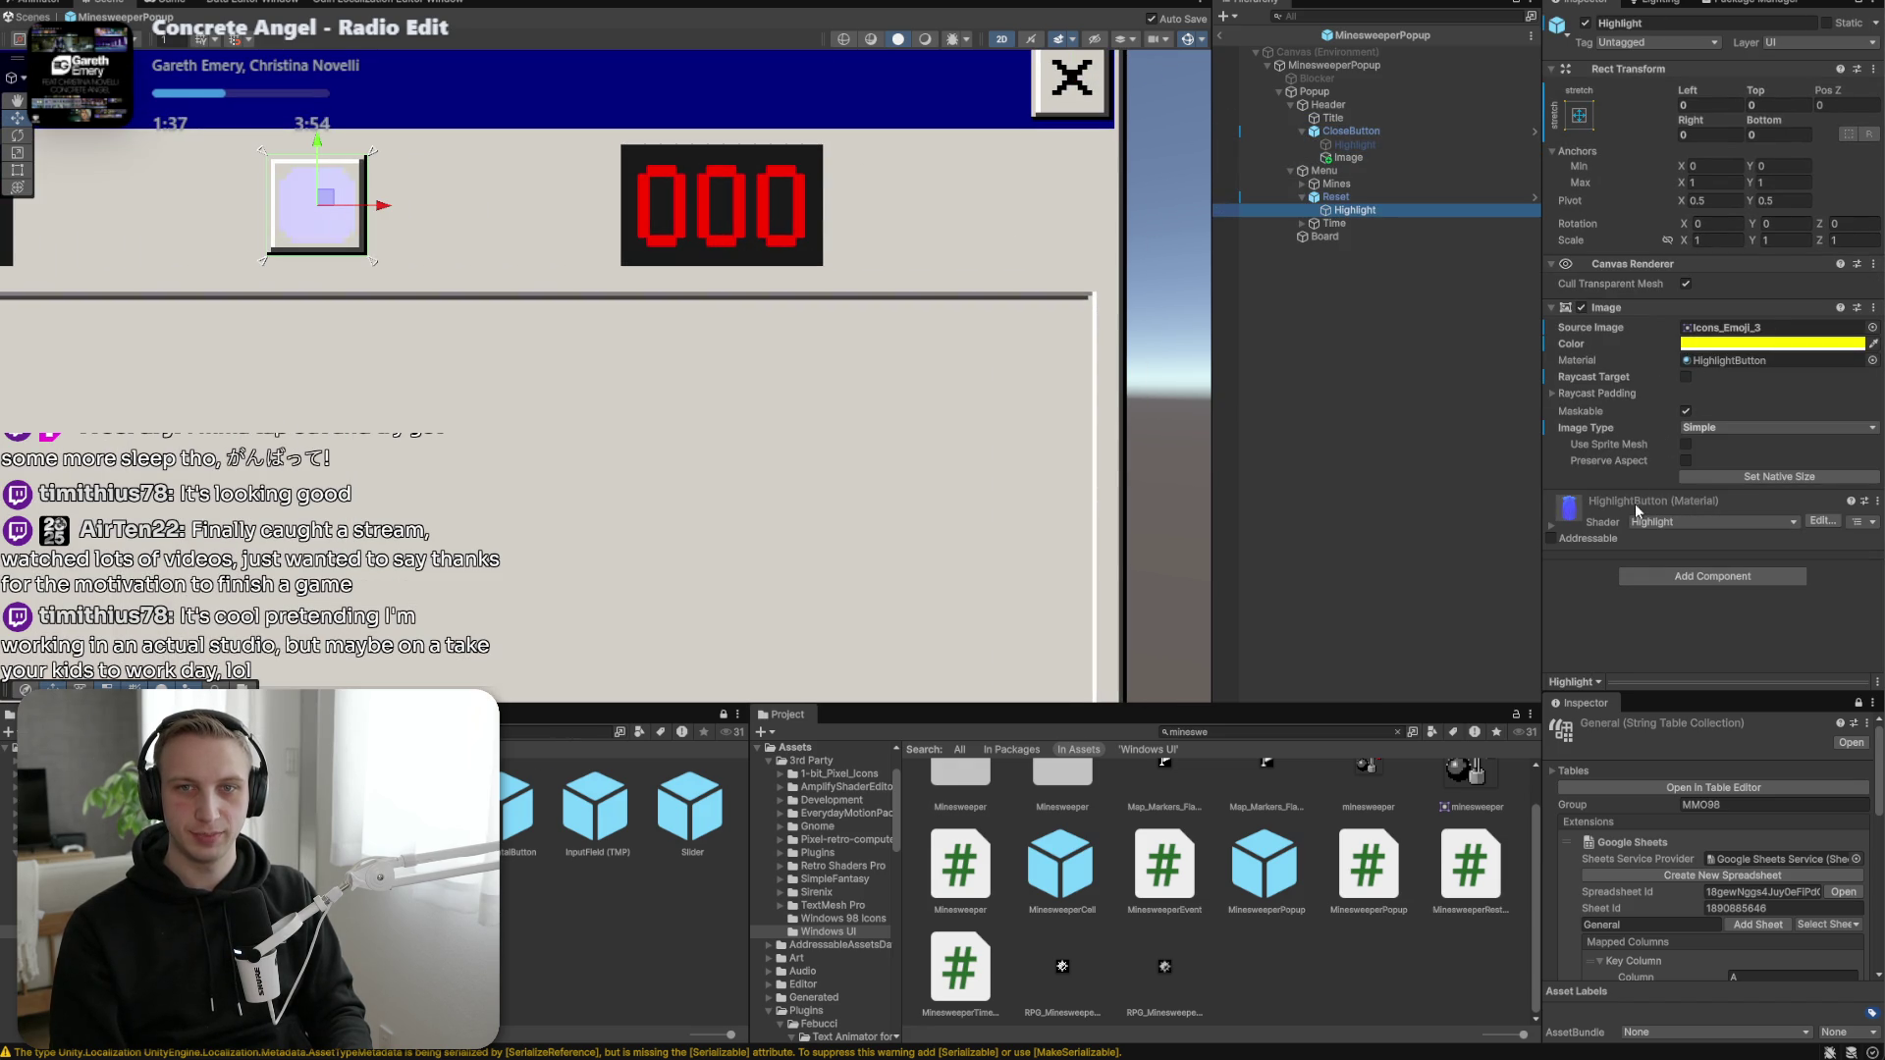
key("Delete")
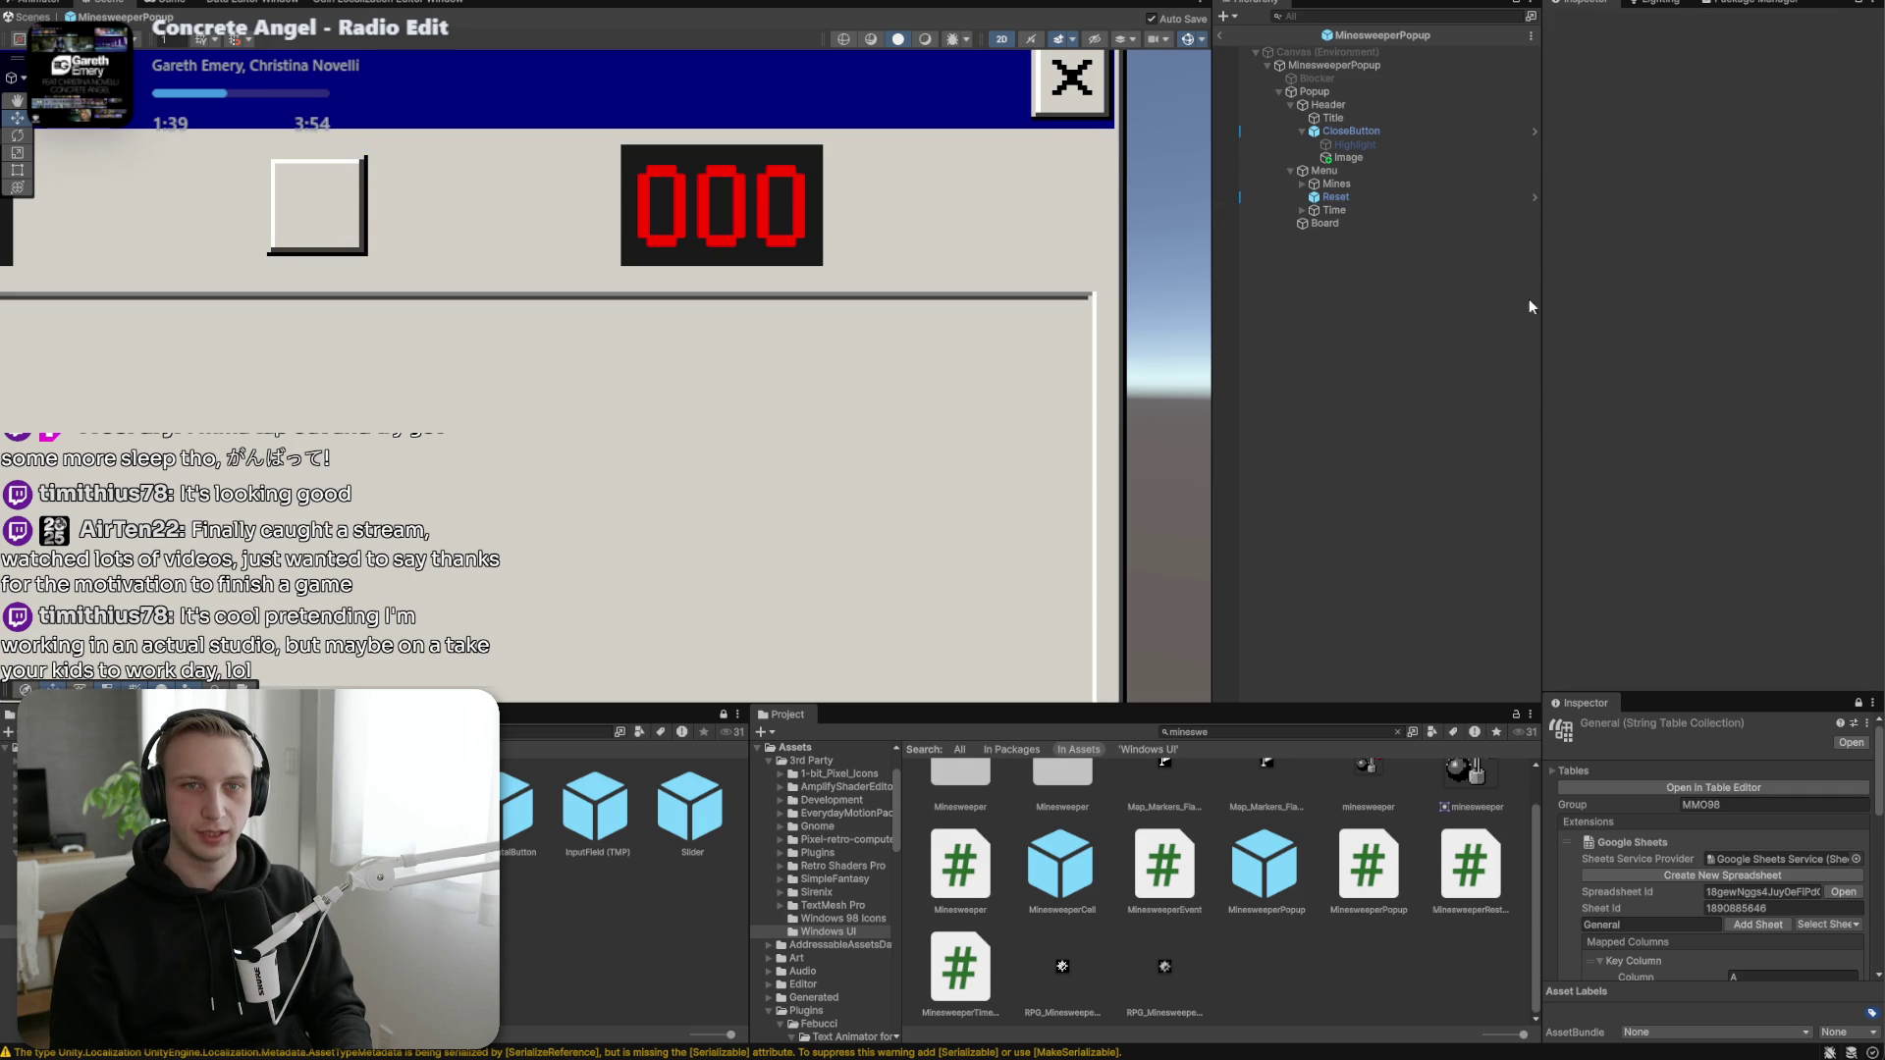
key("ctrl+z")
left_click(1768, 360)
key("Delete")
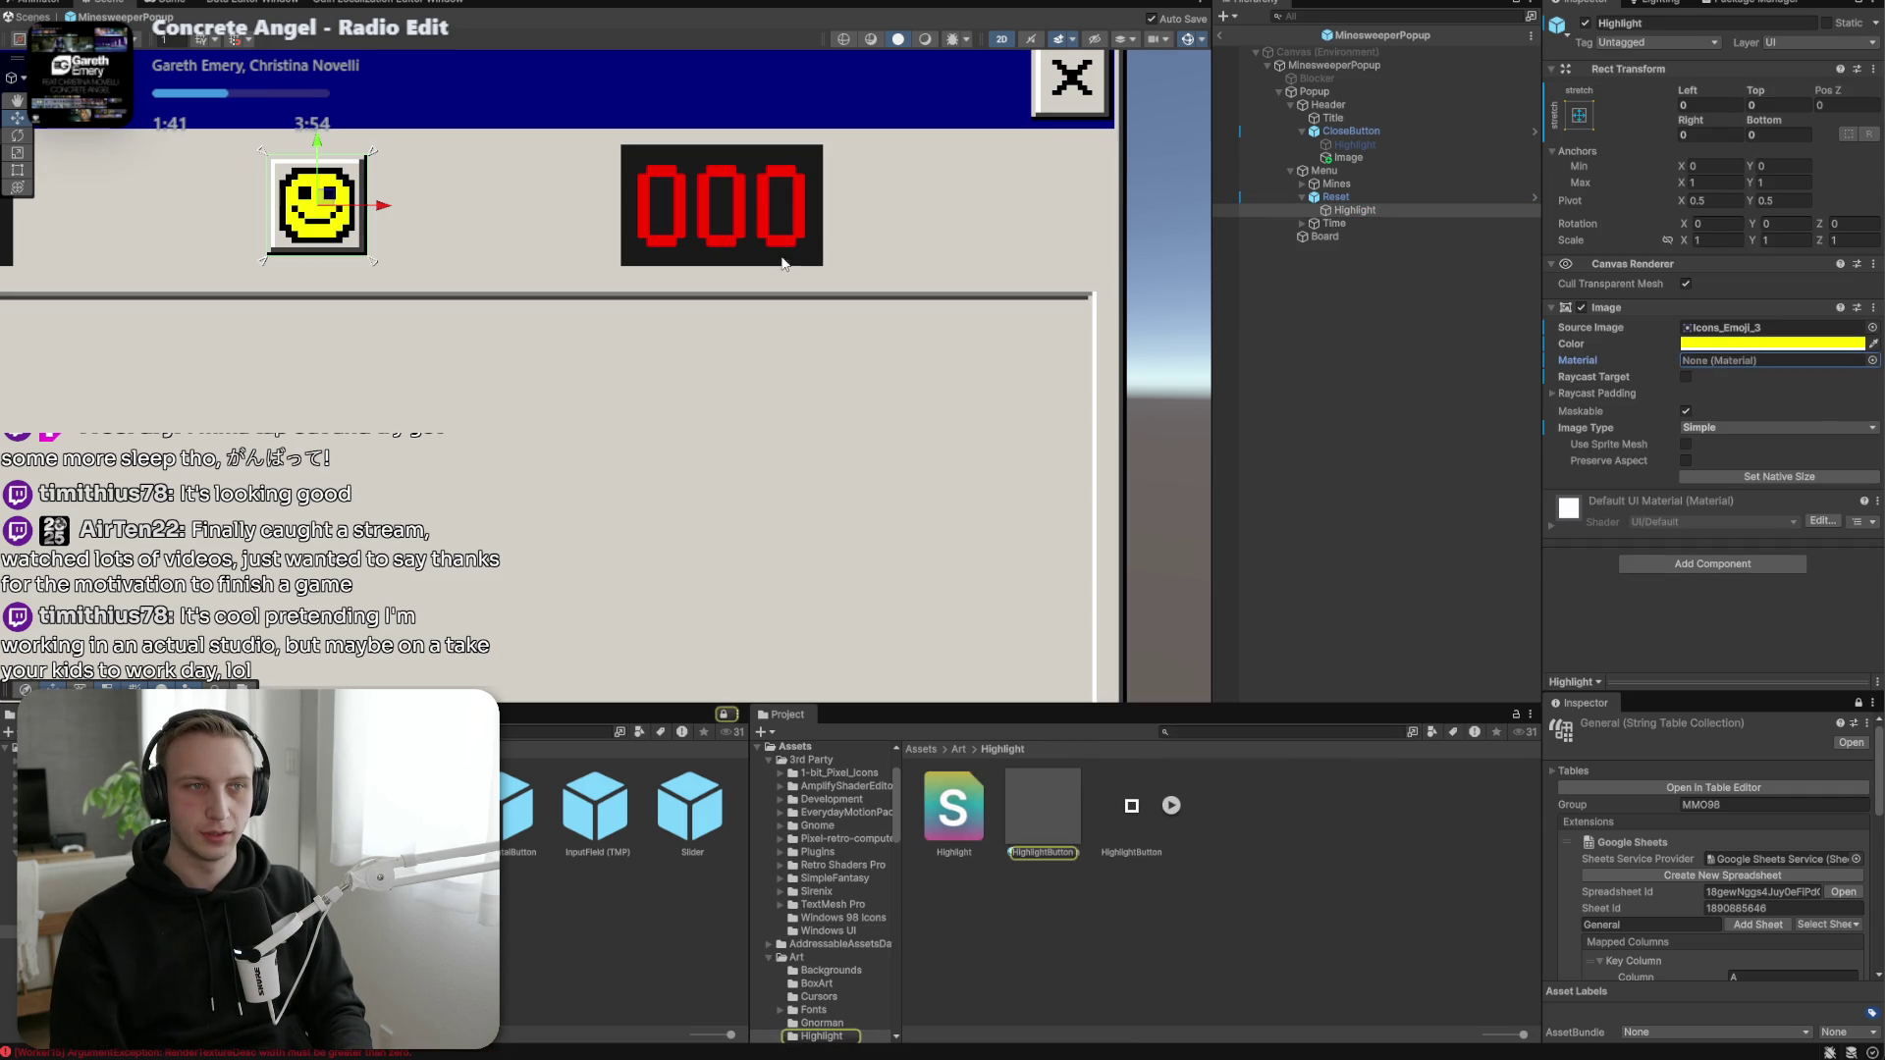
left_click(1322, 306)
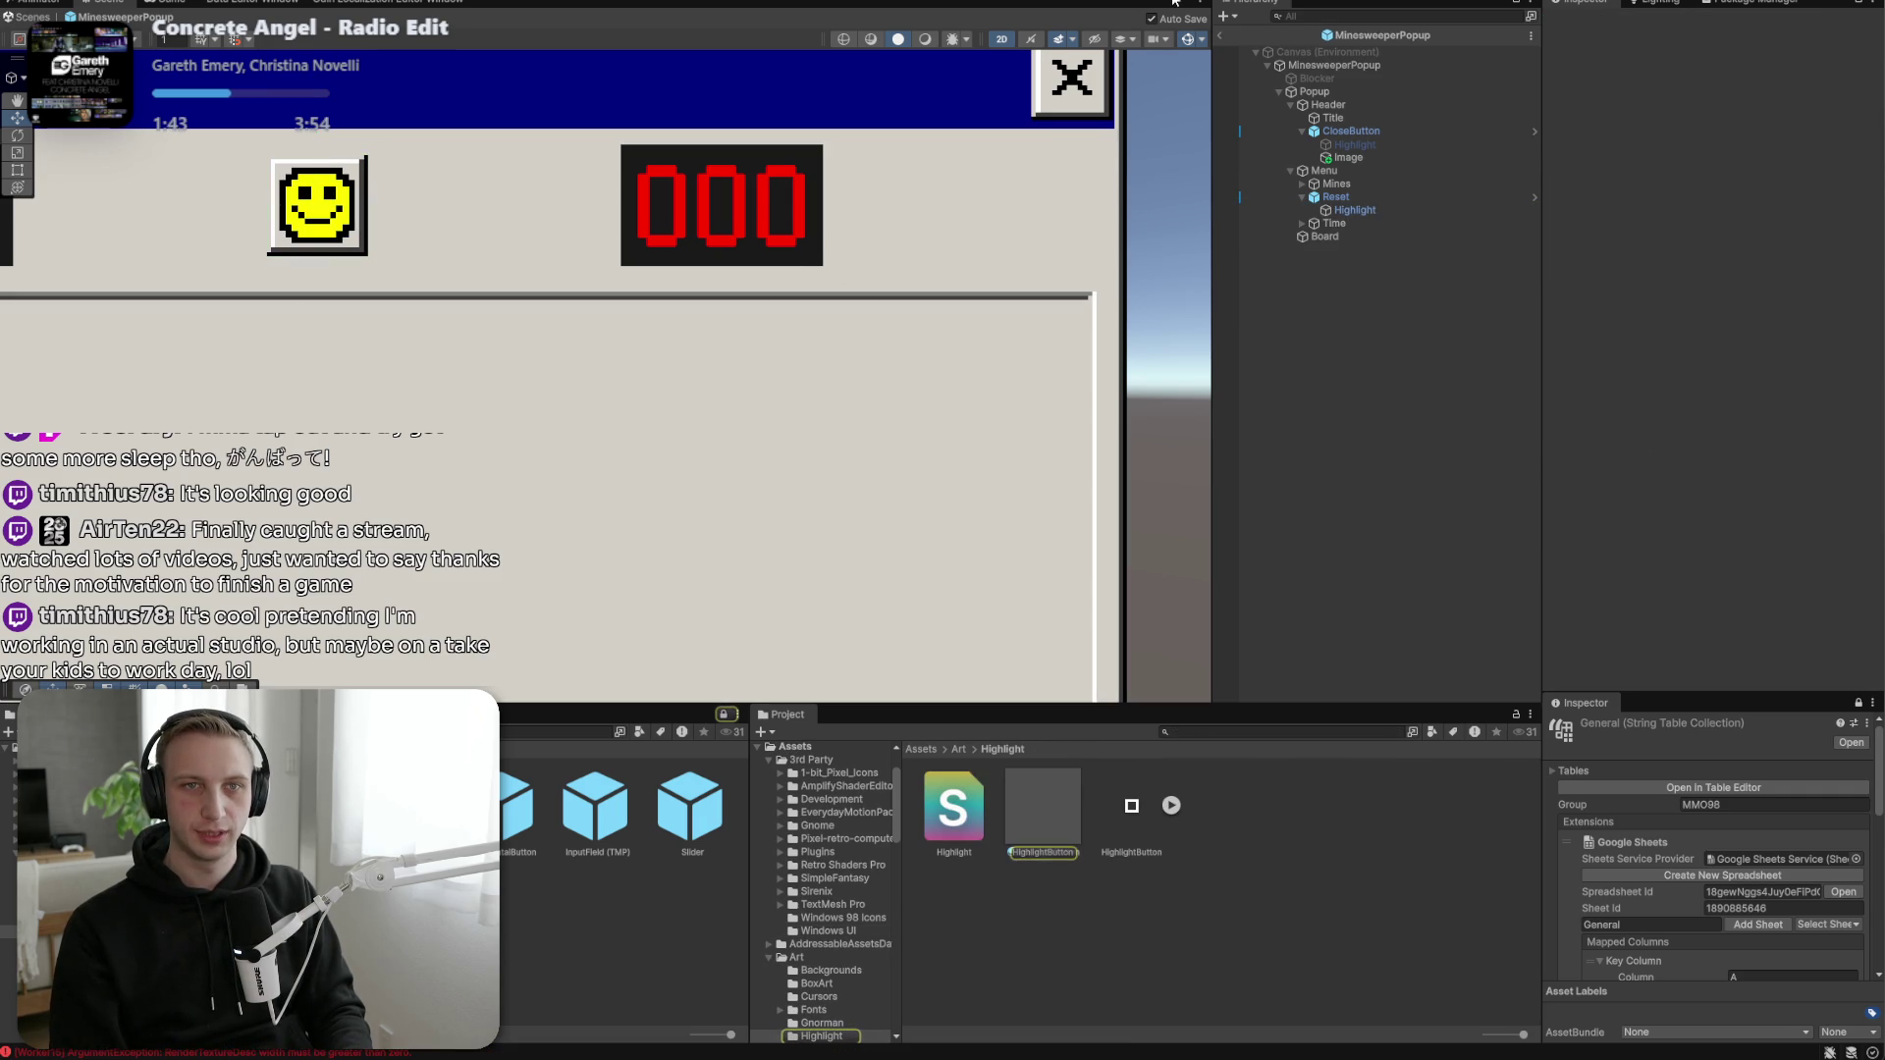
left_click(1219, 36)
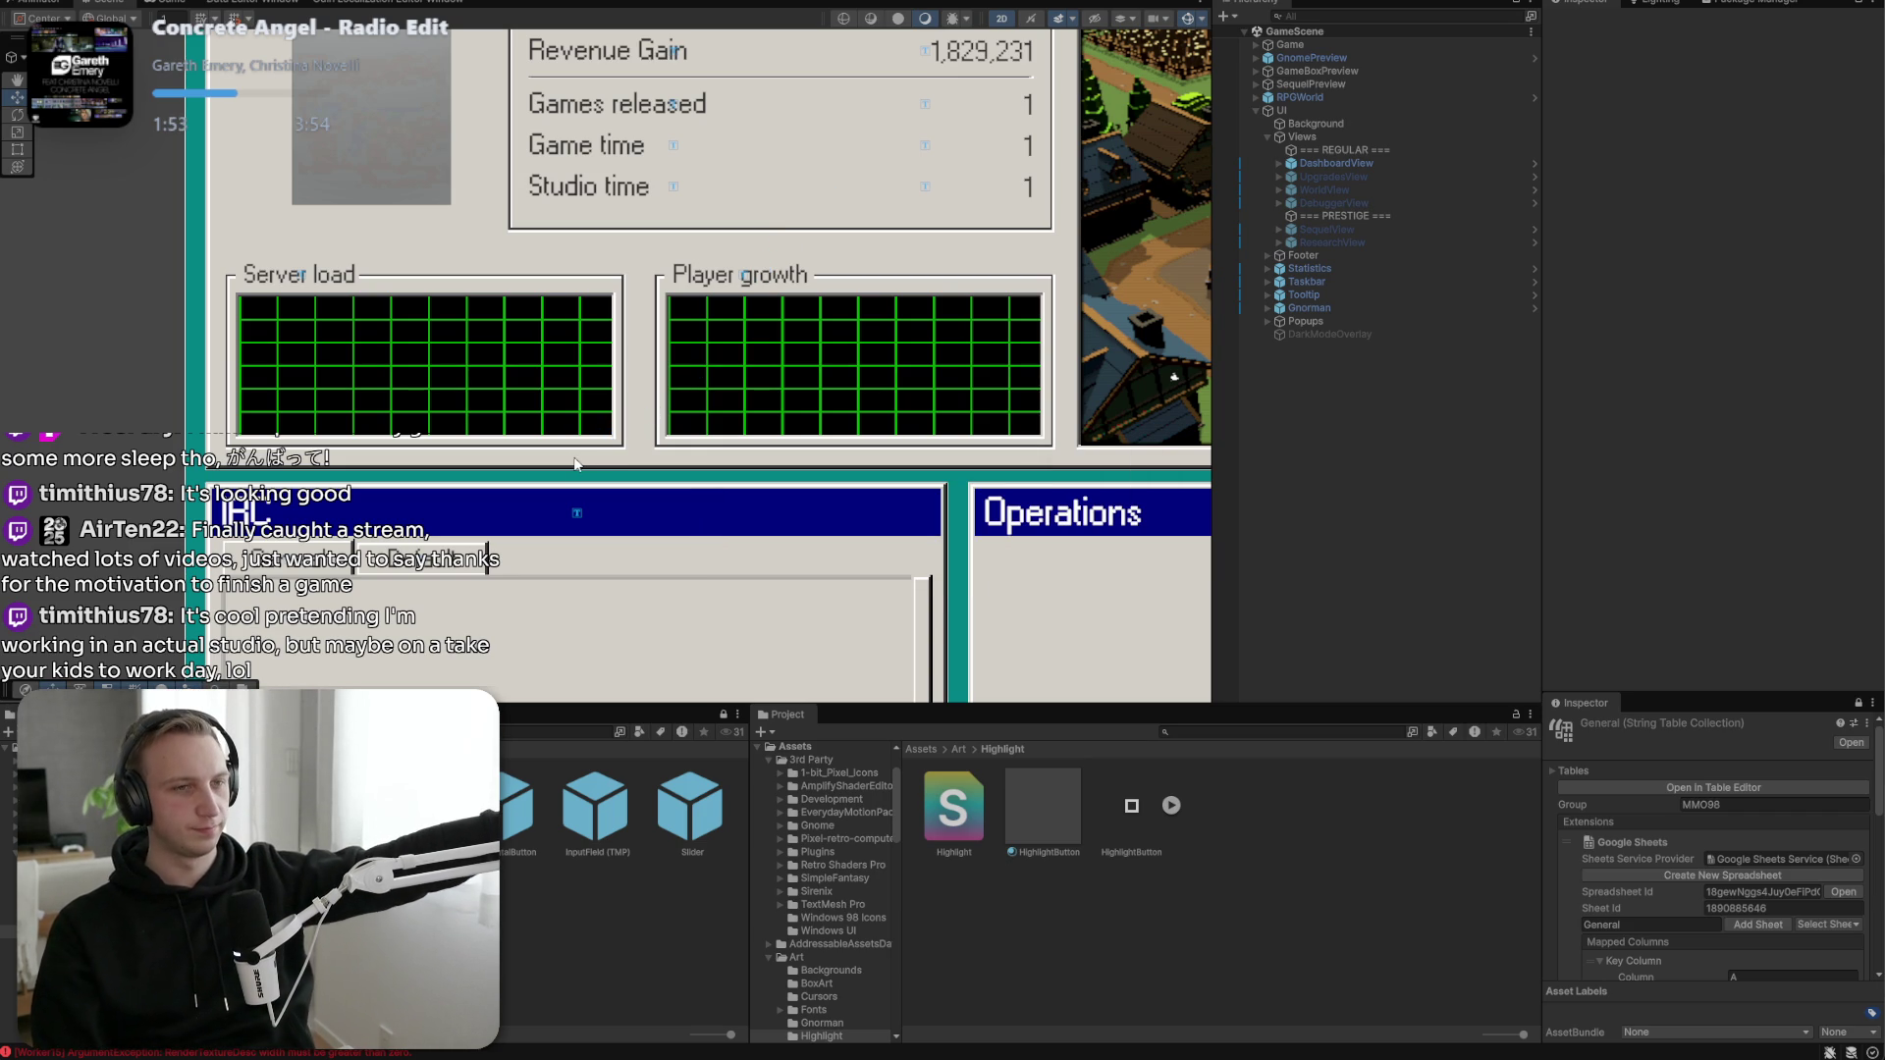
Playtest with the Twitch studio, launch Bombduster from the Start menu, then stop Play mode.
key("ctrl+p")
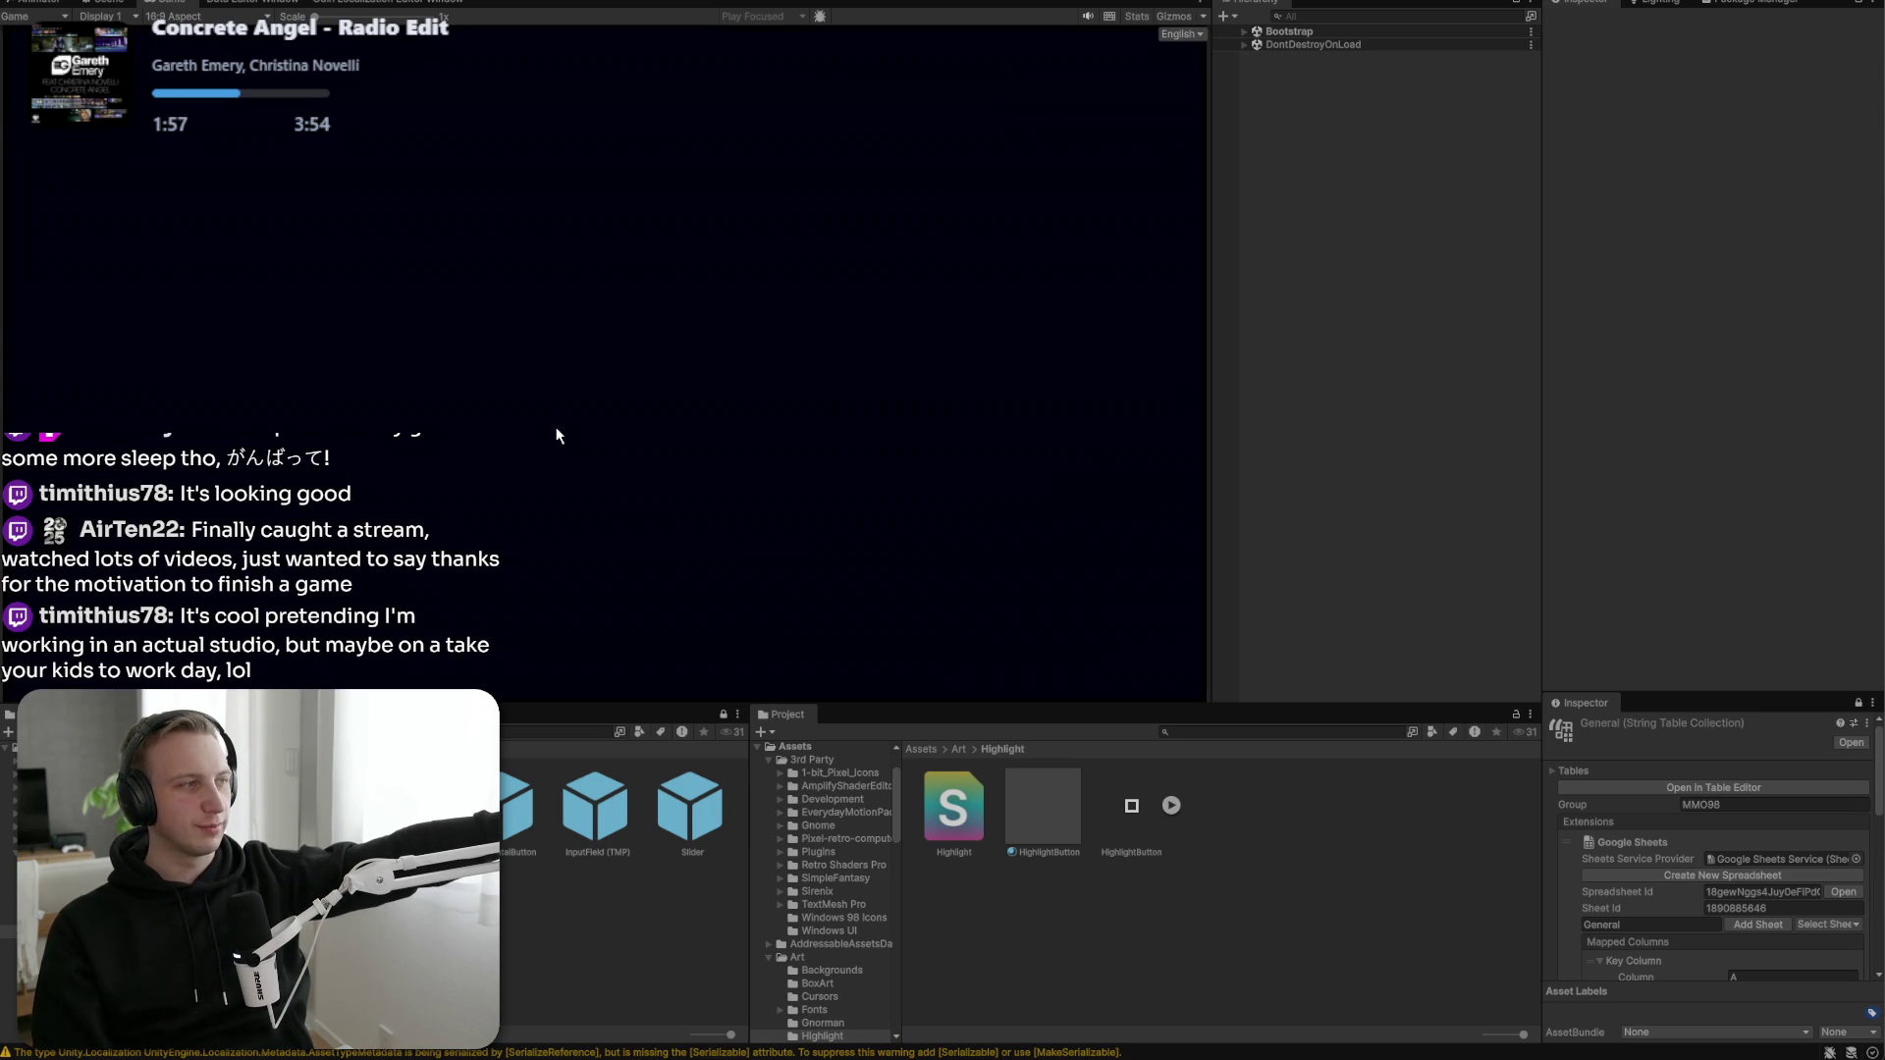
left_click(543, 331)
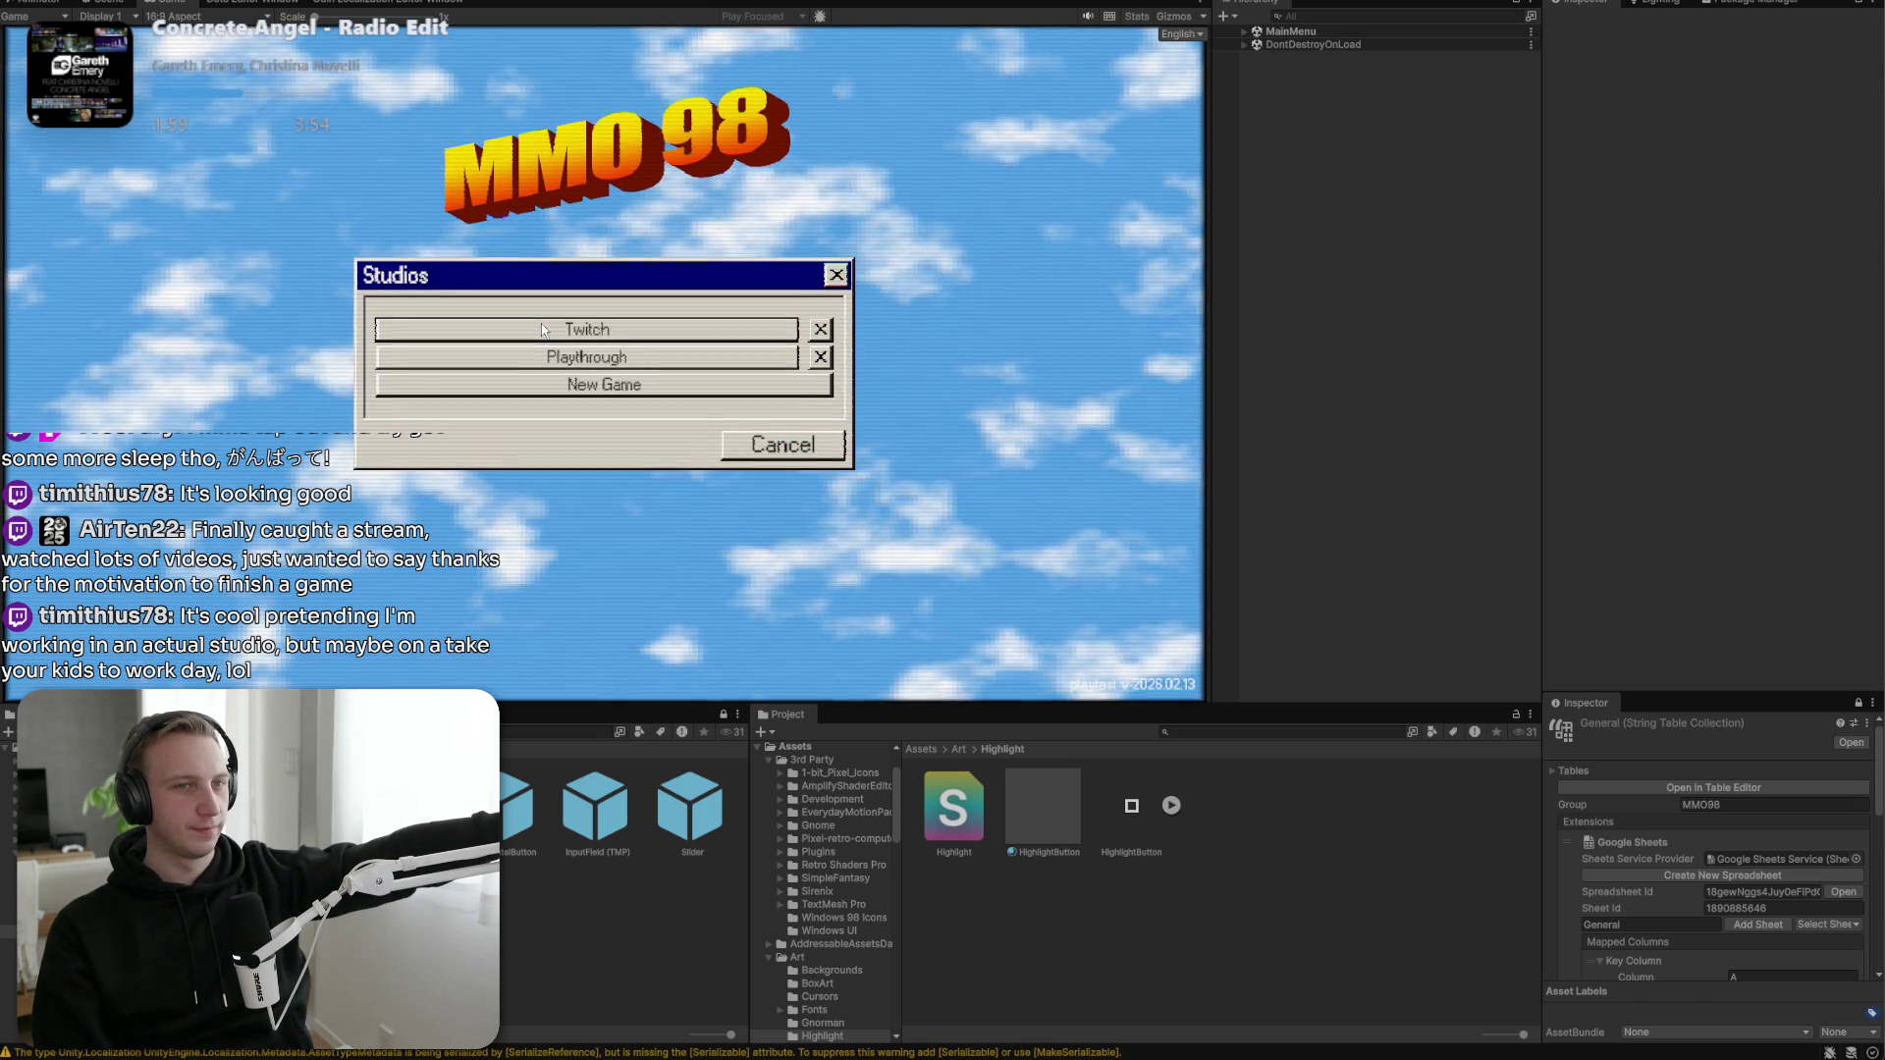
left_click(542, 331)
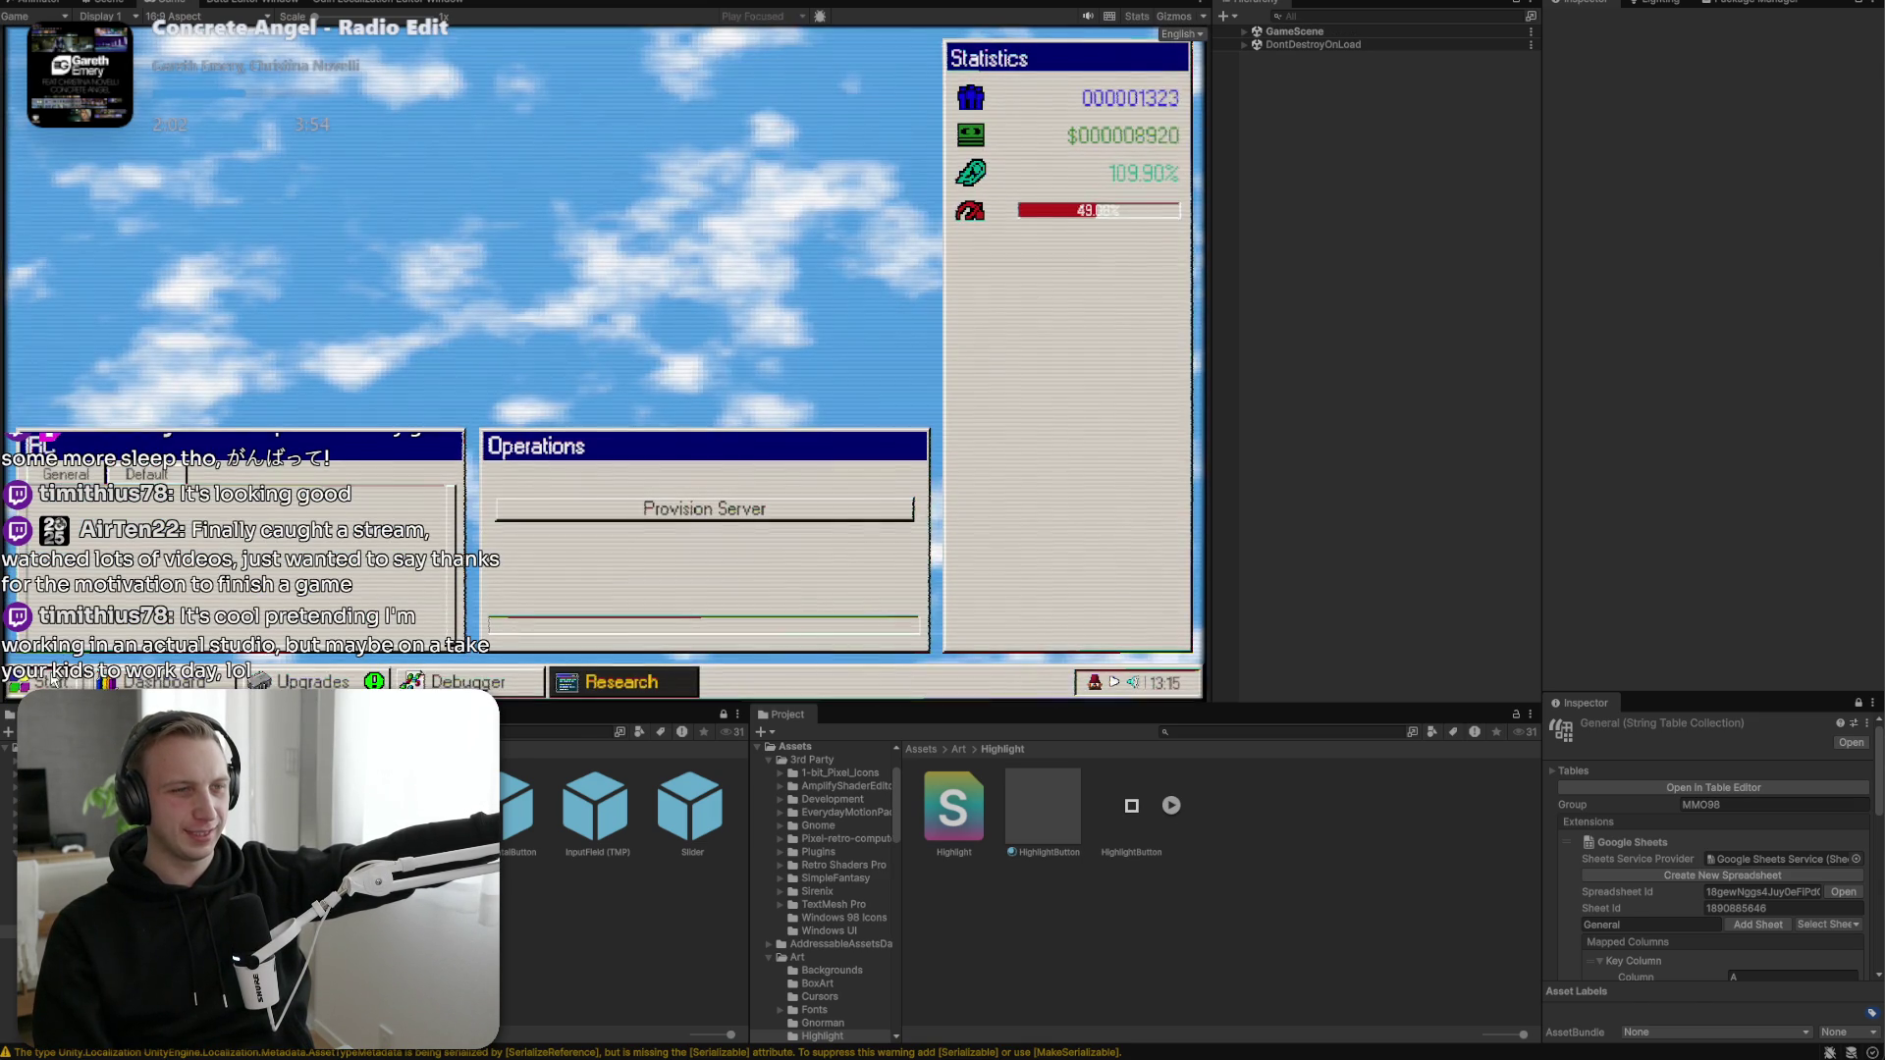
left_click(37, 681)
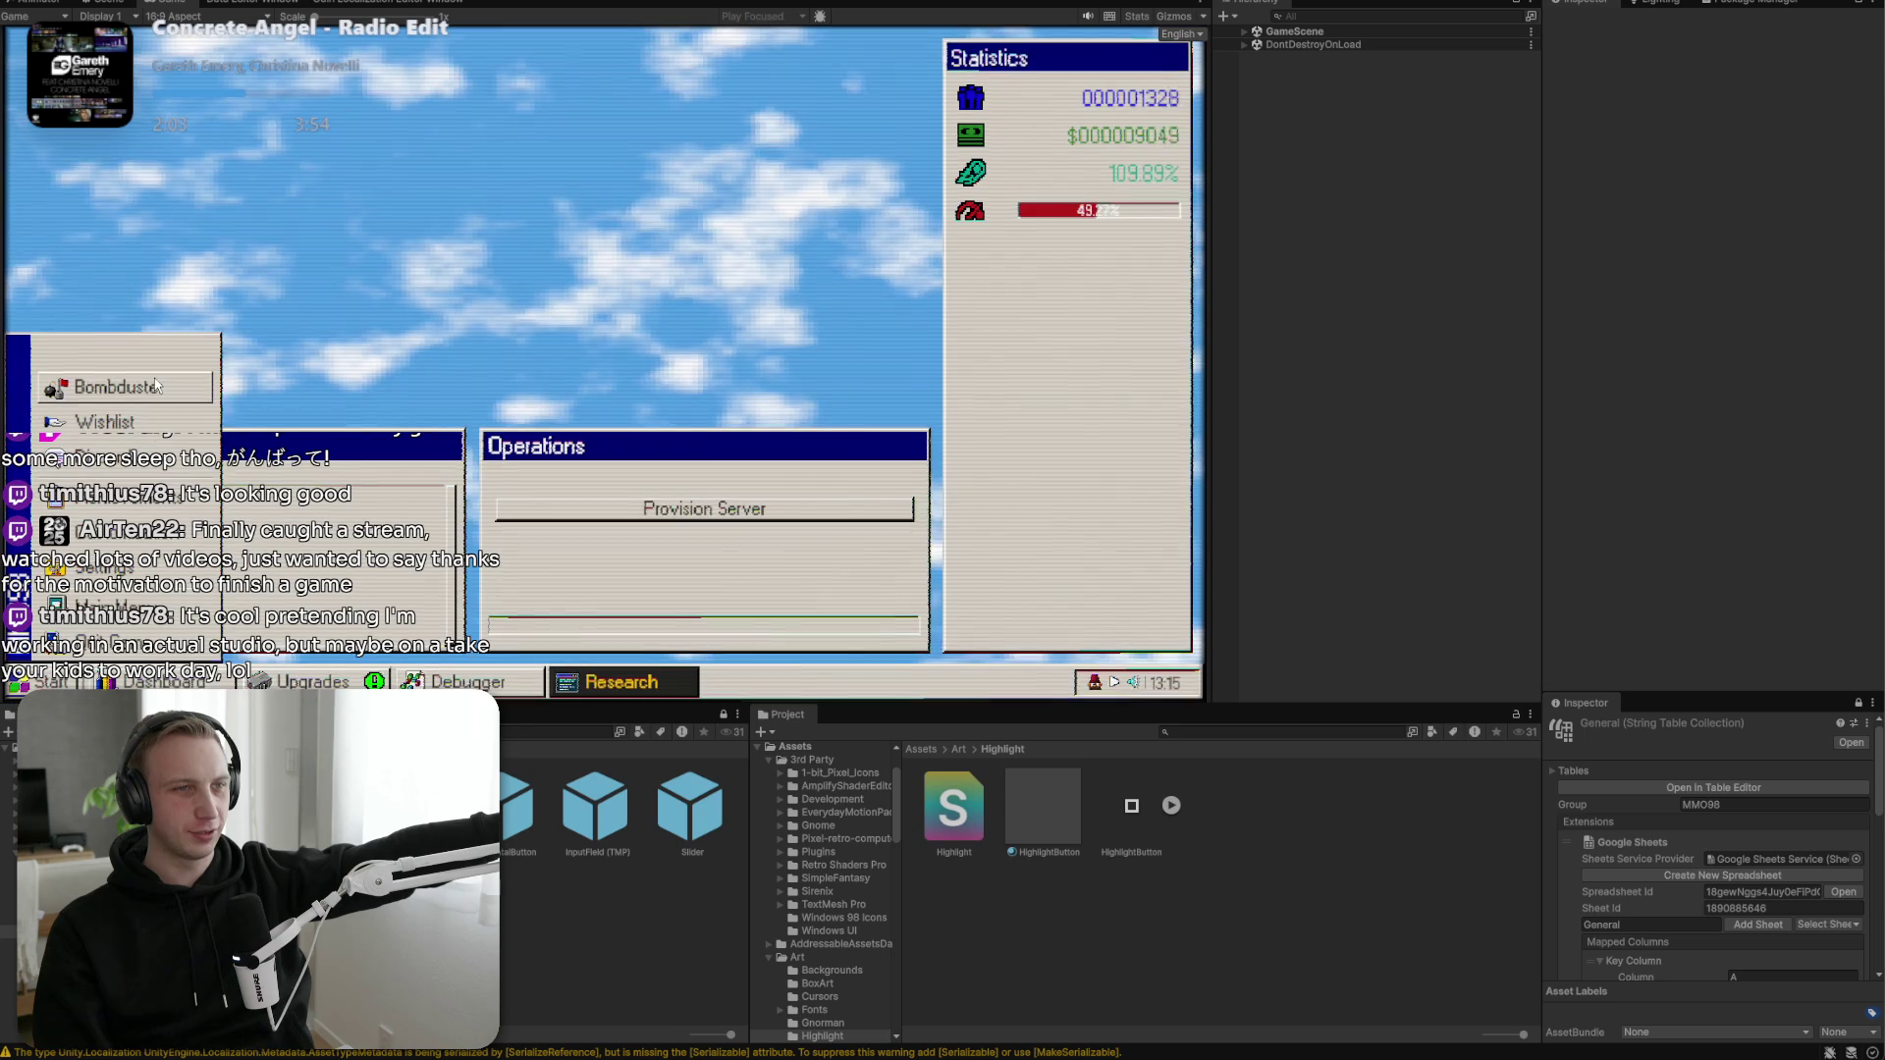
left_click(157, 385)
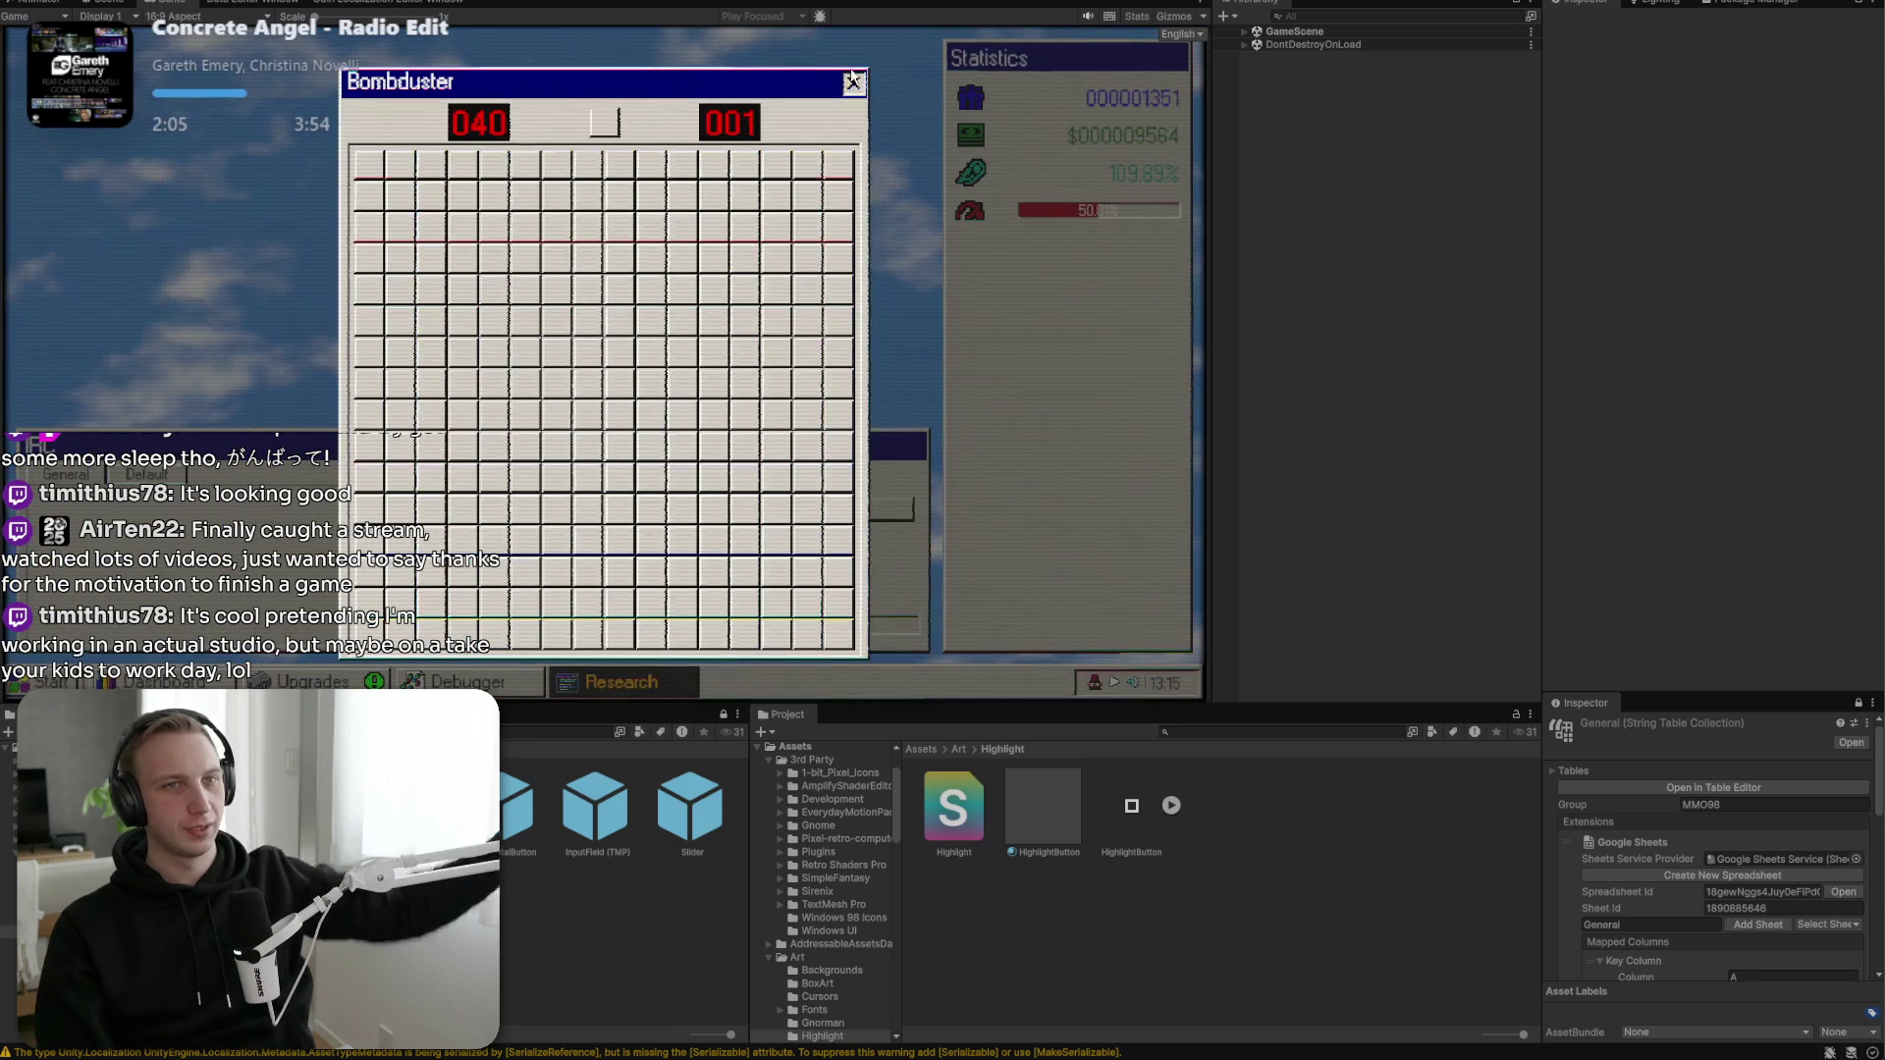
key("ctrl+p")
Remove the 'Minesweeper smiley gone' text and delete the empty '## Marnix Odds and ends' section in Notepad.
key("alt+Tab")
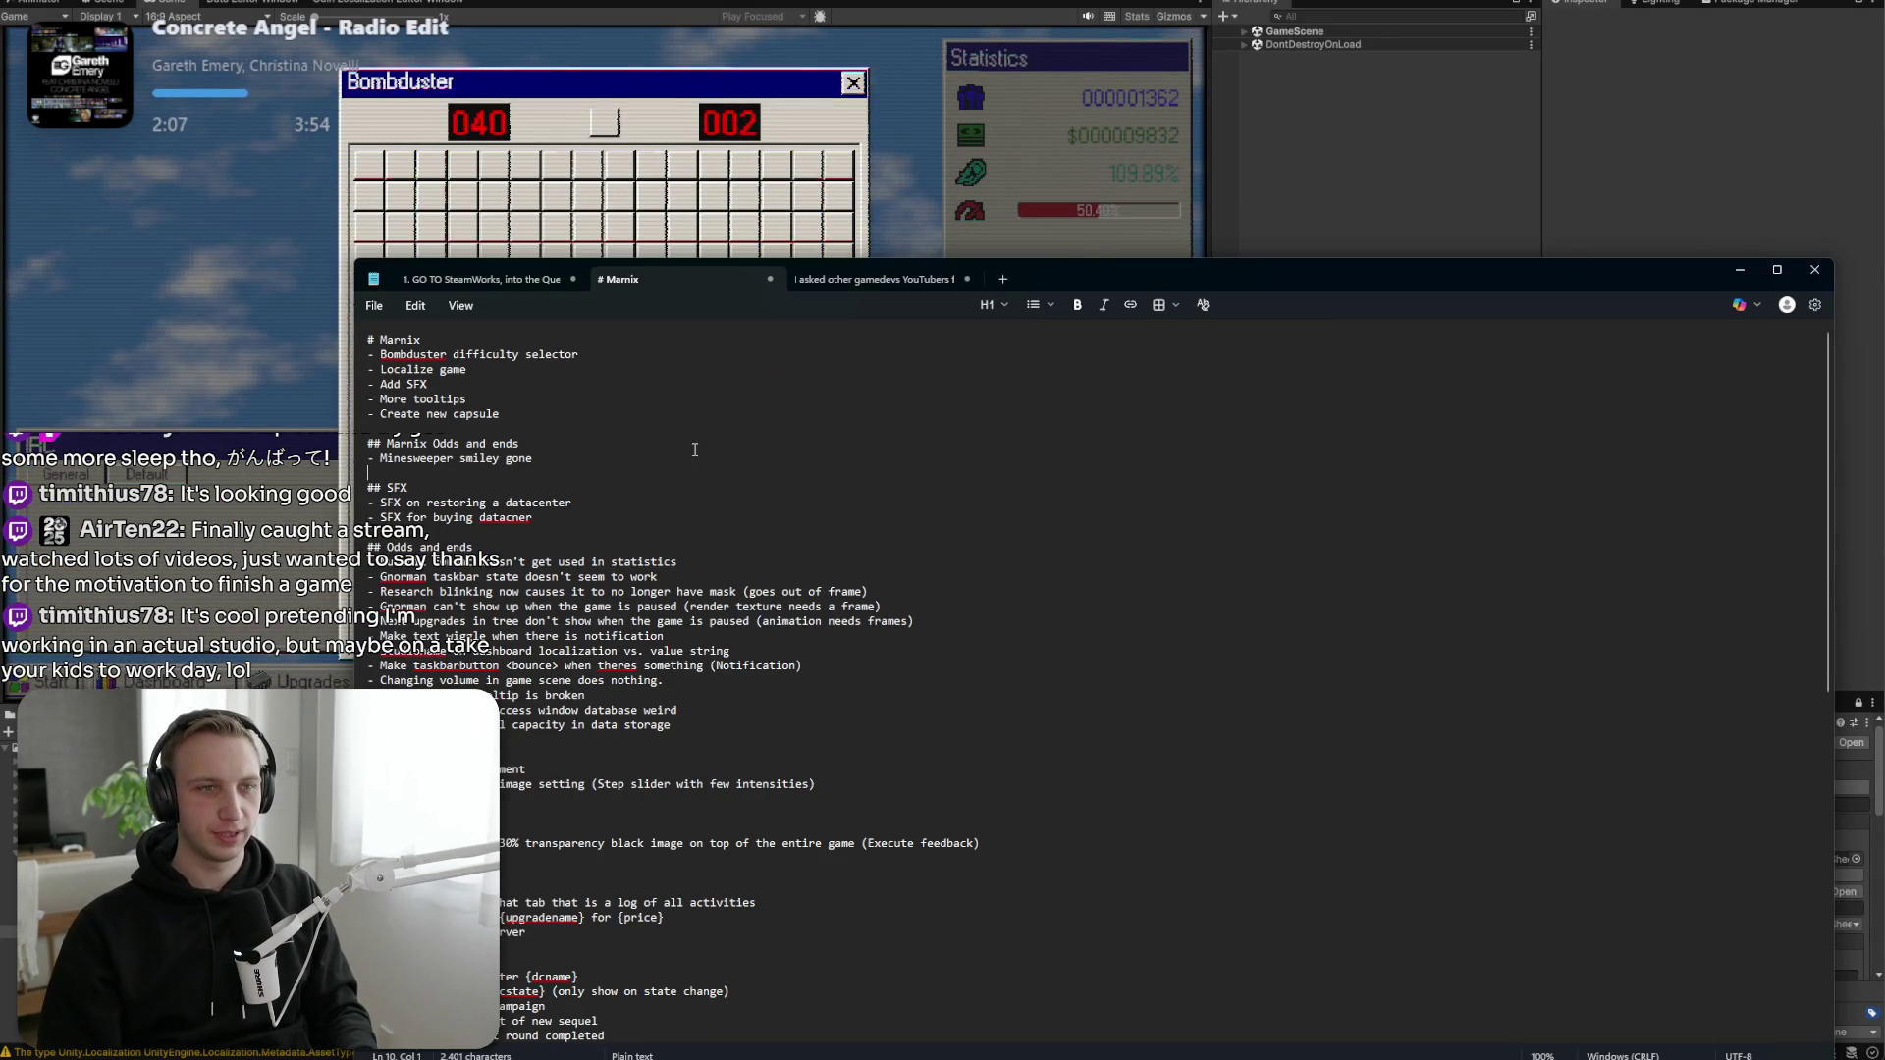
key("Return")
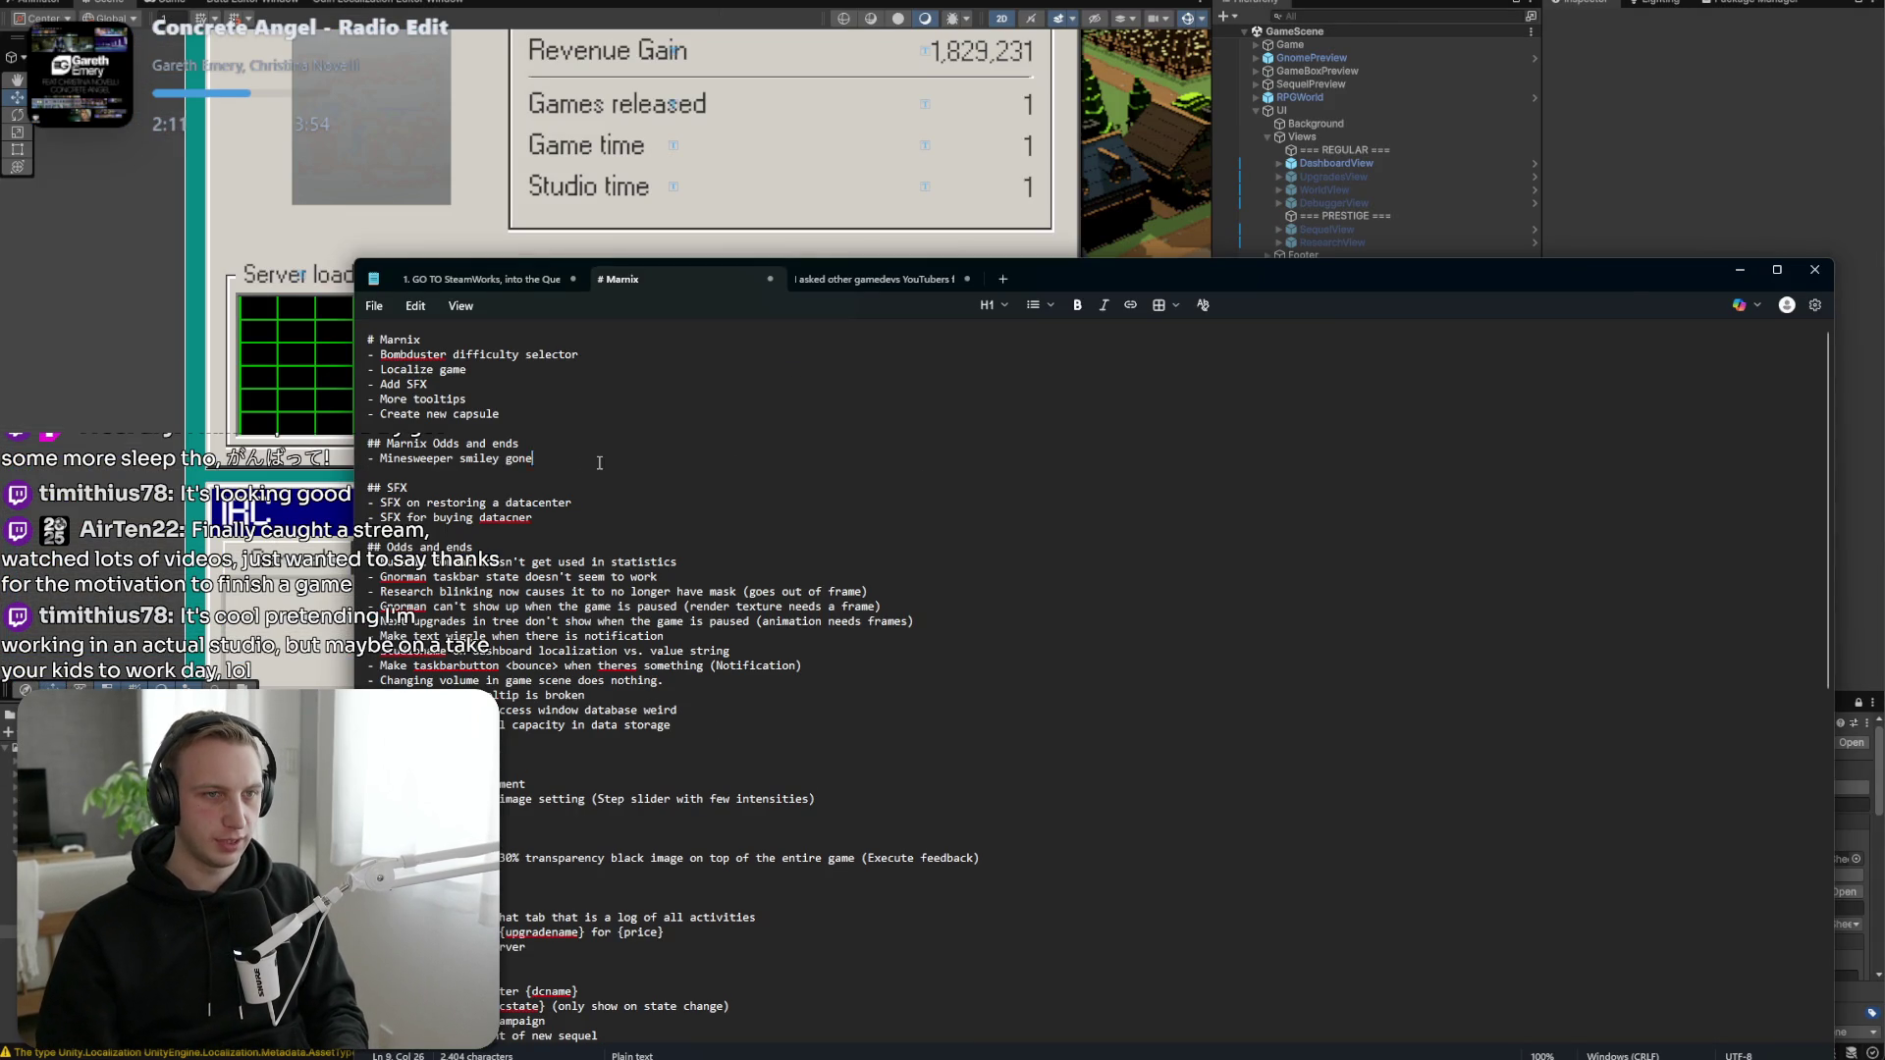
key("ctrl+shift+Left")
key("ctrl+shift+Left")
key("ctrl+shift+Left")
key("BackSpace")
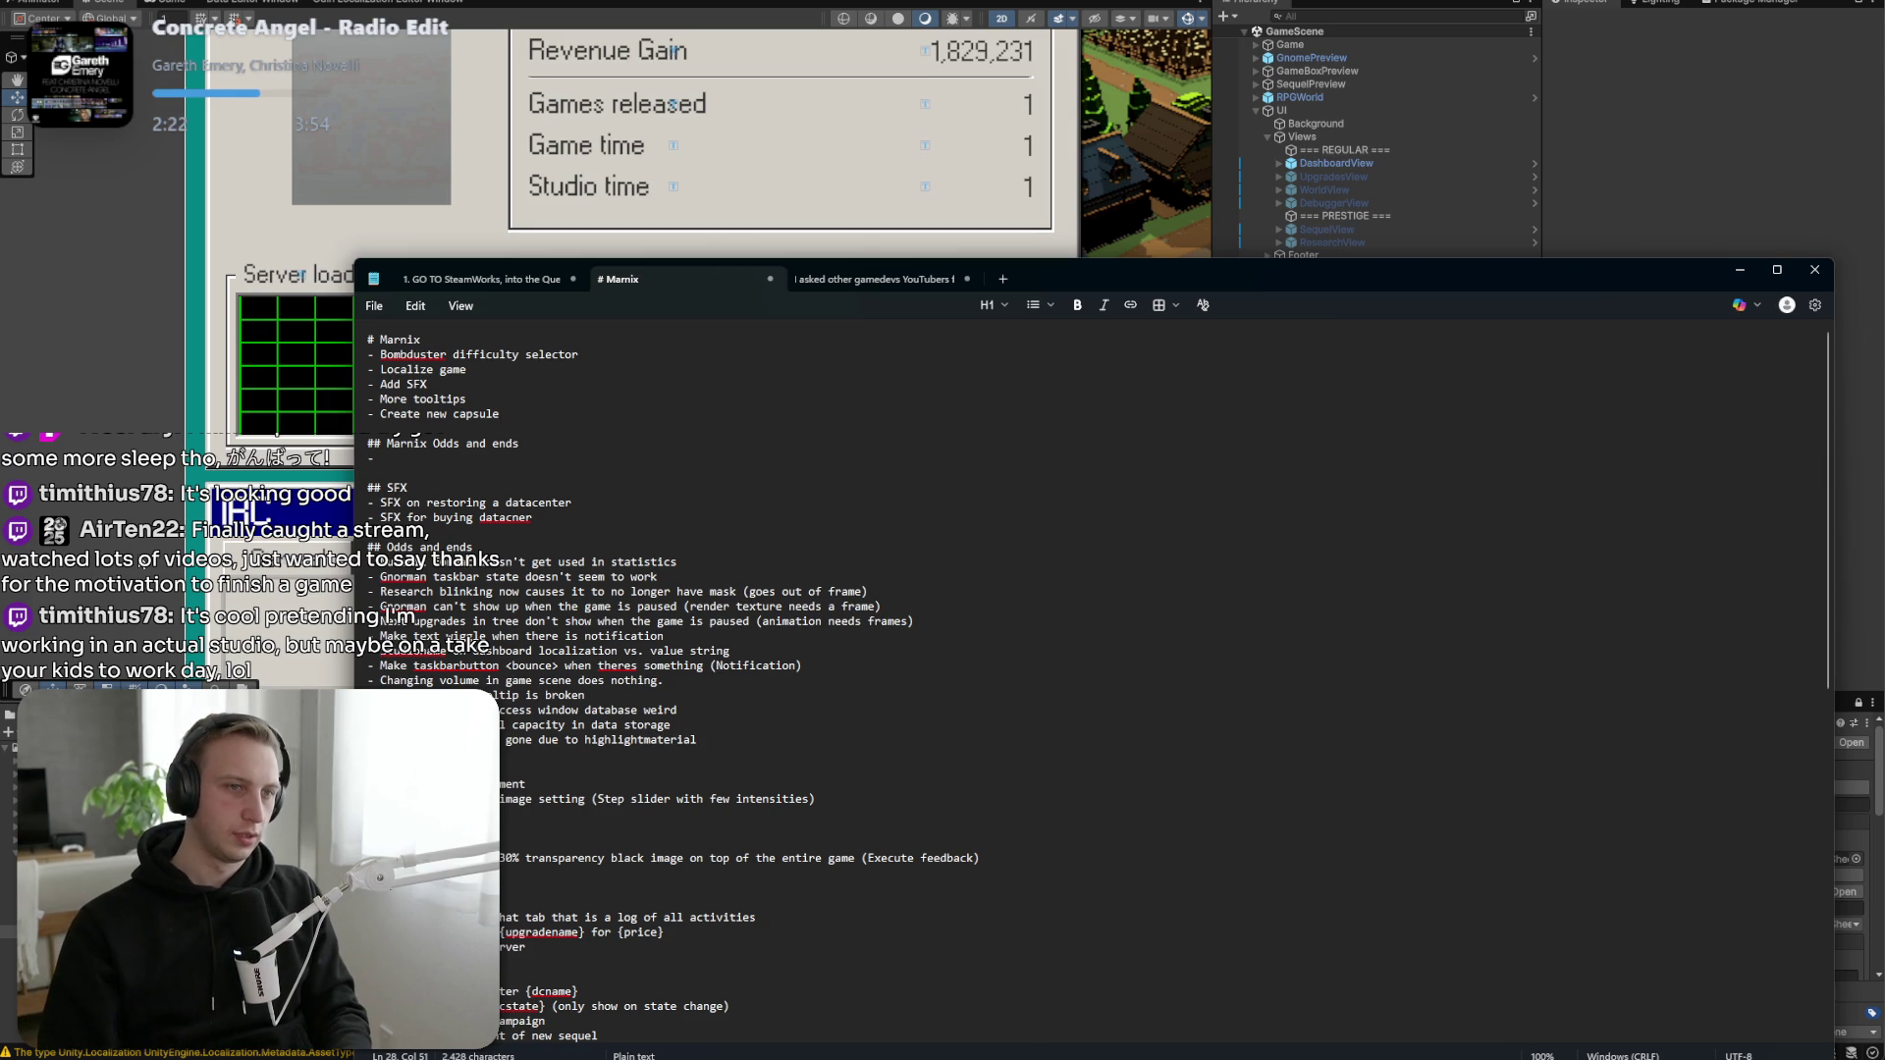
mouse_move(592, 518)
left_mouse_down()
mouse_move(369, 487)
mouse_move(378, 458)
mouse_move(343, 433)
left_mouse_up()
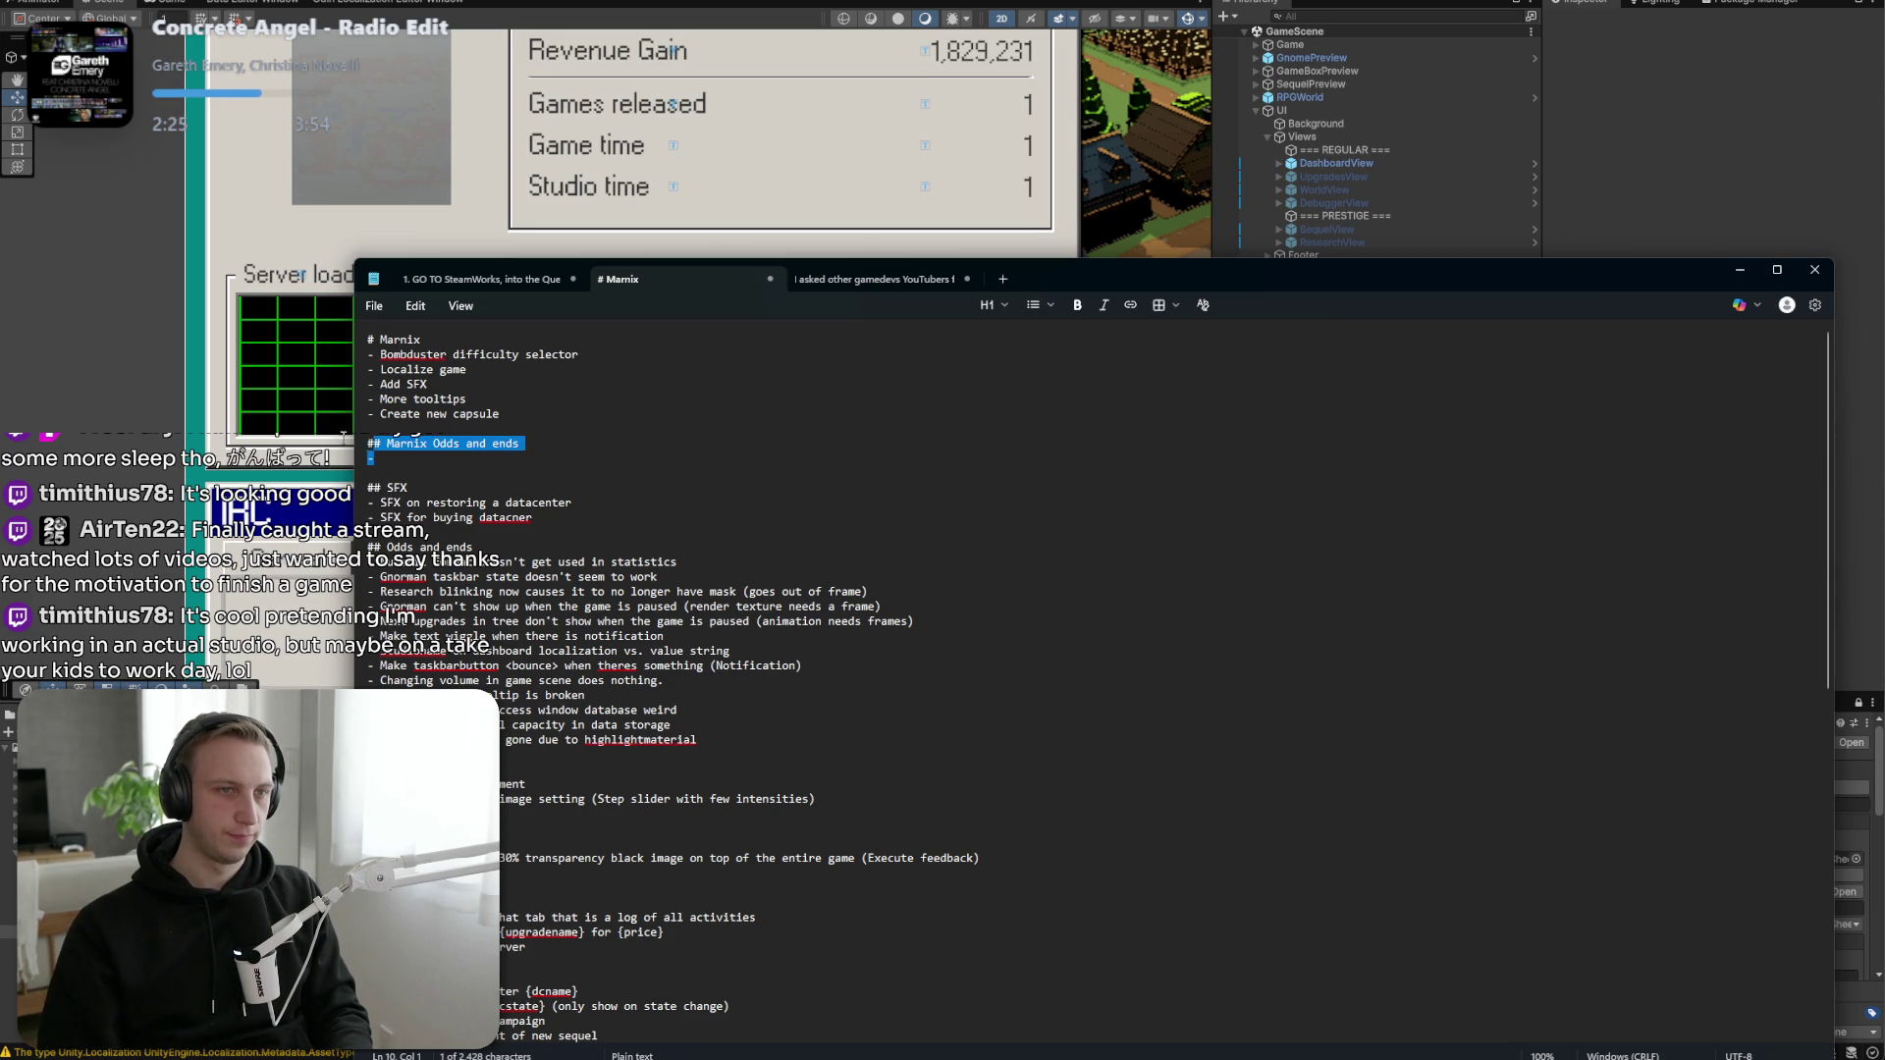
key("BackSpace")
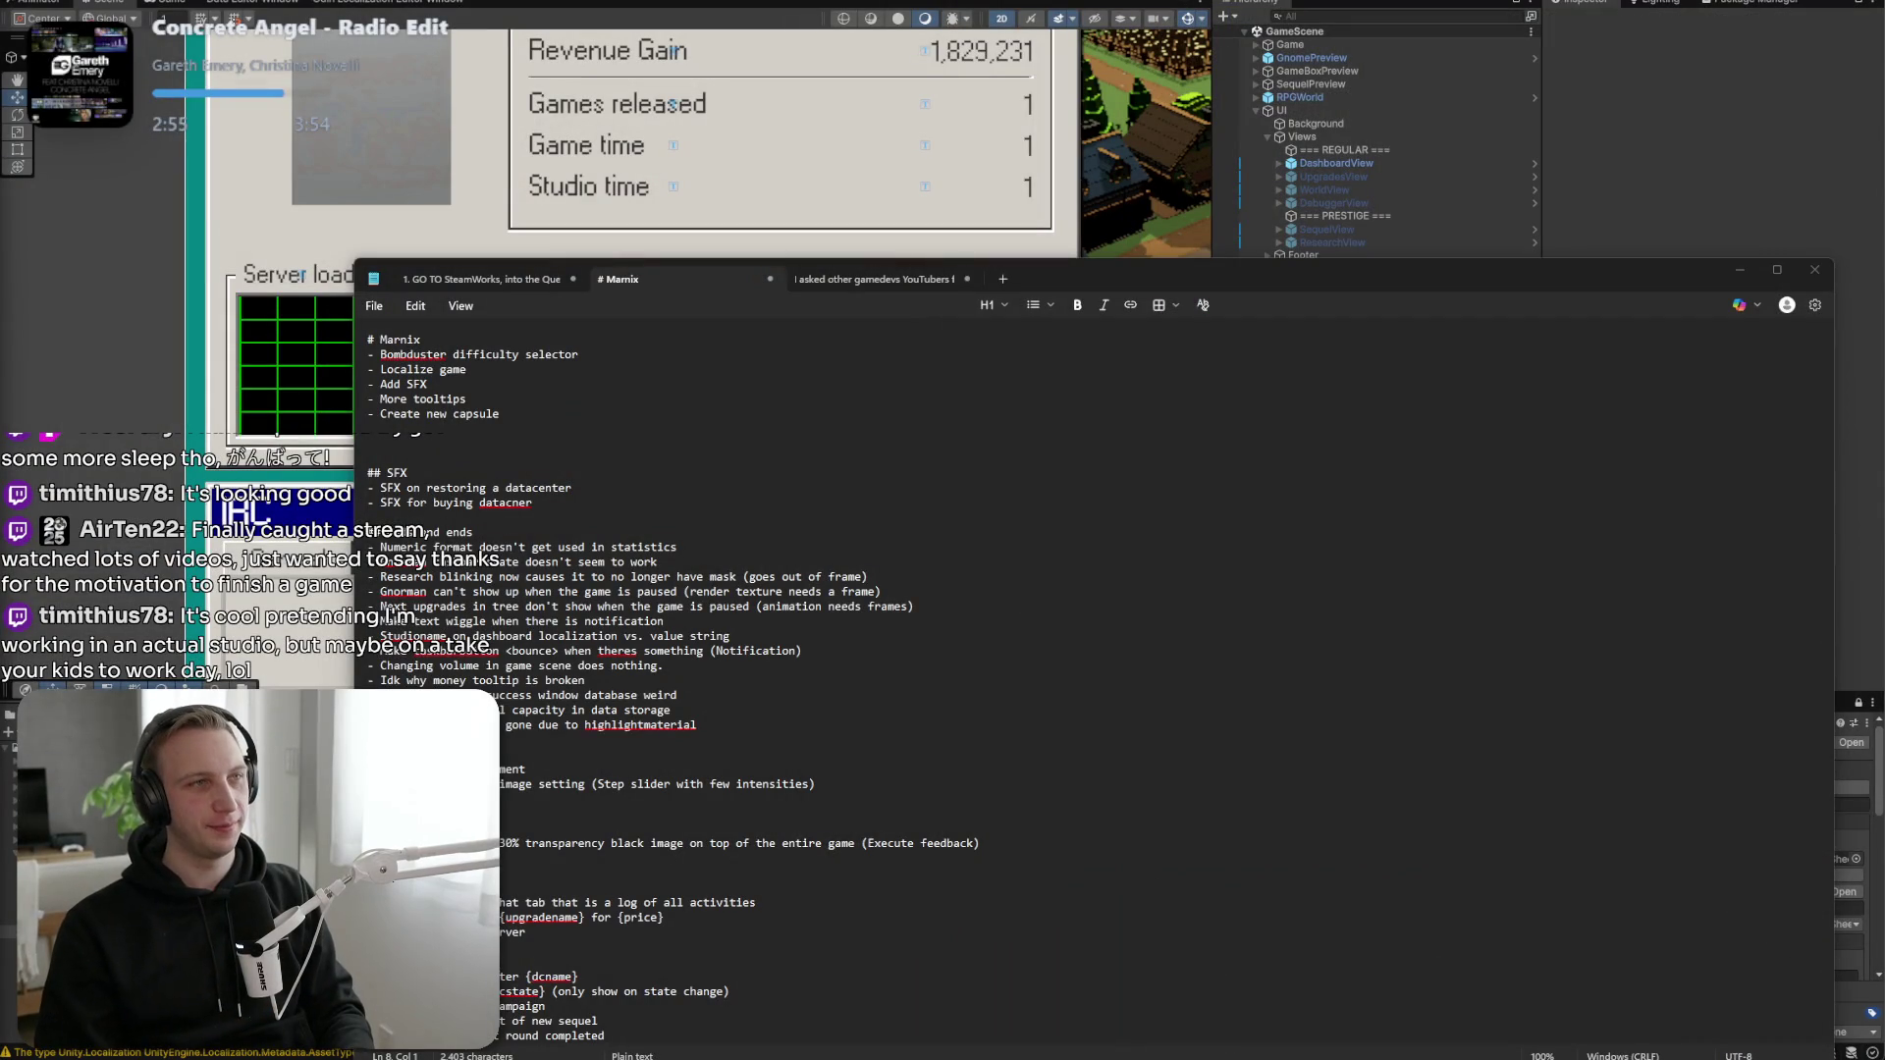
Change the MMO 98 Demo's specified release date in Steamworks to Feb 19, 2026.
key("alt+Tab")
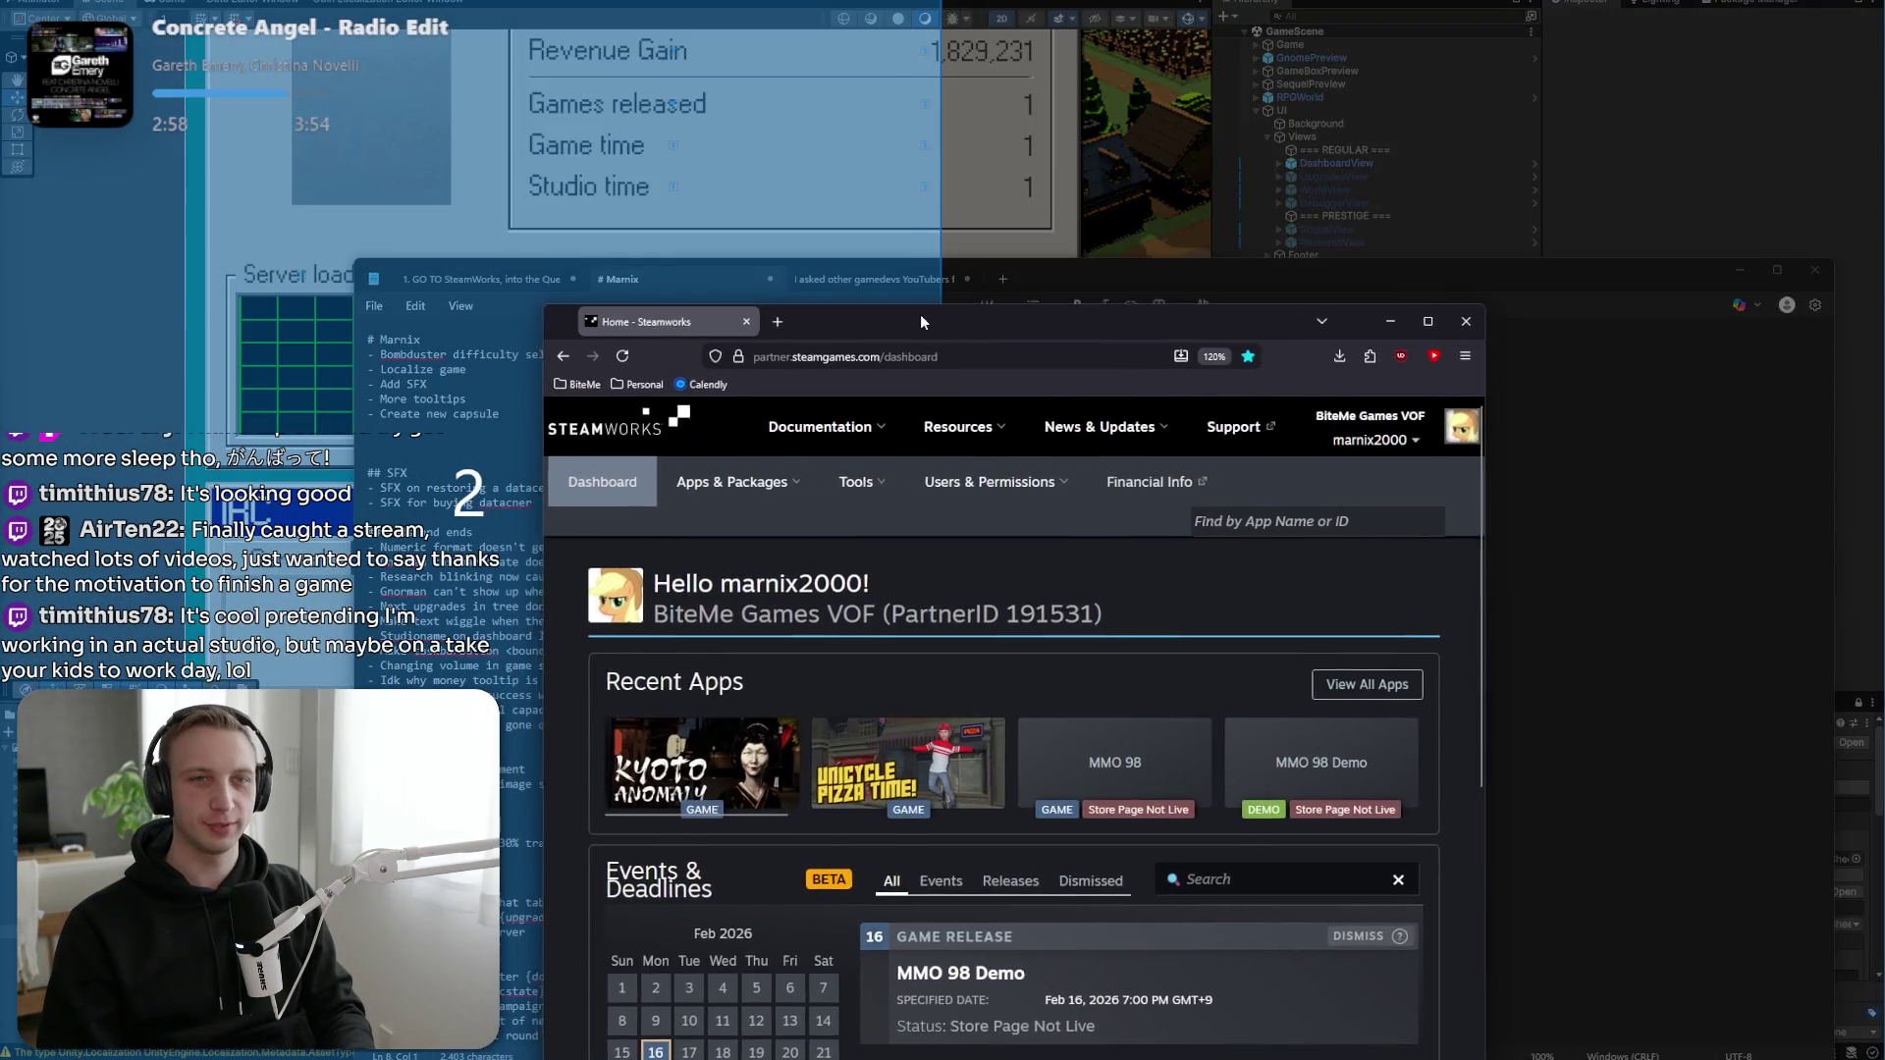
double_click(921, 314)
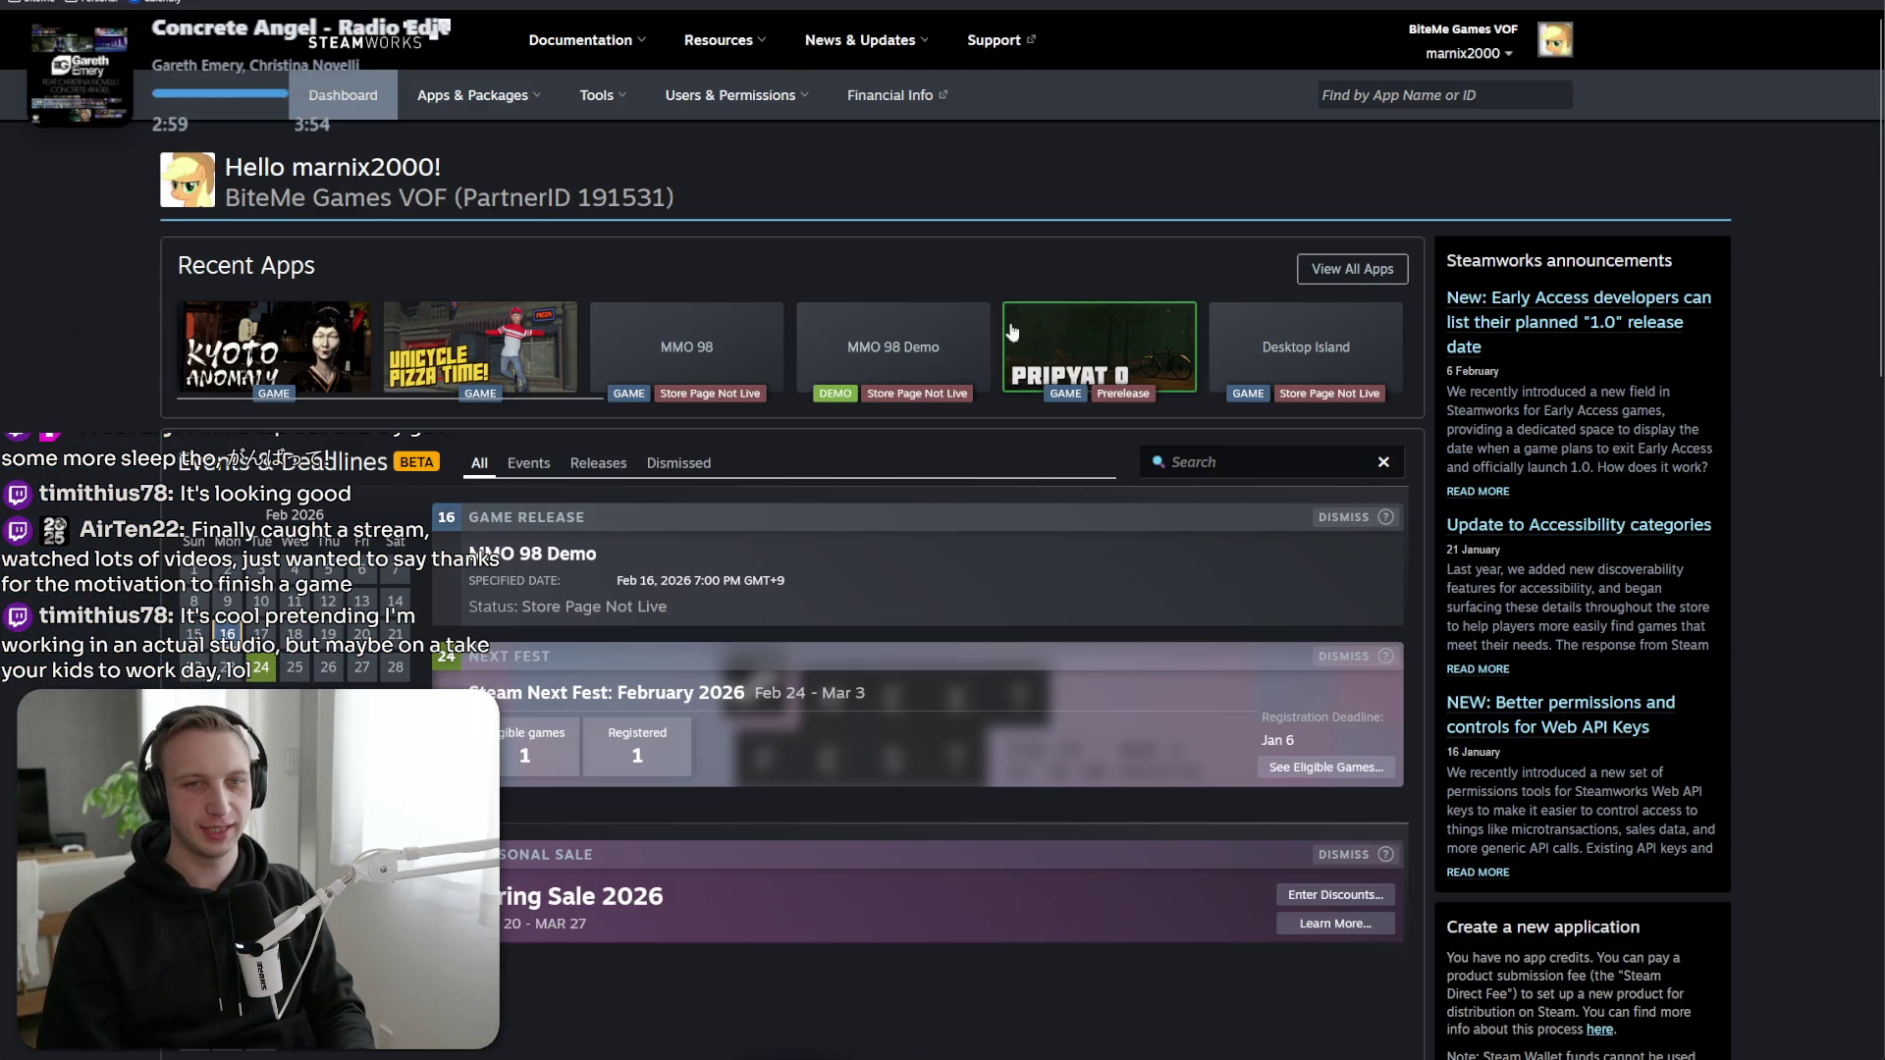
left_click(840, 360)
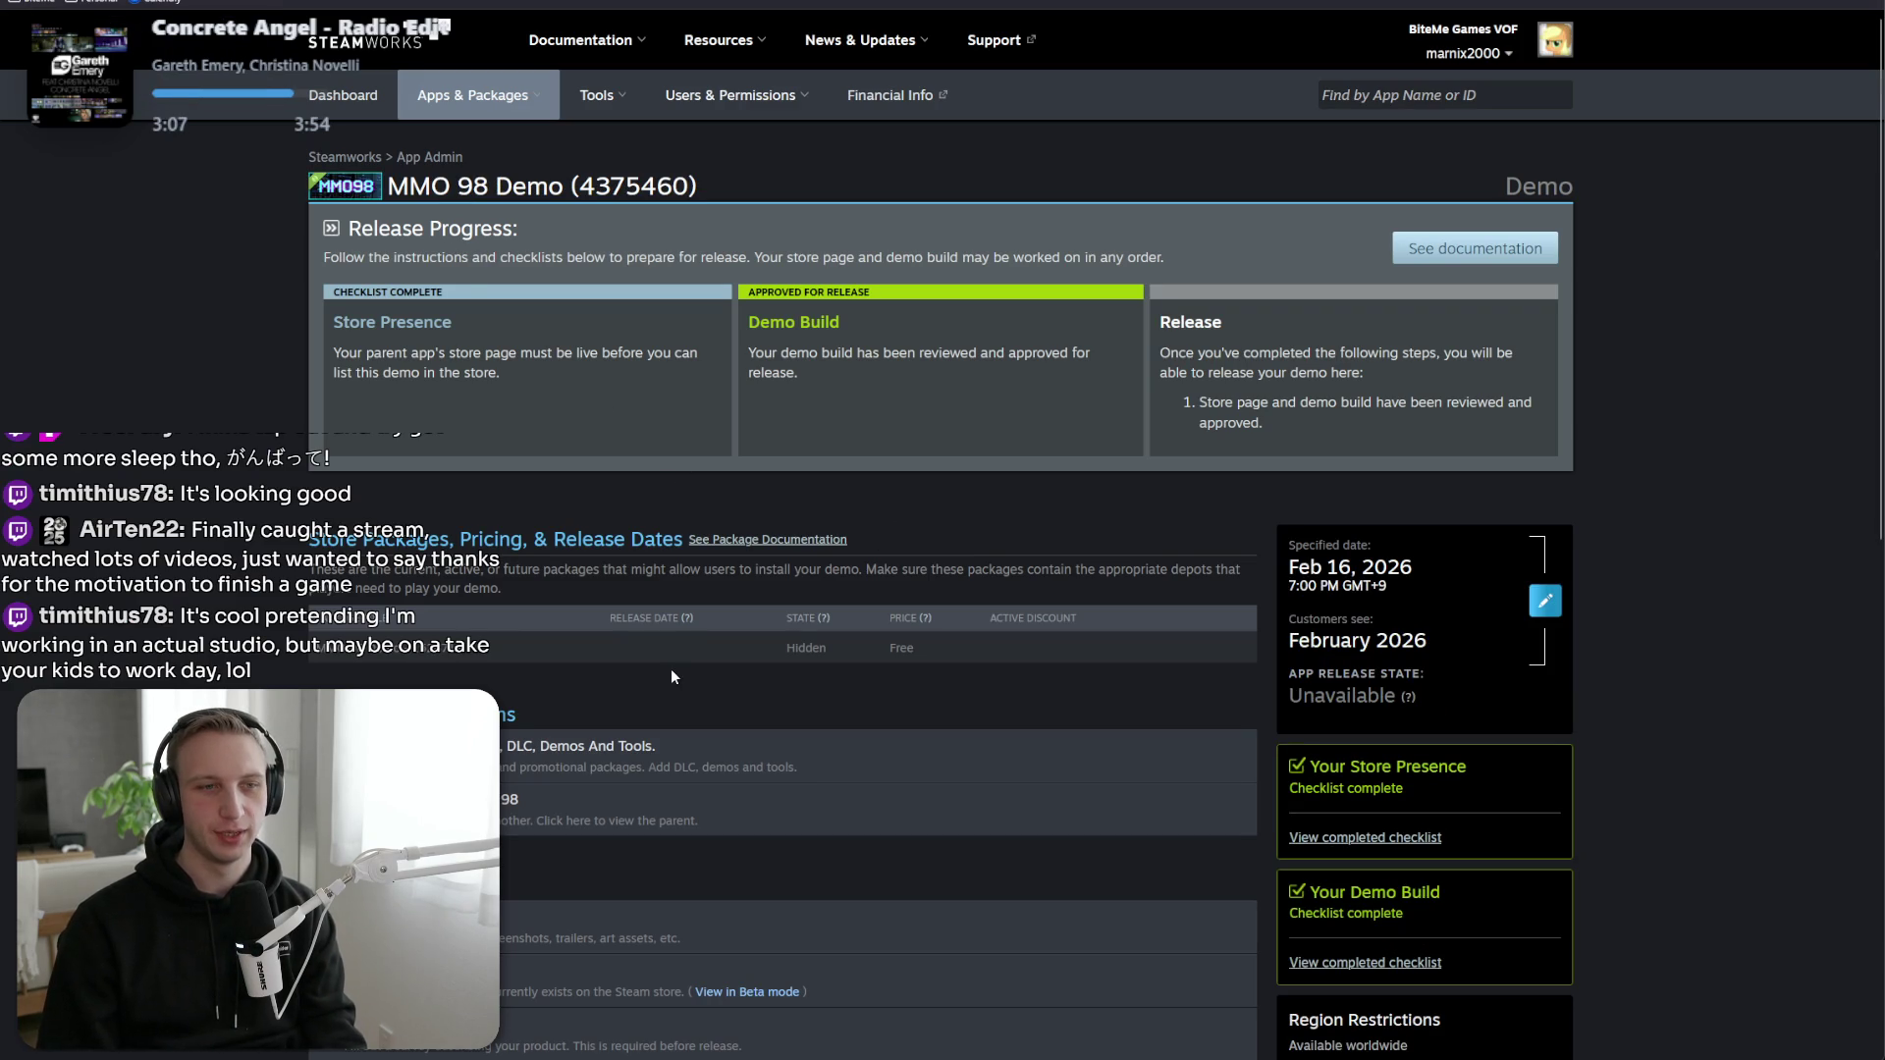
left_click(1545, 601)
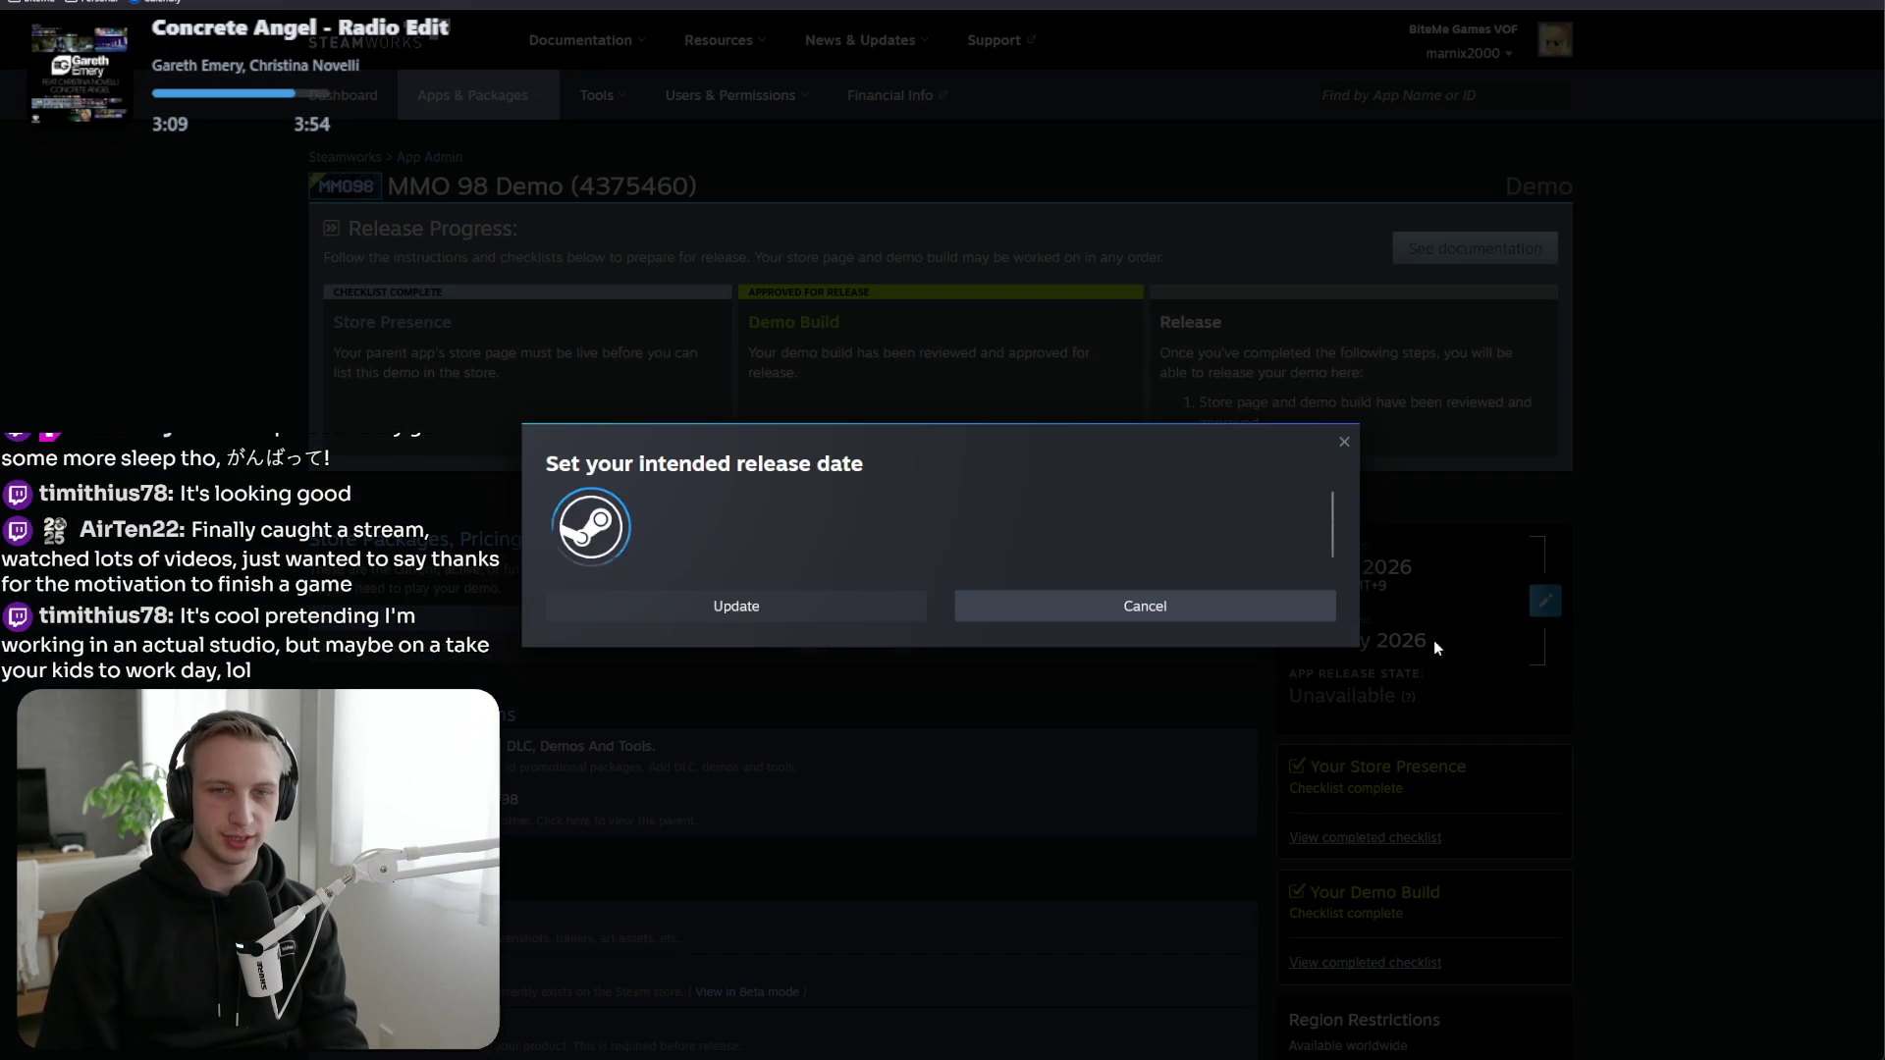
left_click(566, 414)
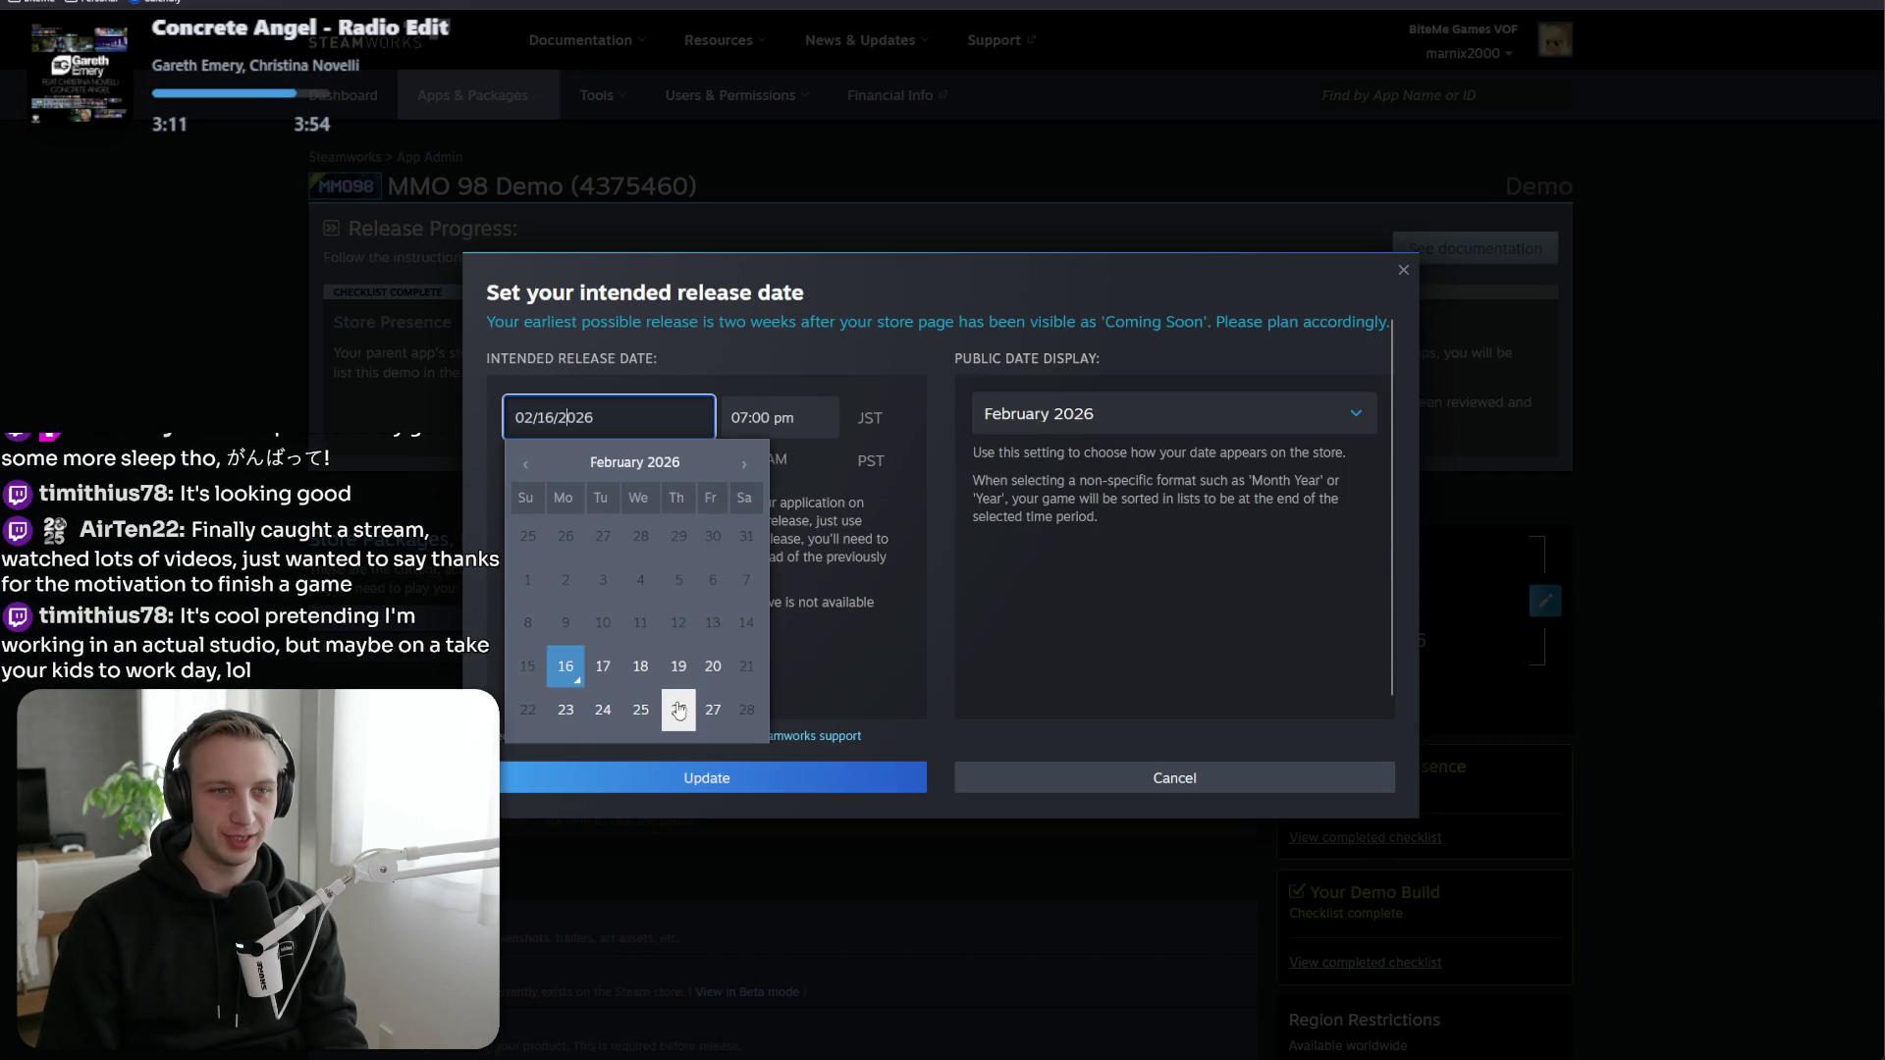
left_click(678, 660)
left_click(1048, 619)
key("Return")
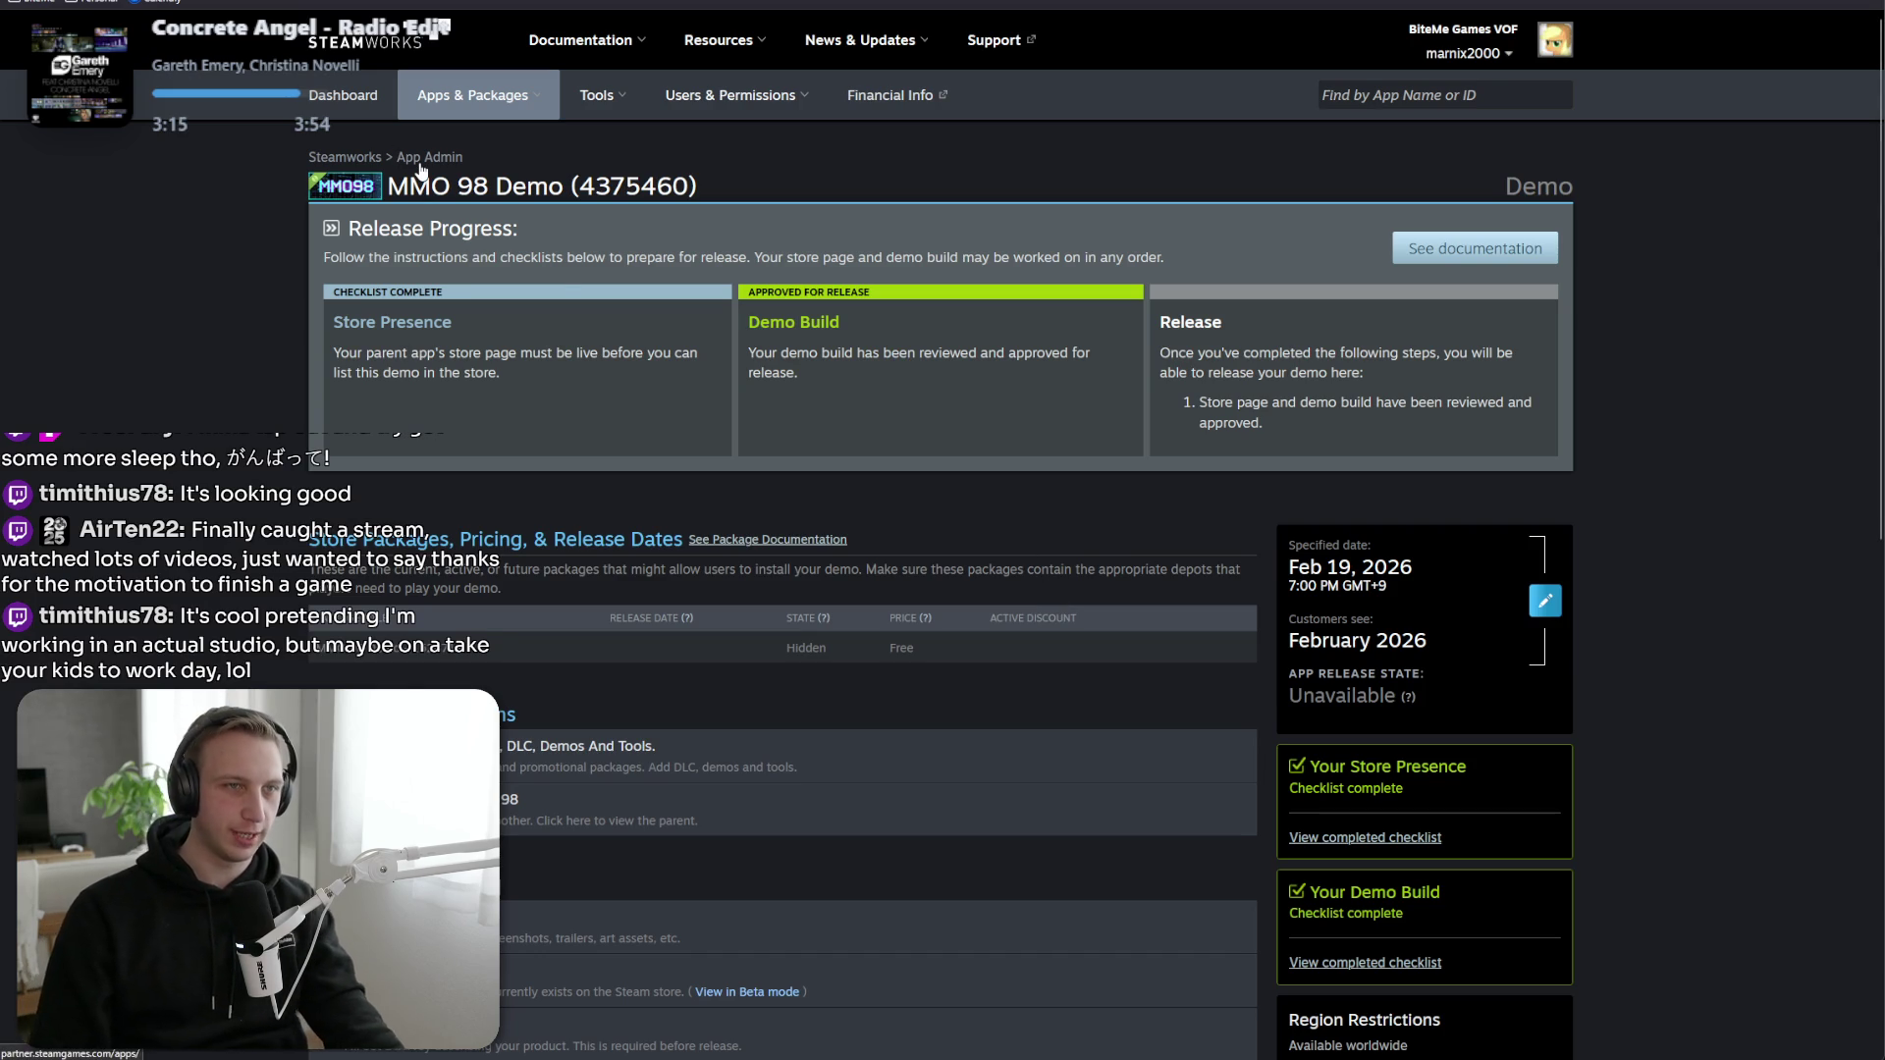
left_click(589, 810)
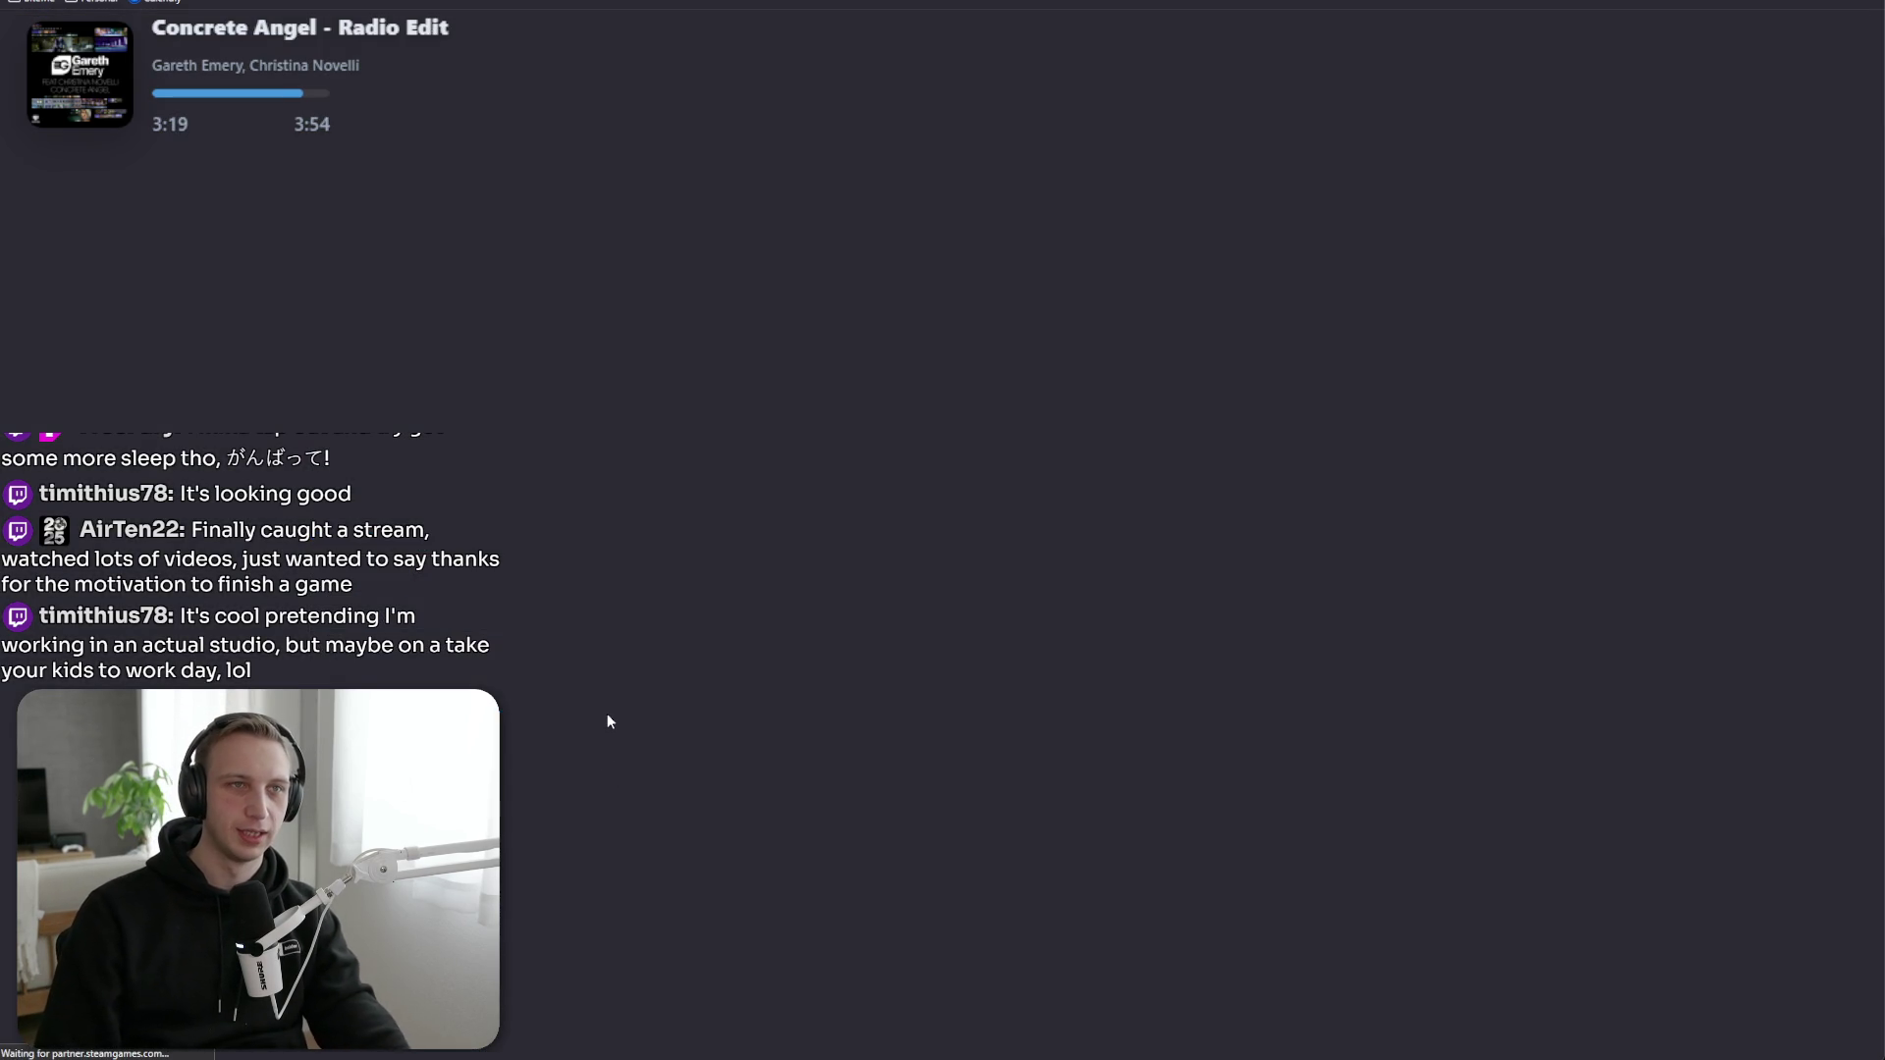
Browse the MMO 98 store screenshots past world map and Create Profile to the dashboard image.
scroll(1371, 833, "down", 3)
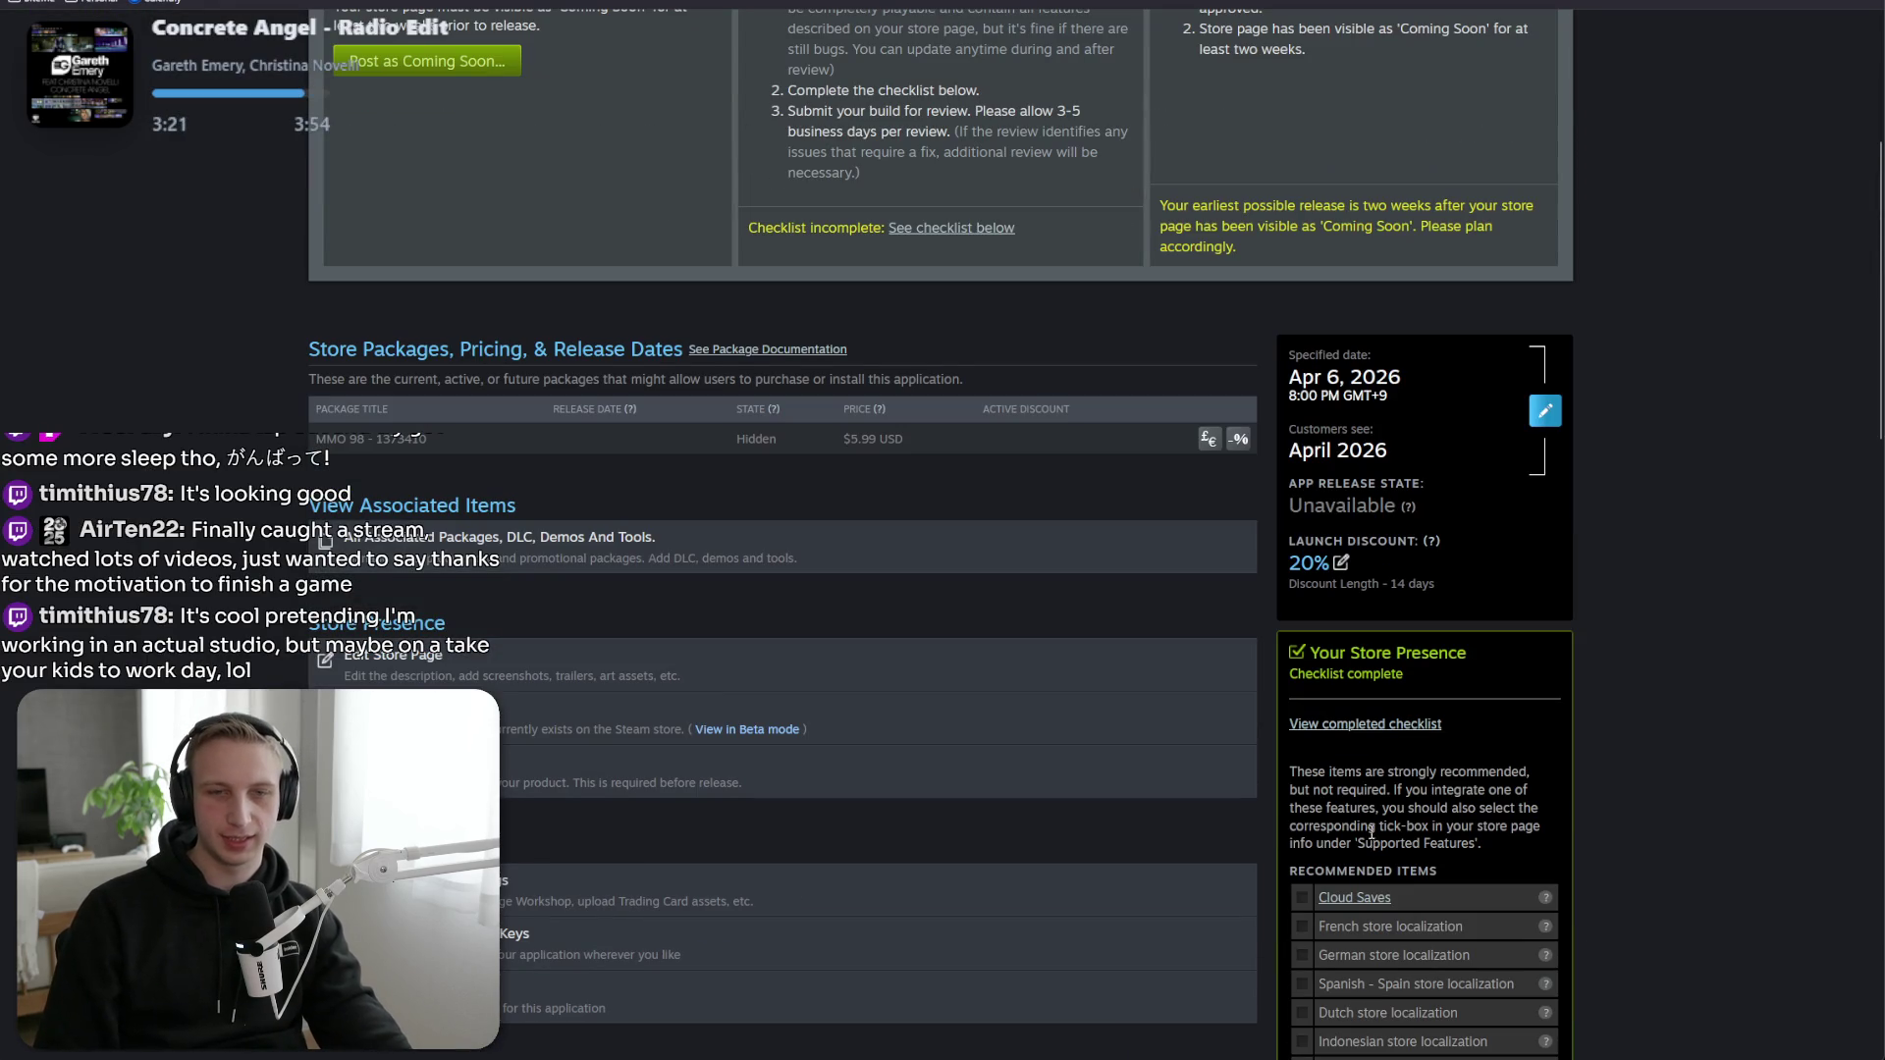
left_click(747, 728)
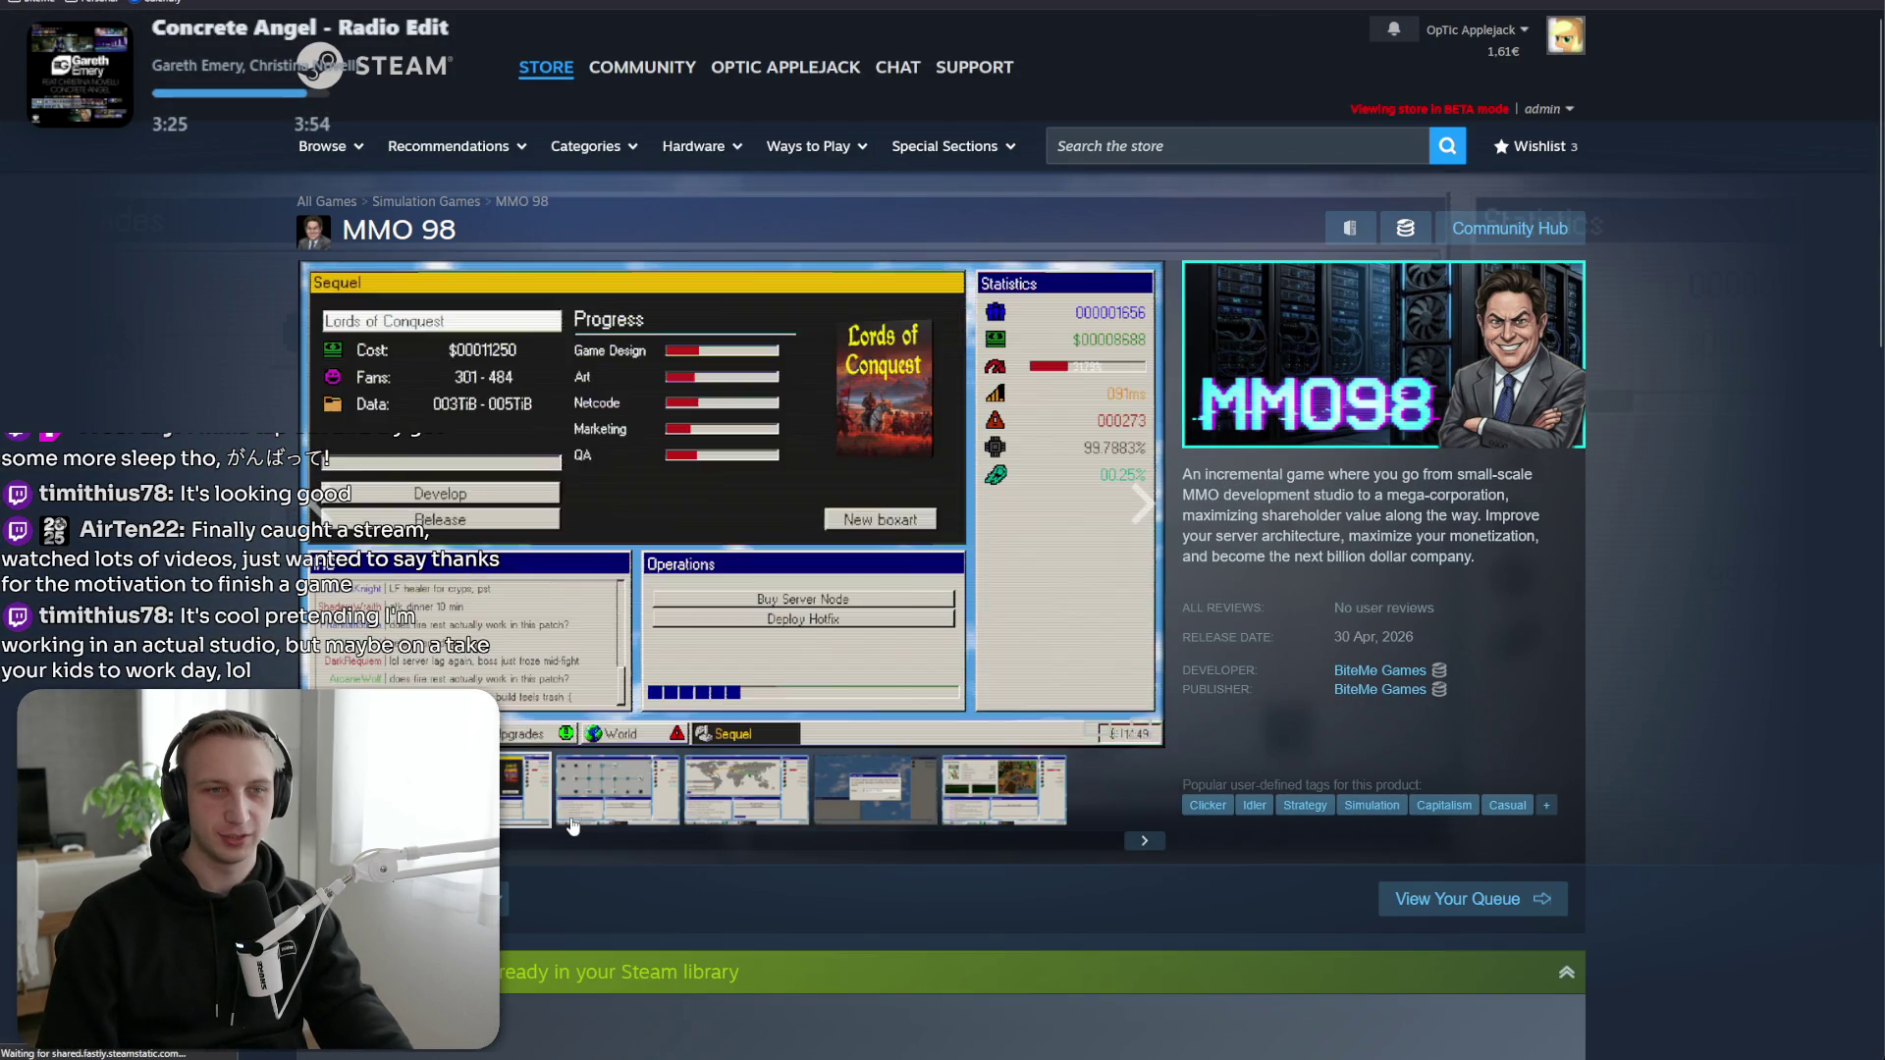
left_click(572, 825)
left_click(744, 788)
left_click(856, 786)
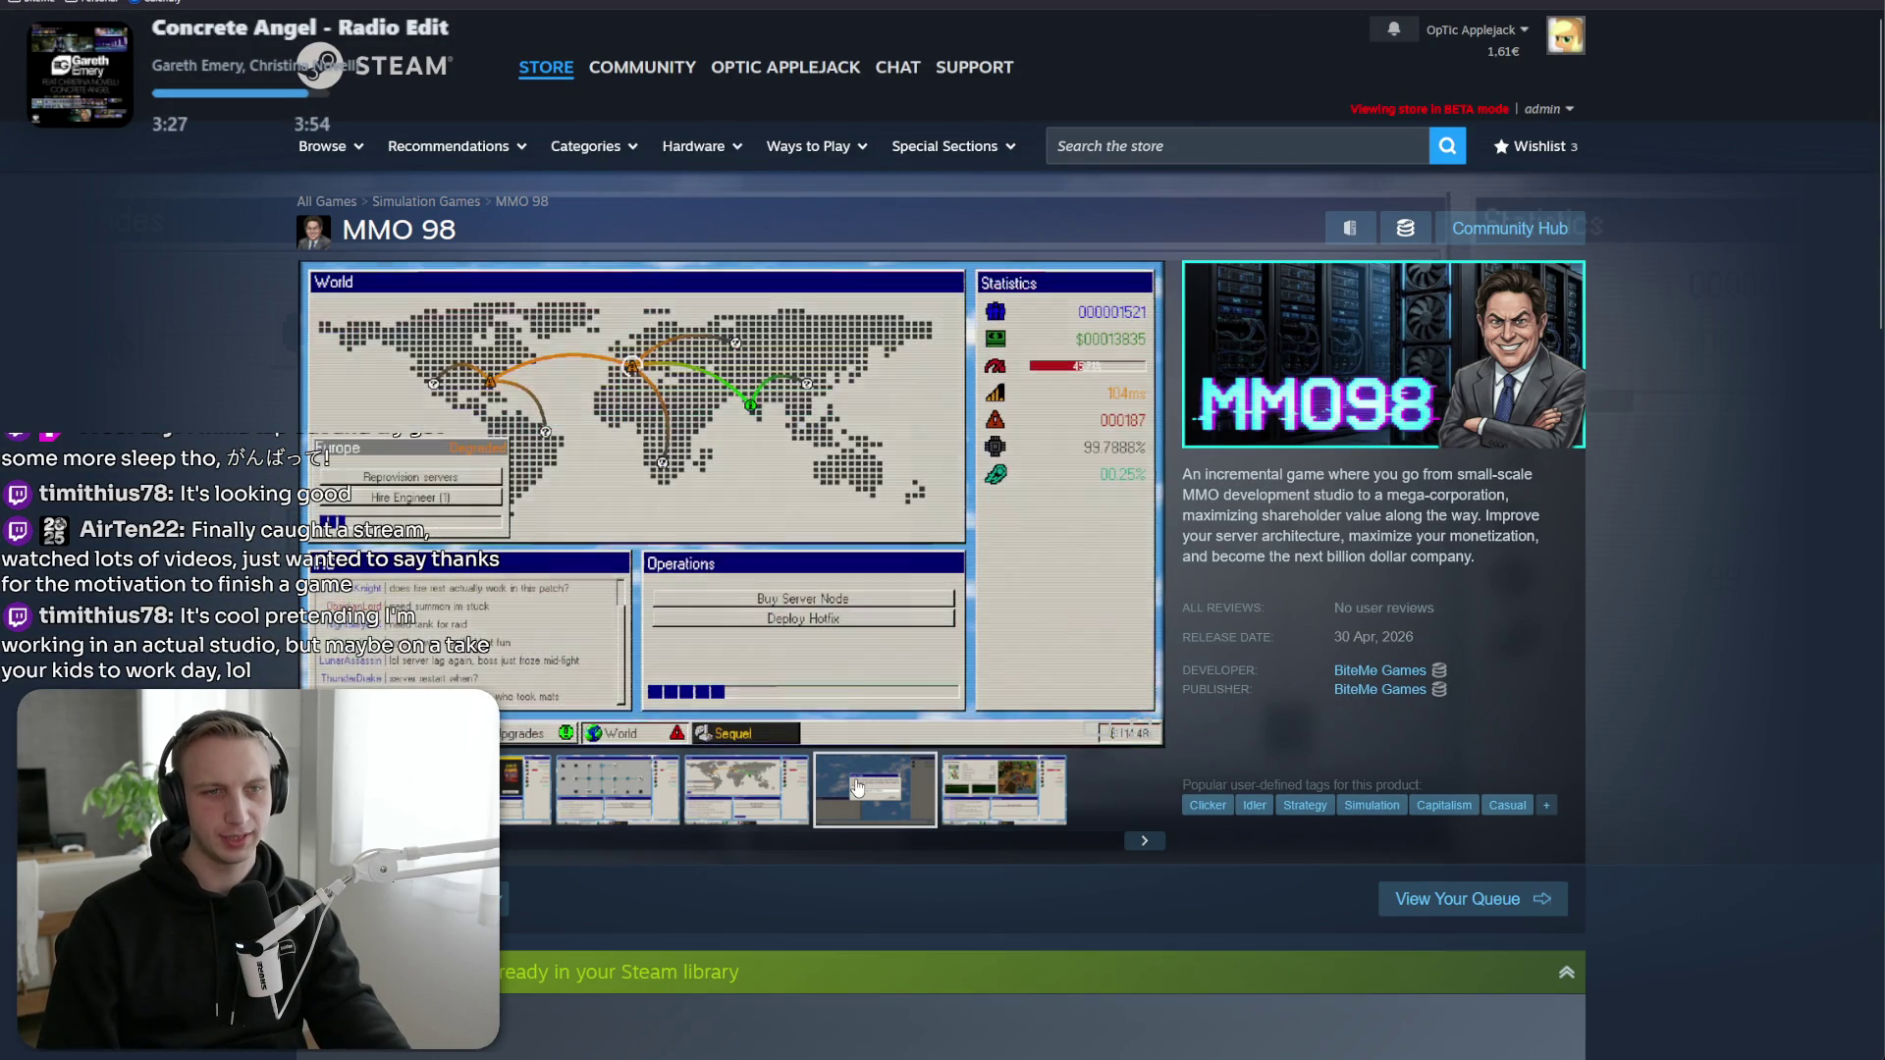
left_click(969, 791)
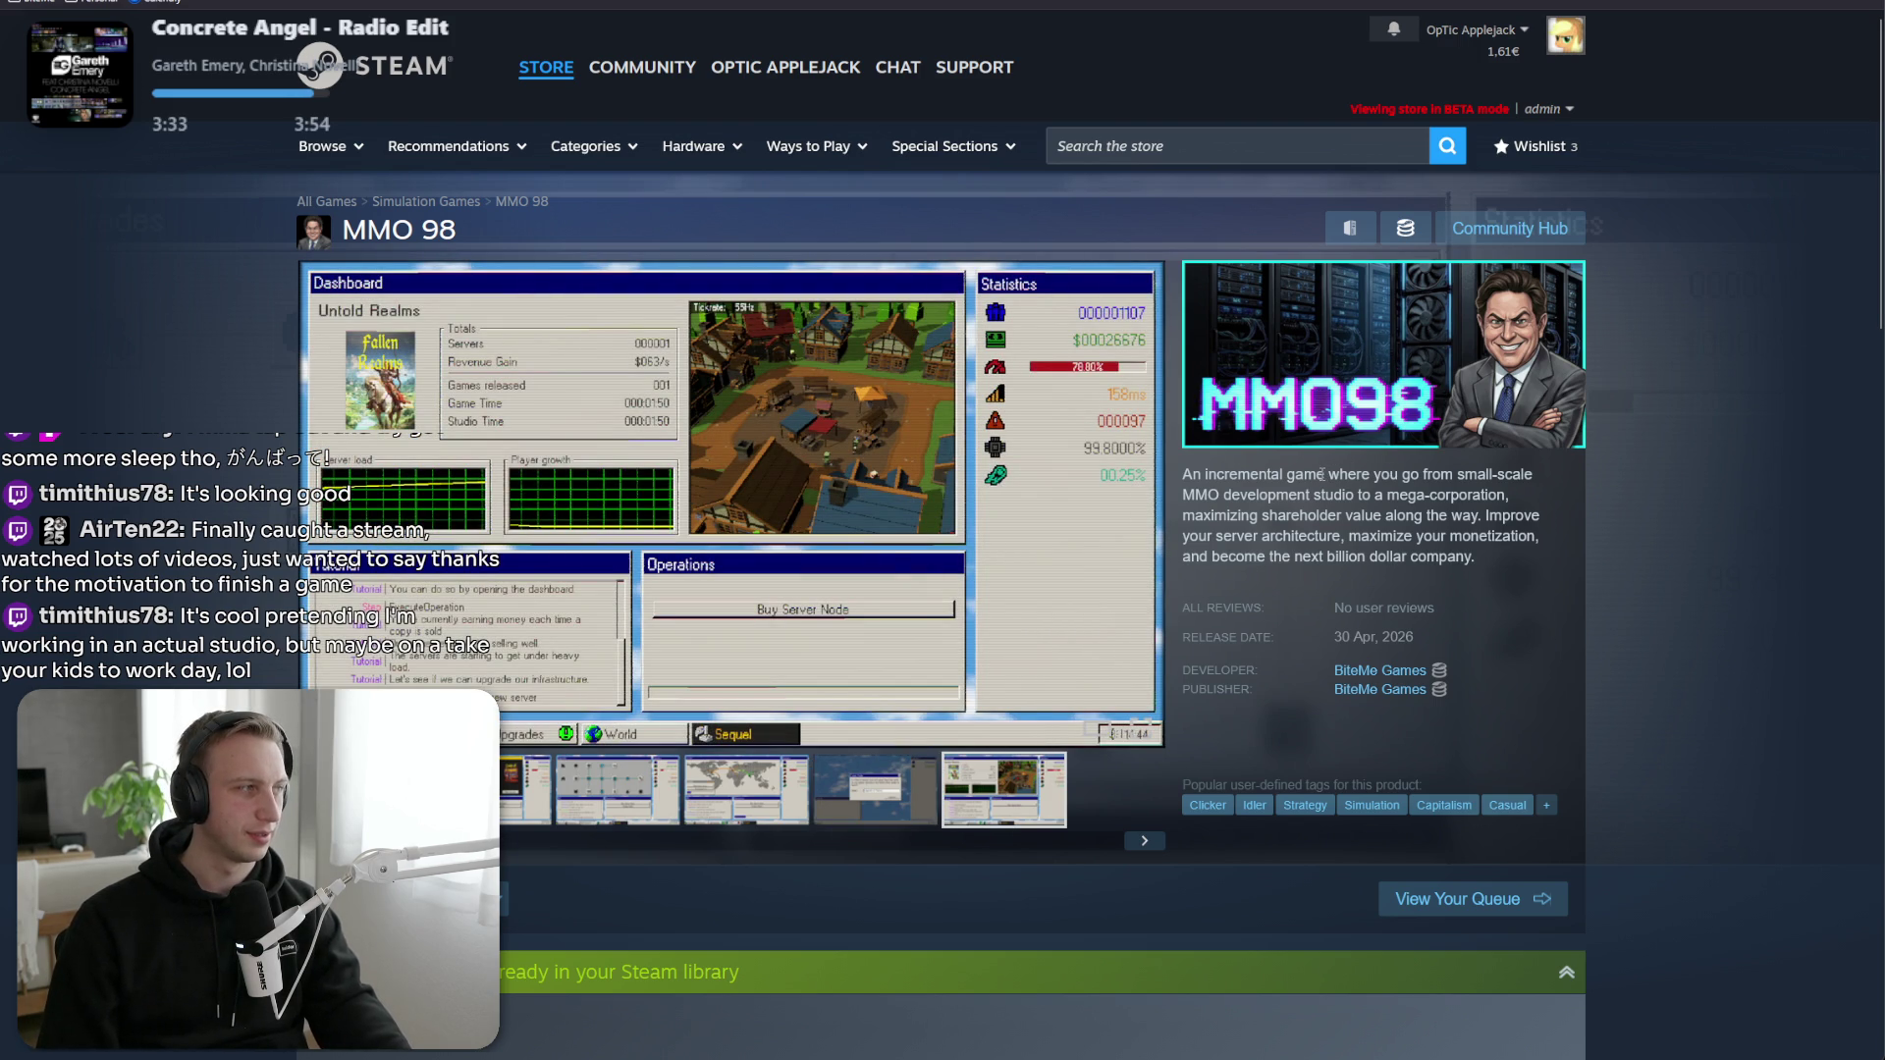
key("alt+Tab")
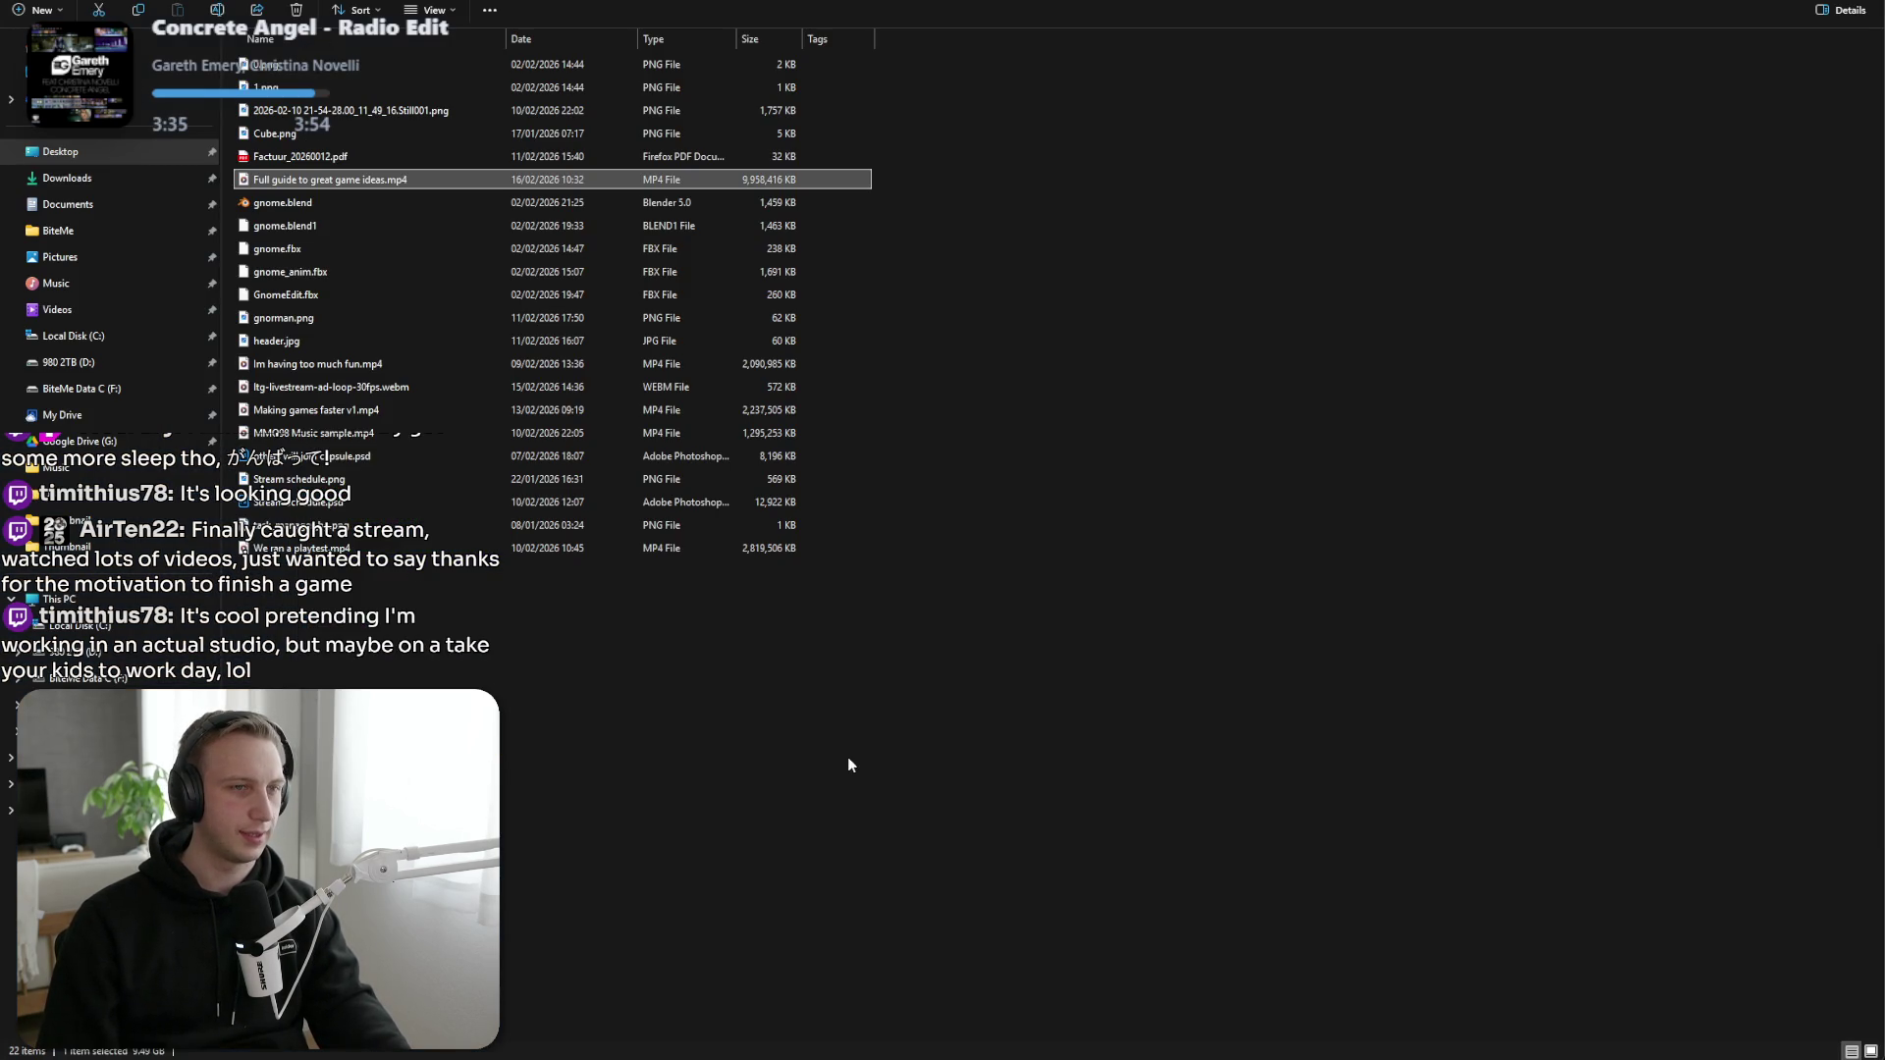
Navigate from the D: drive through Promo Art > Steam to the store page assets folder.
left_click(106, 362)
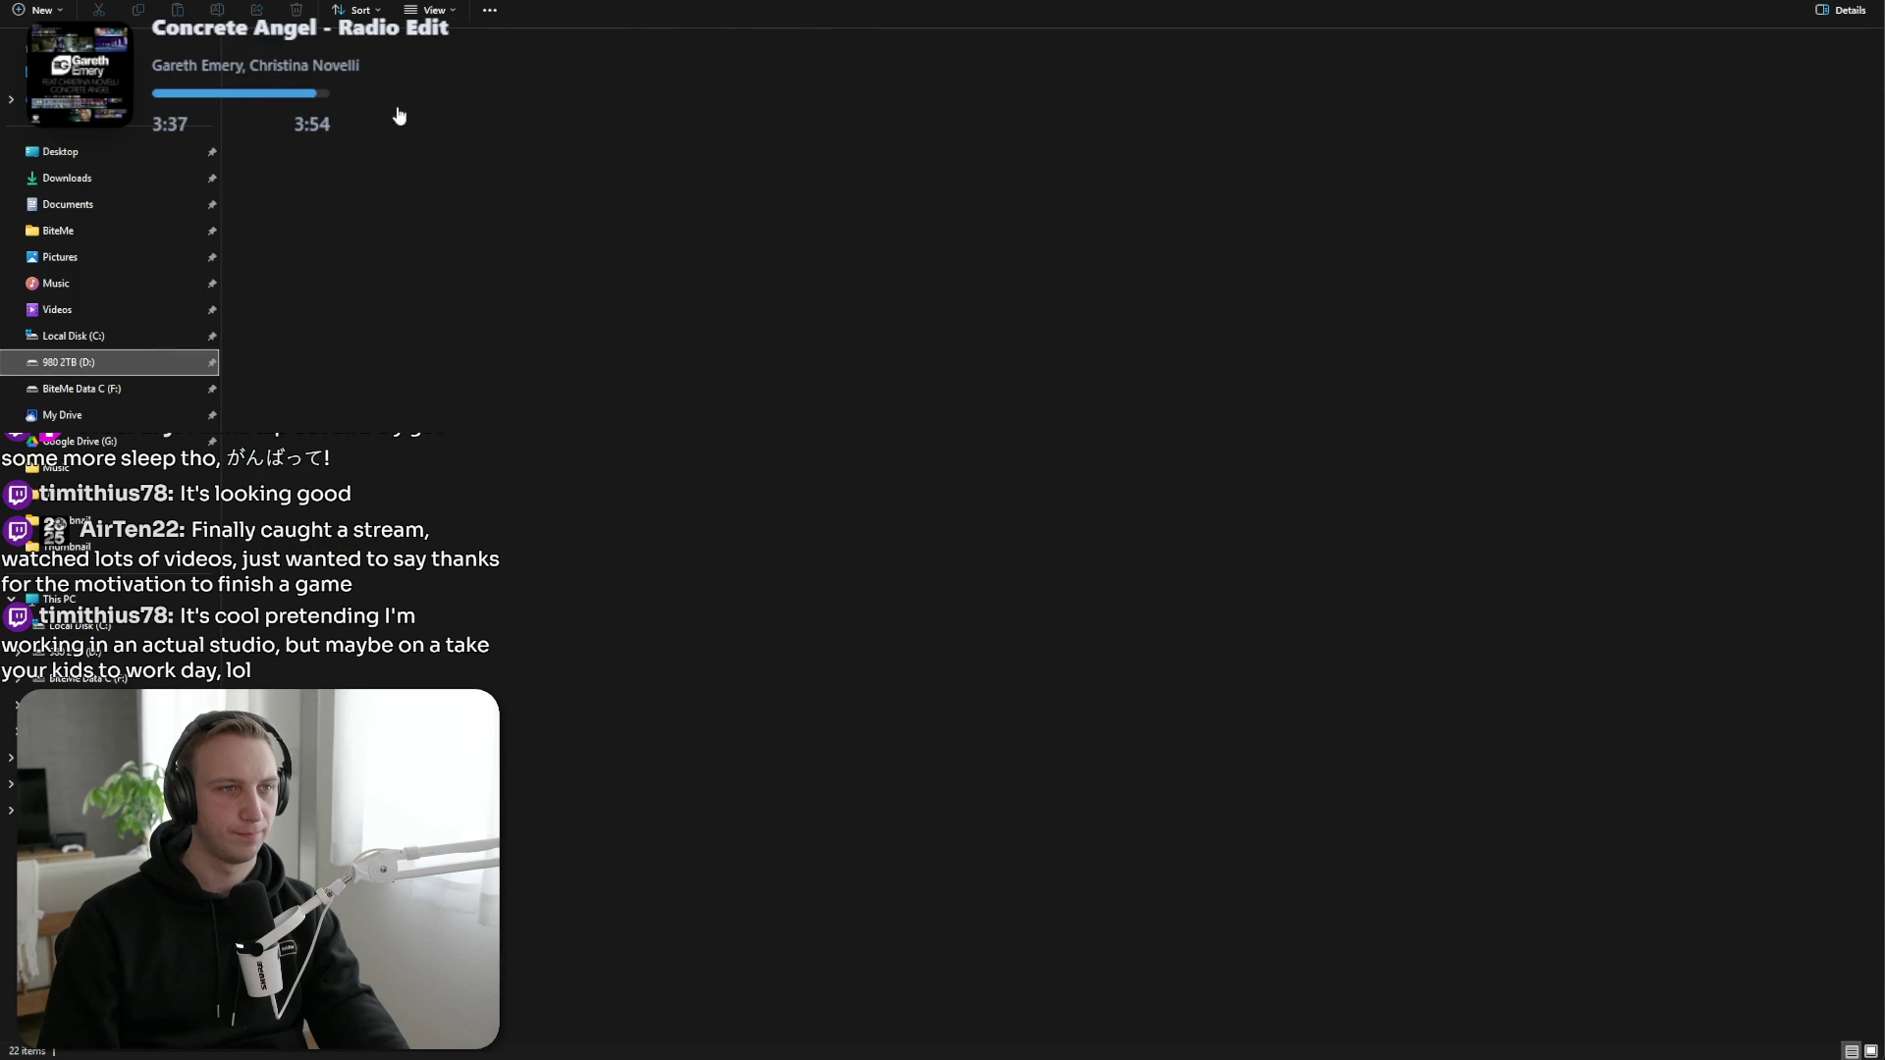
double_click(426, 108)
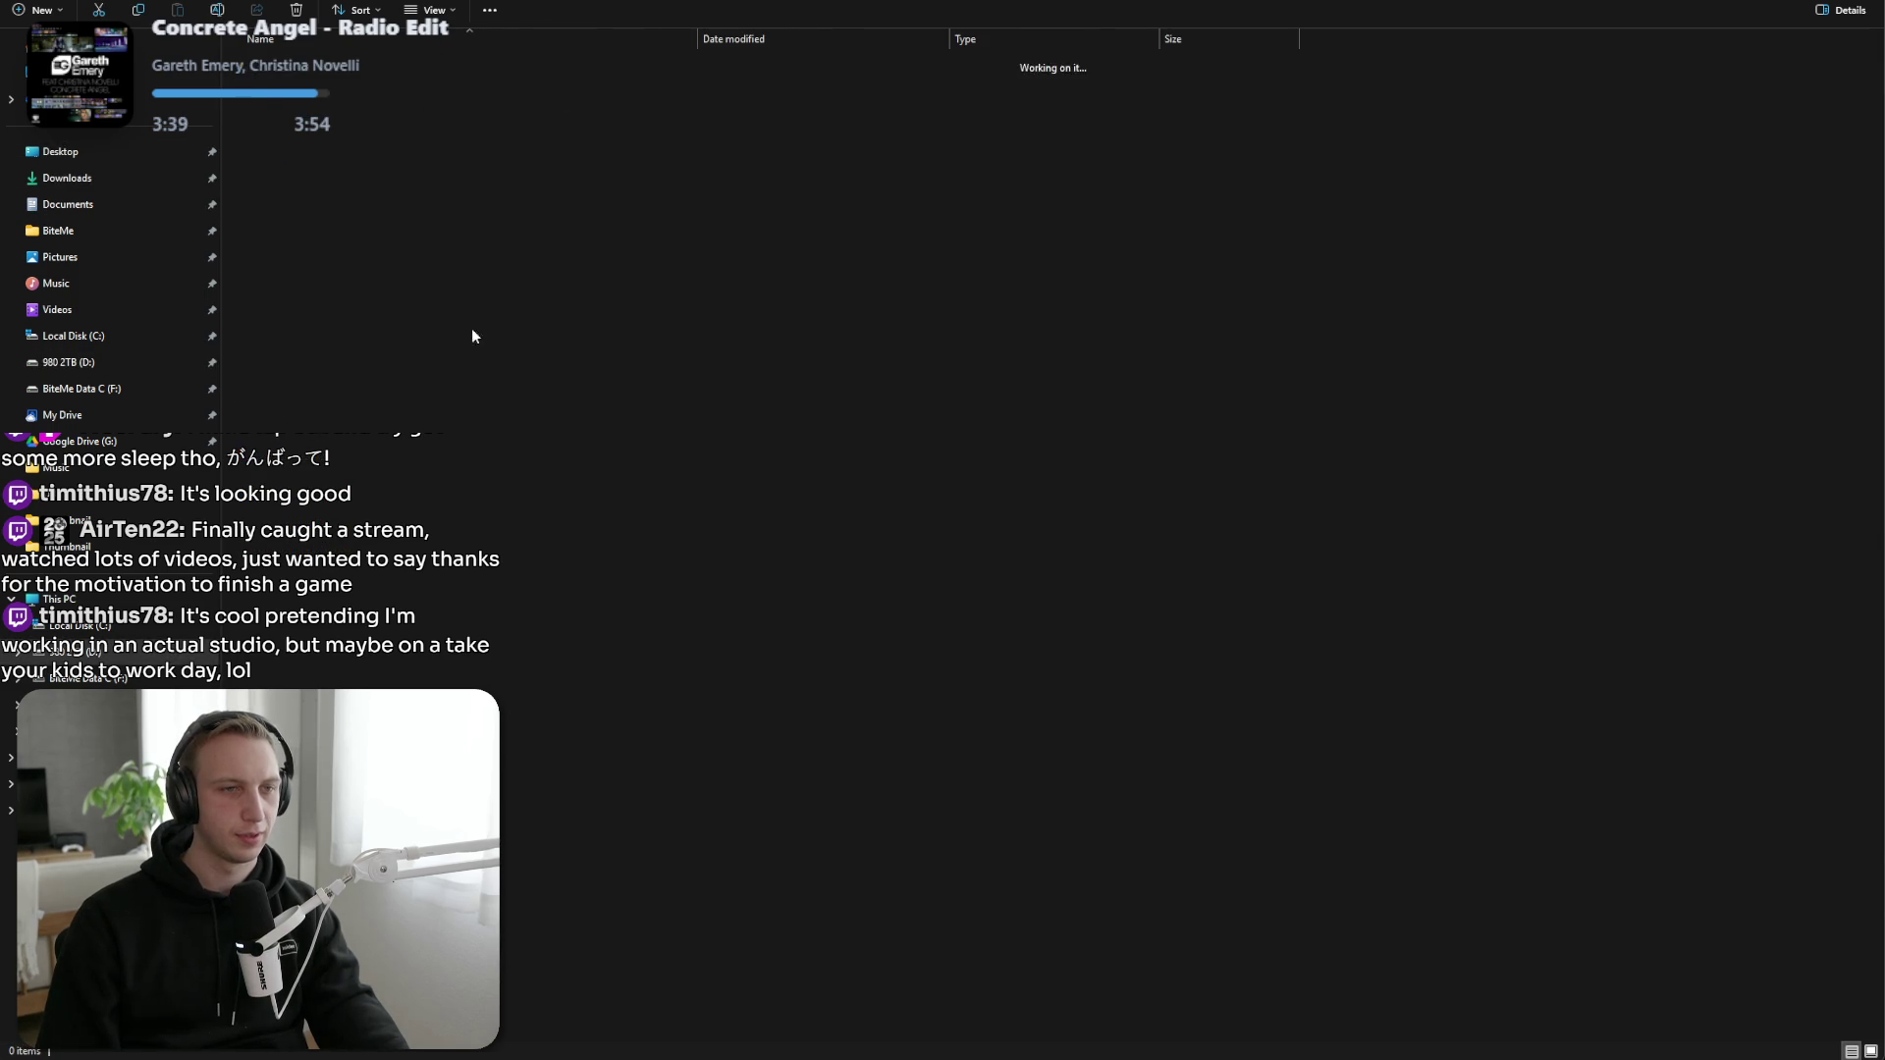
double_click(432, 639)
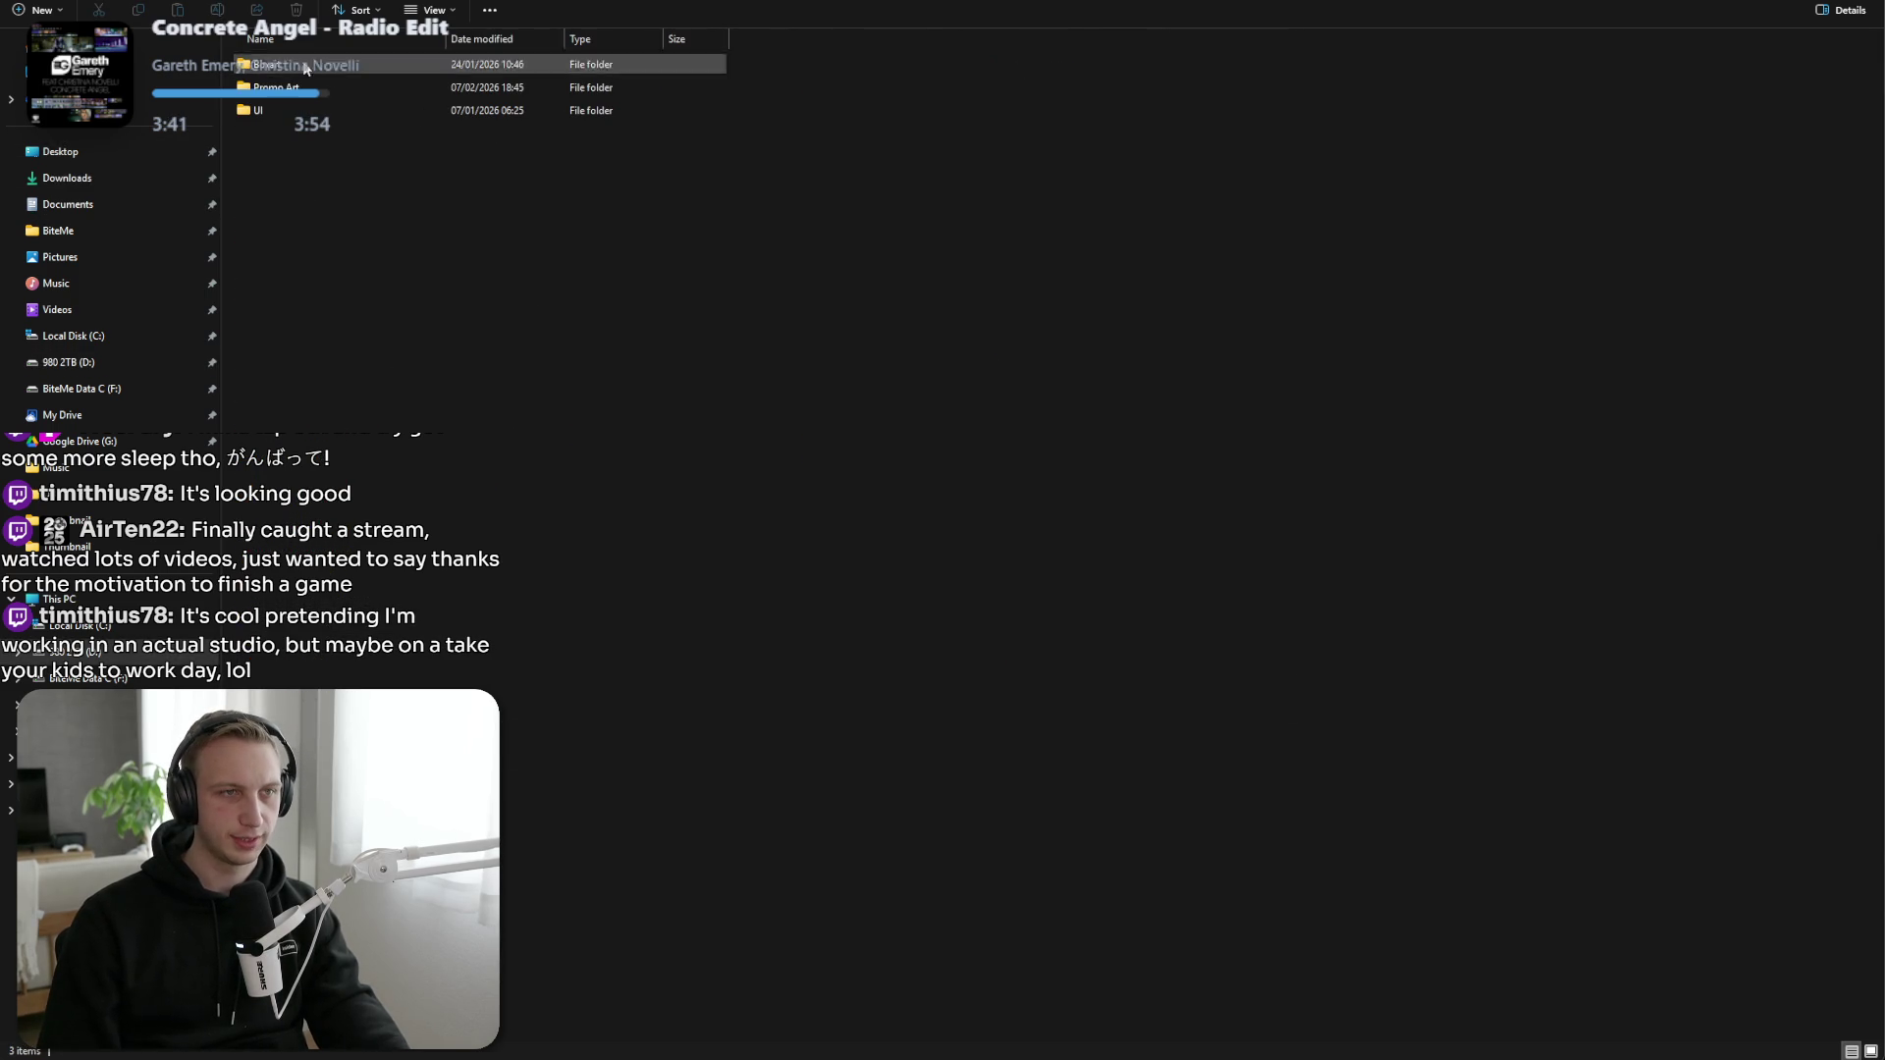
double_click(310, 90)
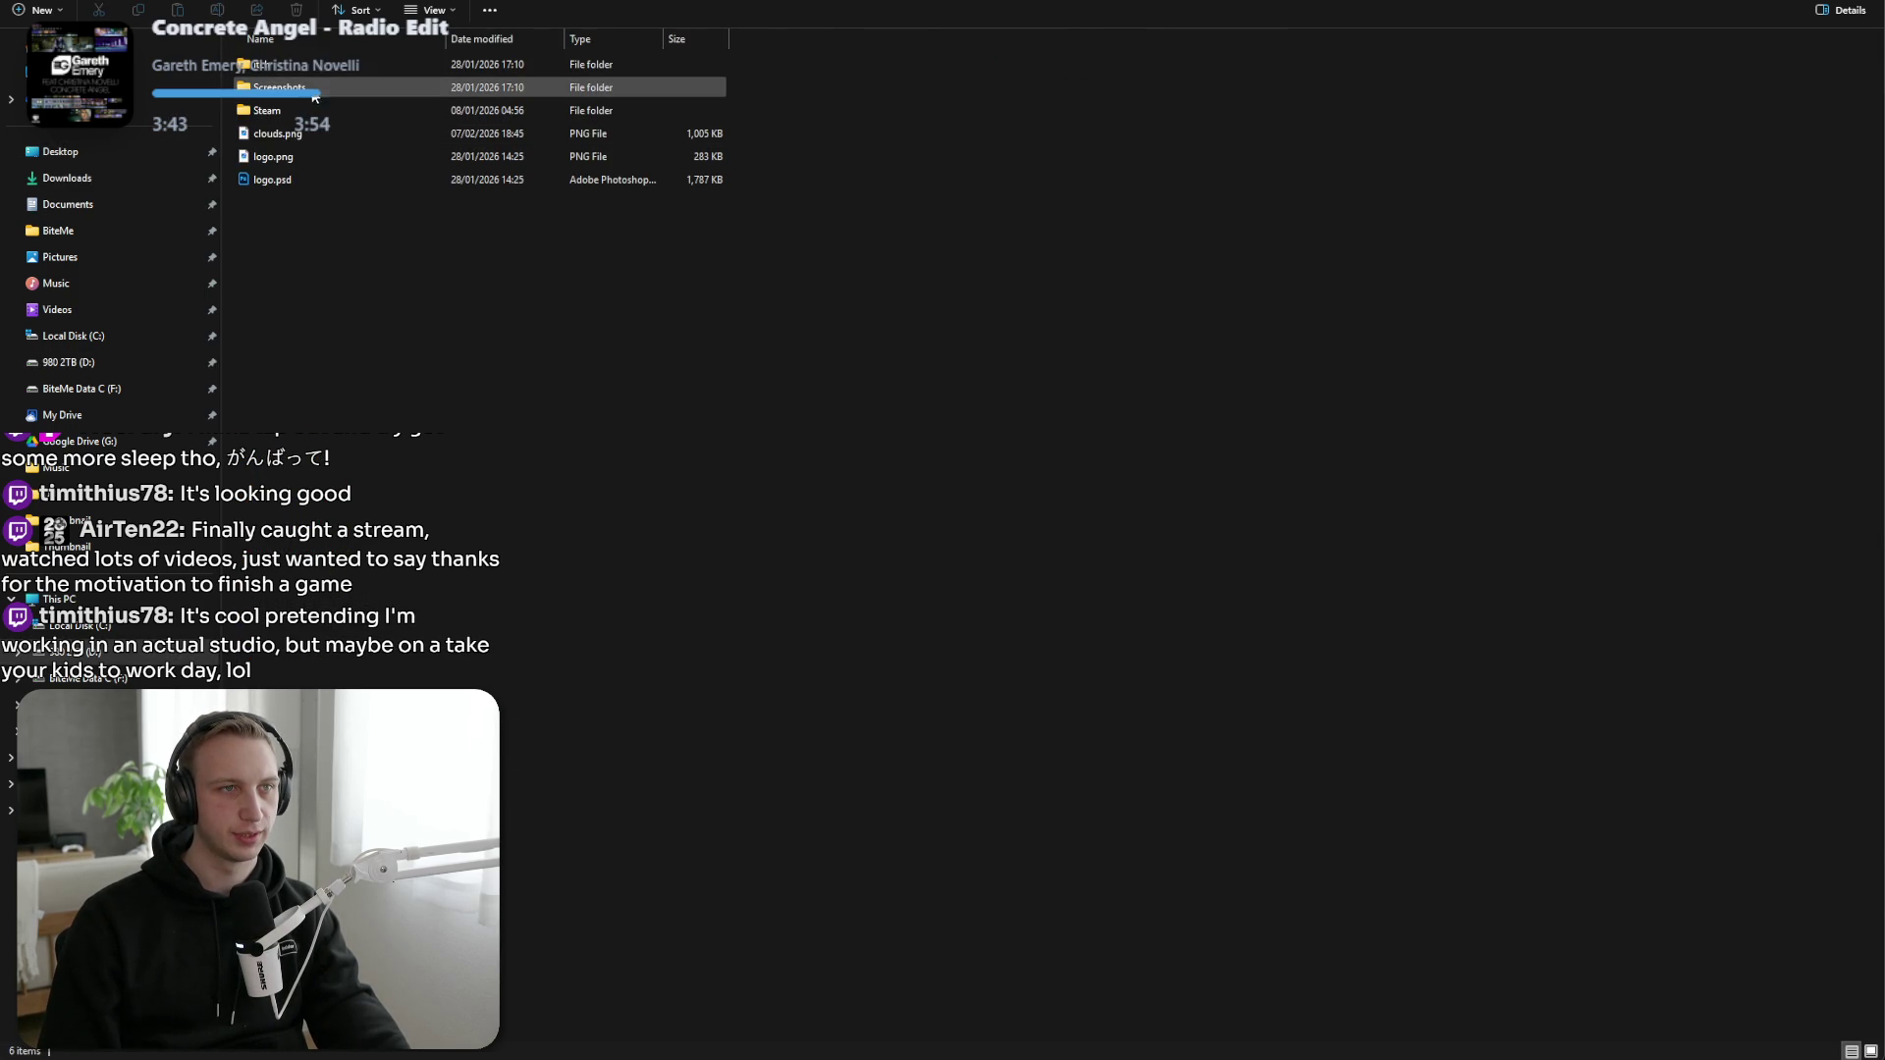
double_click(316, 110)
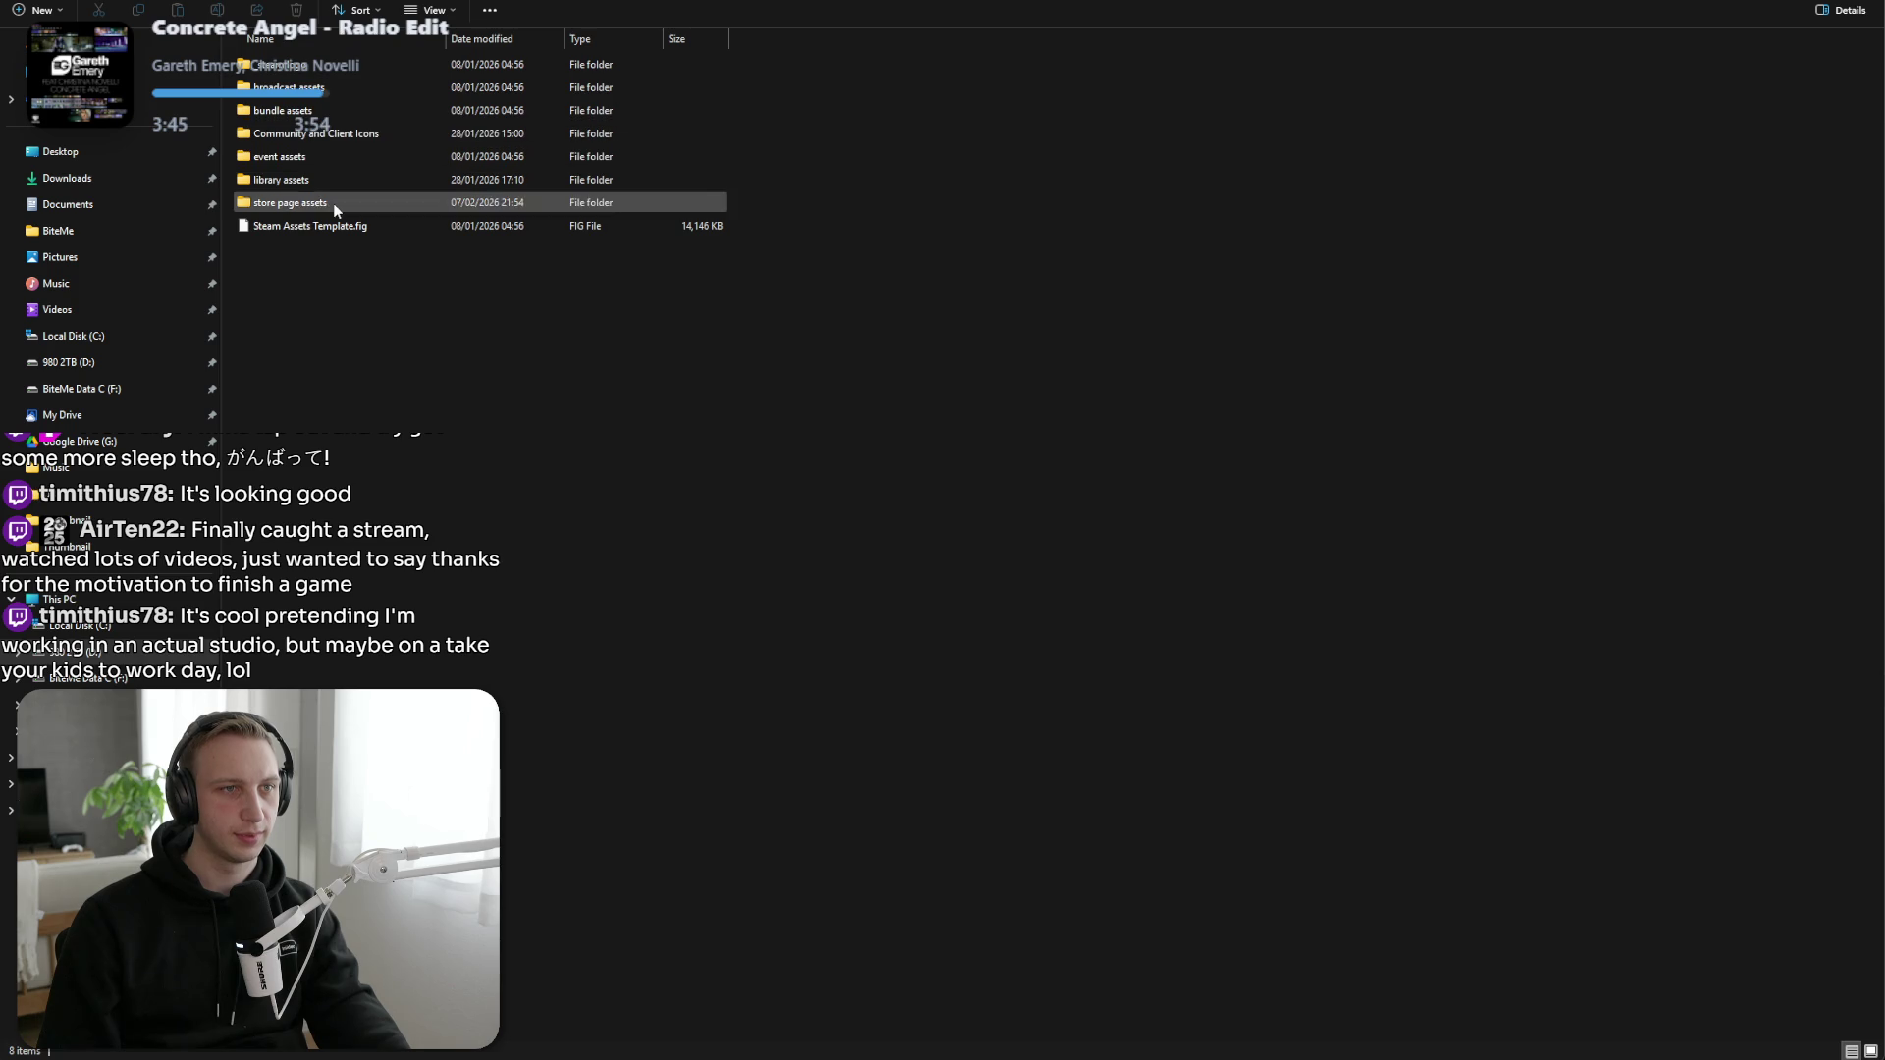
double_click(333, 204)
Open store_capsule_header.psd in Photoshop and briefly preview store_capsule_header_alt.png in the image viewer.
left_click(556, 116)
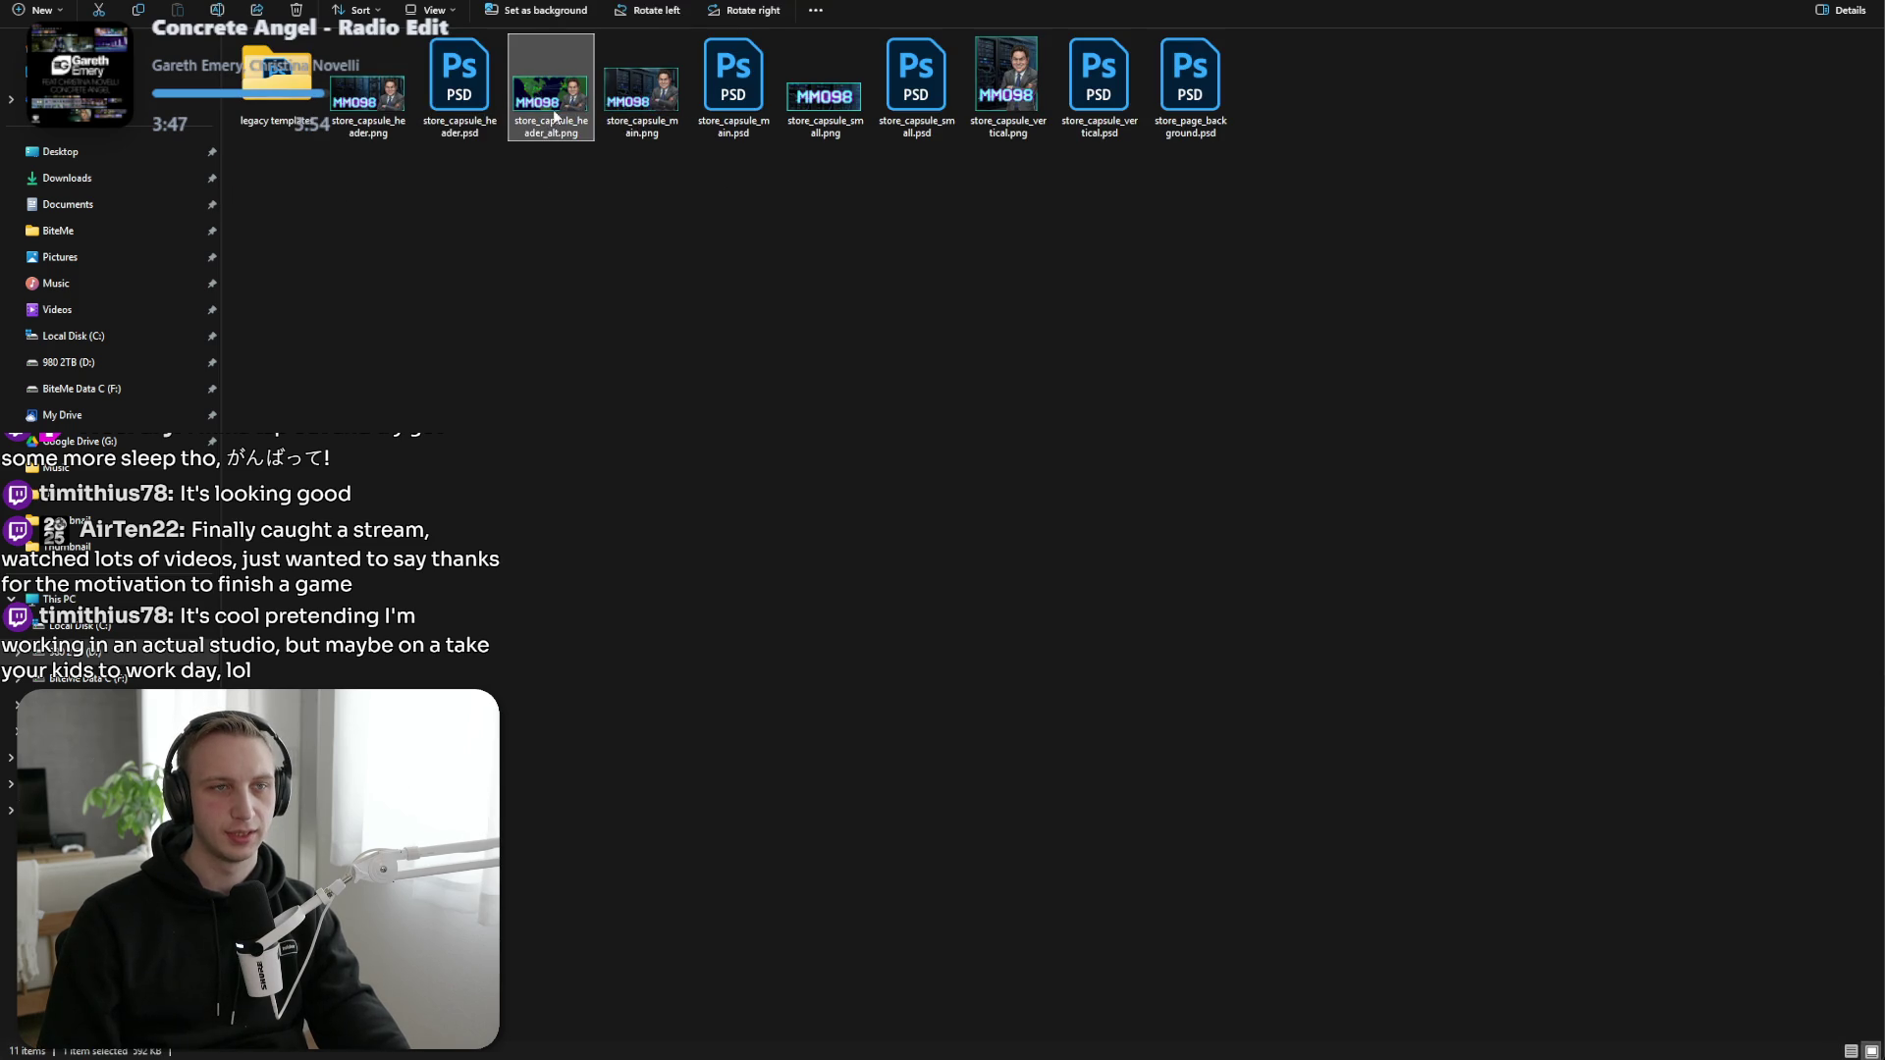
double_click(491, 106)
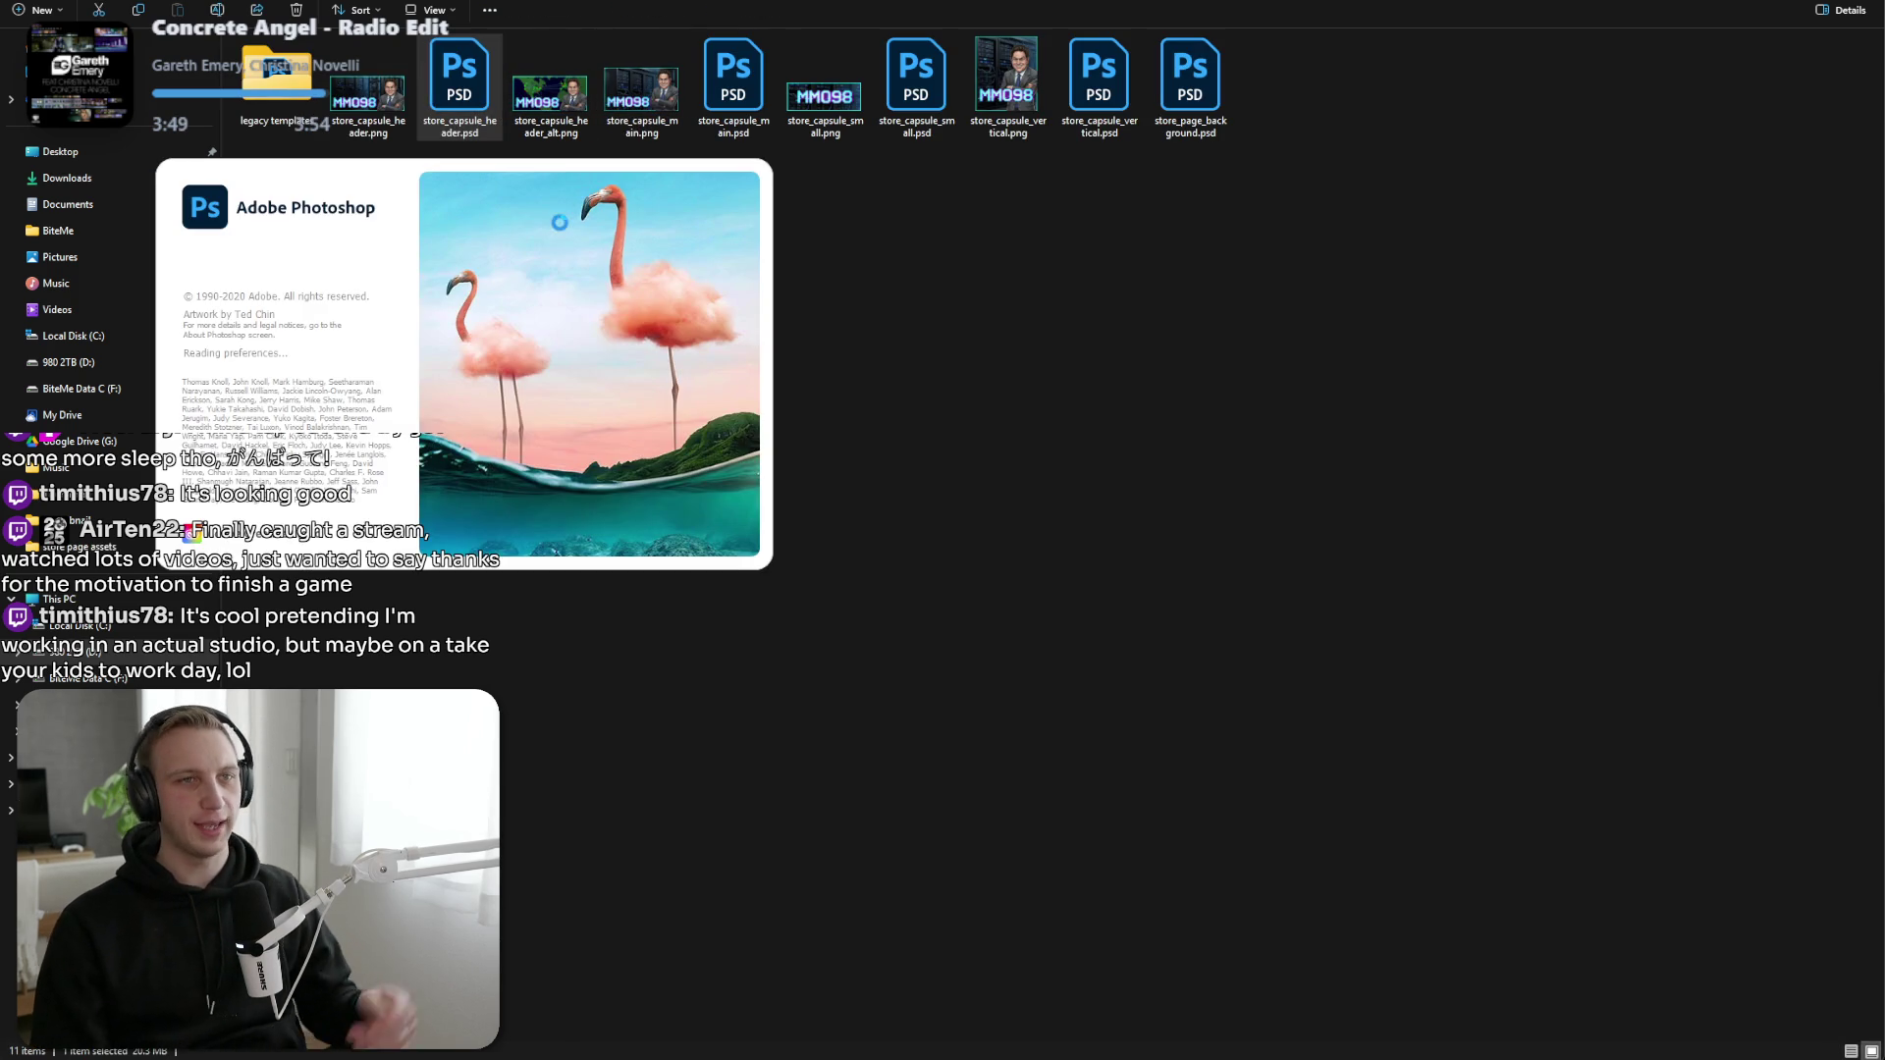
left_click(569, 139)
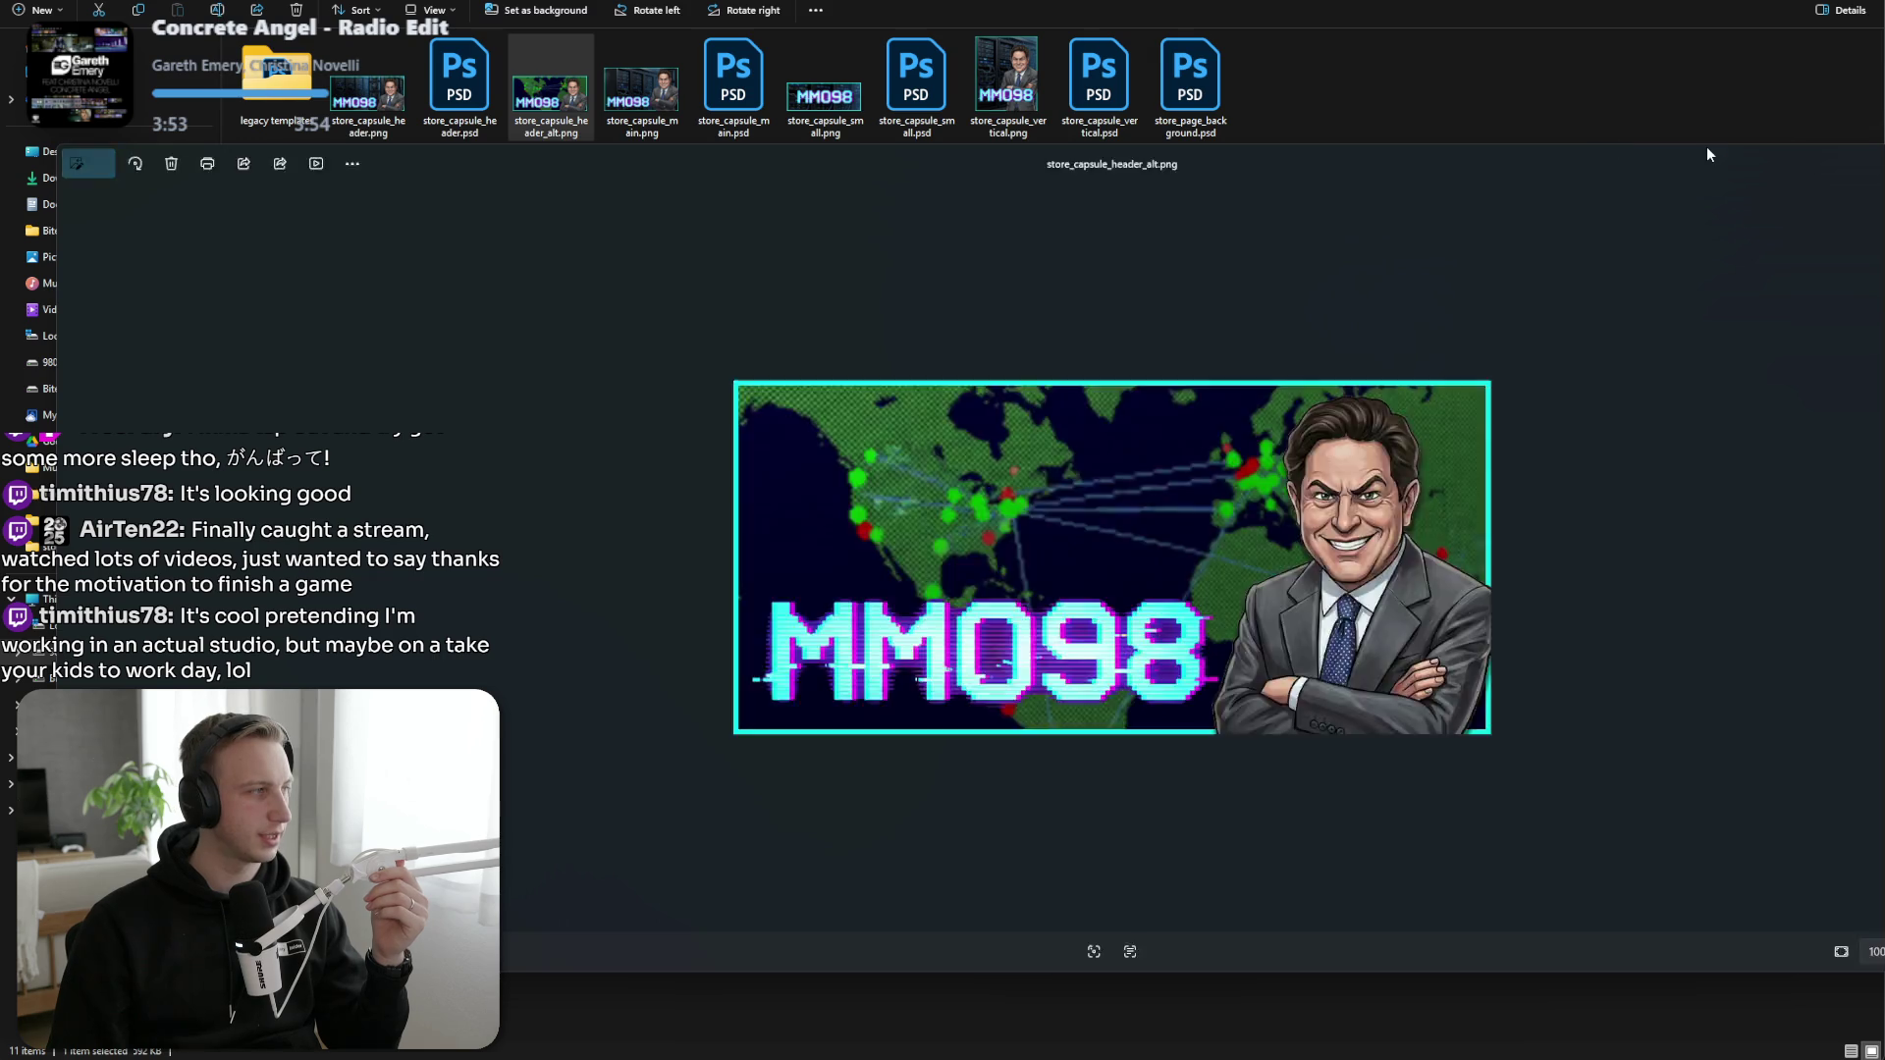
mouse_move(1412, 159)
left_mouse_down()
mouse_move(1026, 150)
mouse_move(719, 173)
mouse_move(777, 163)
mouse_move(752, 203)
left_mouse_up()
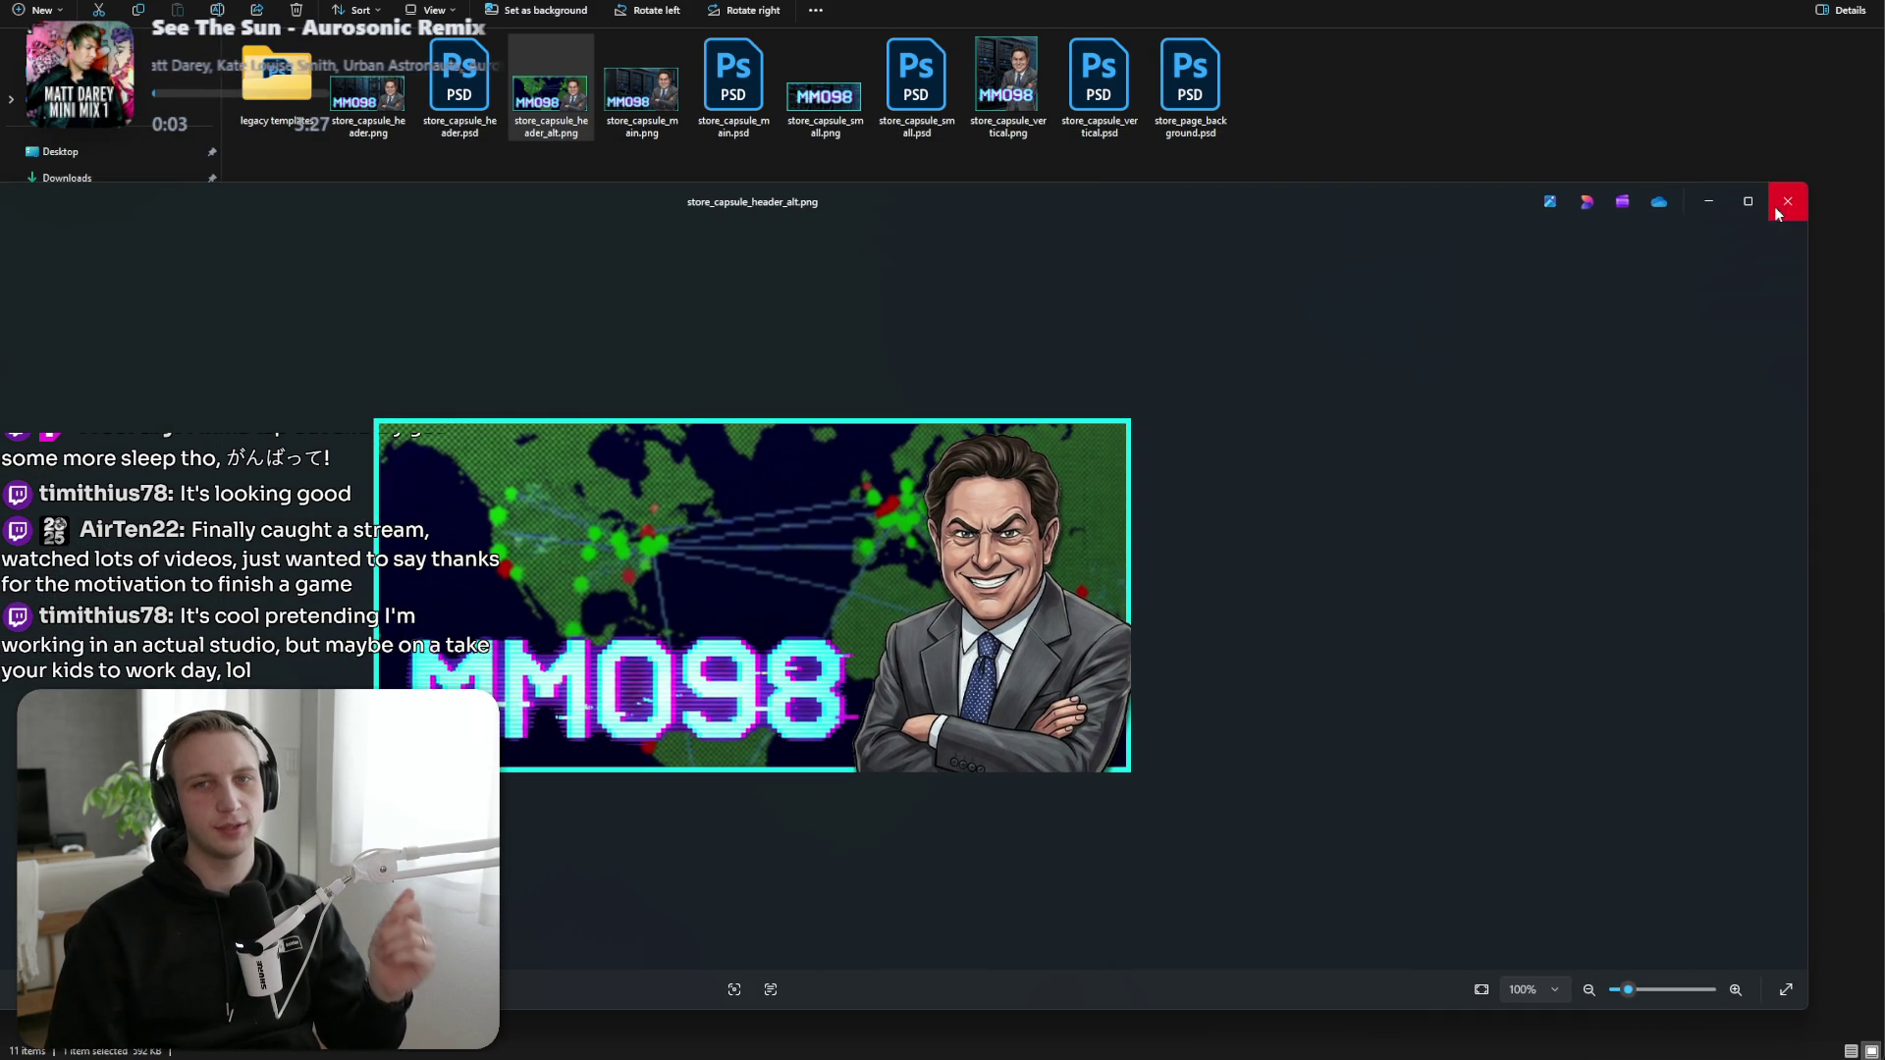
left_click(1808, 199)
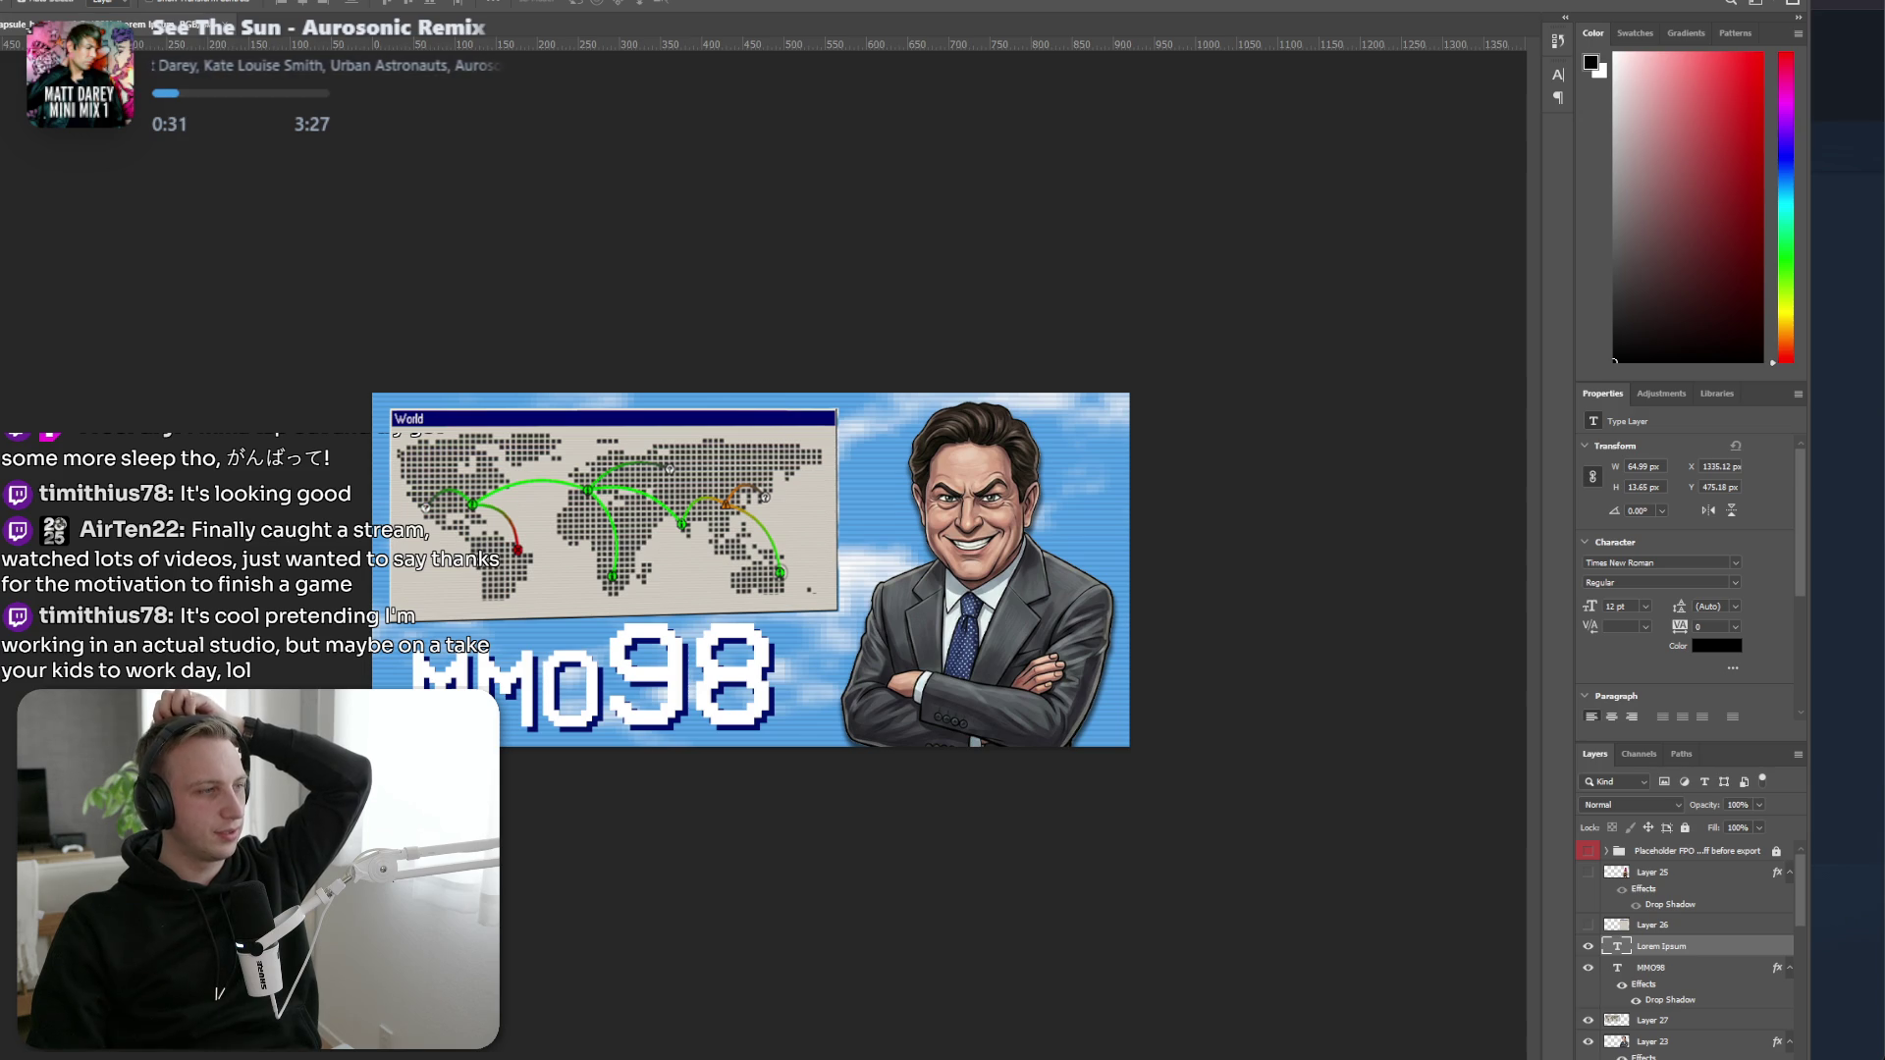
Leave the store_capsule_header PSD and go back to the MMO 98 store page.
key("alt+Tab")
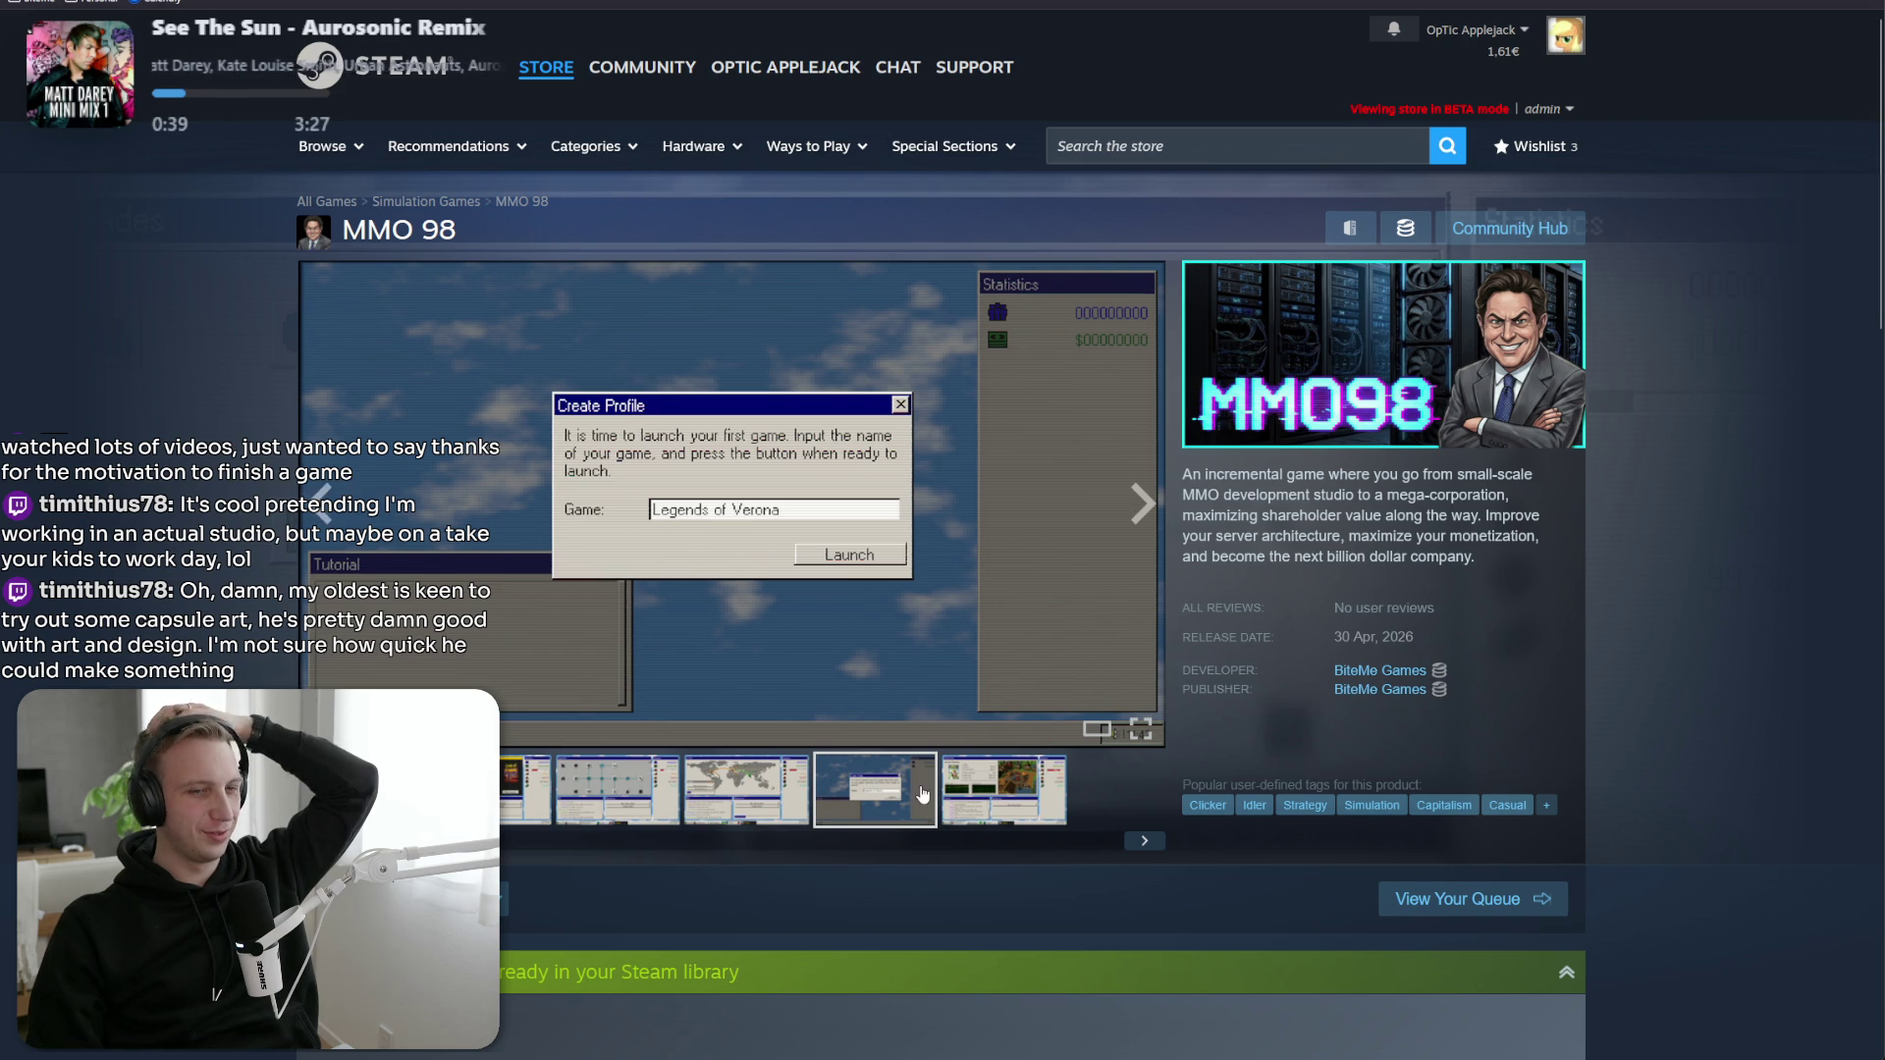
View the world map, upgrades and dashboard screenshots of MMO 98.
left_click(746, 800)
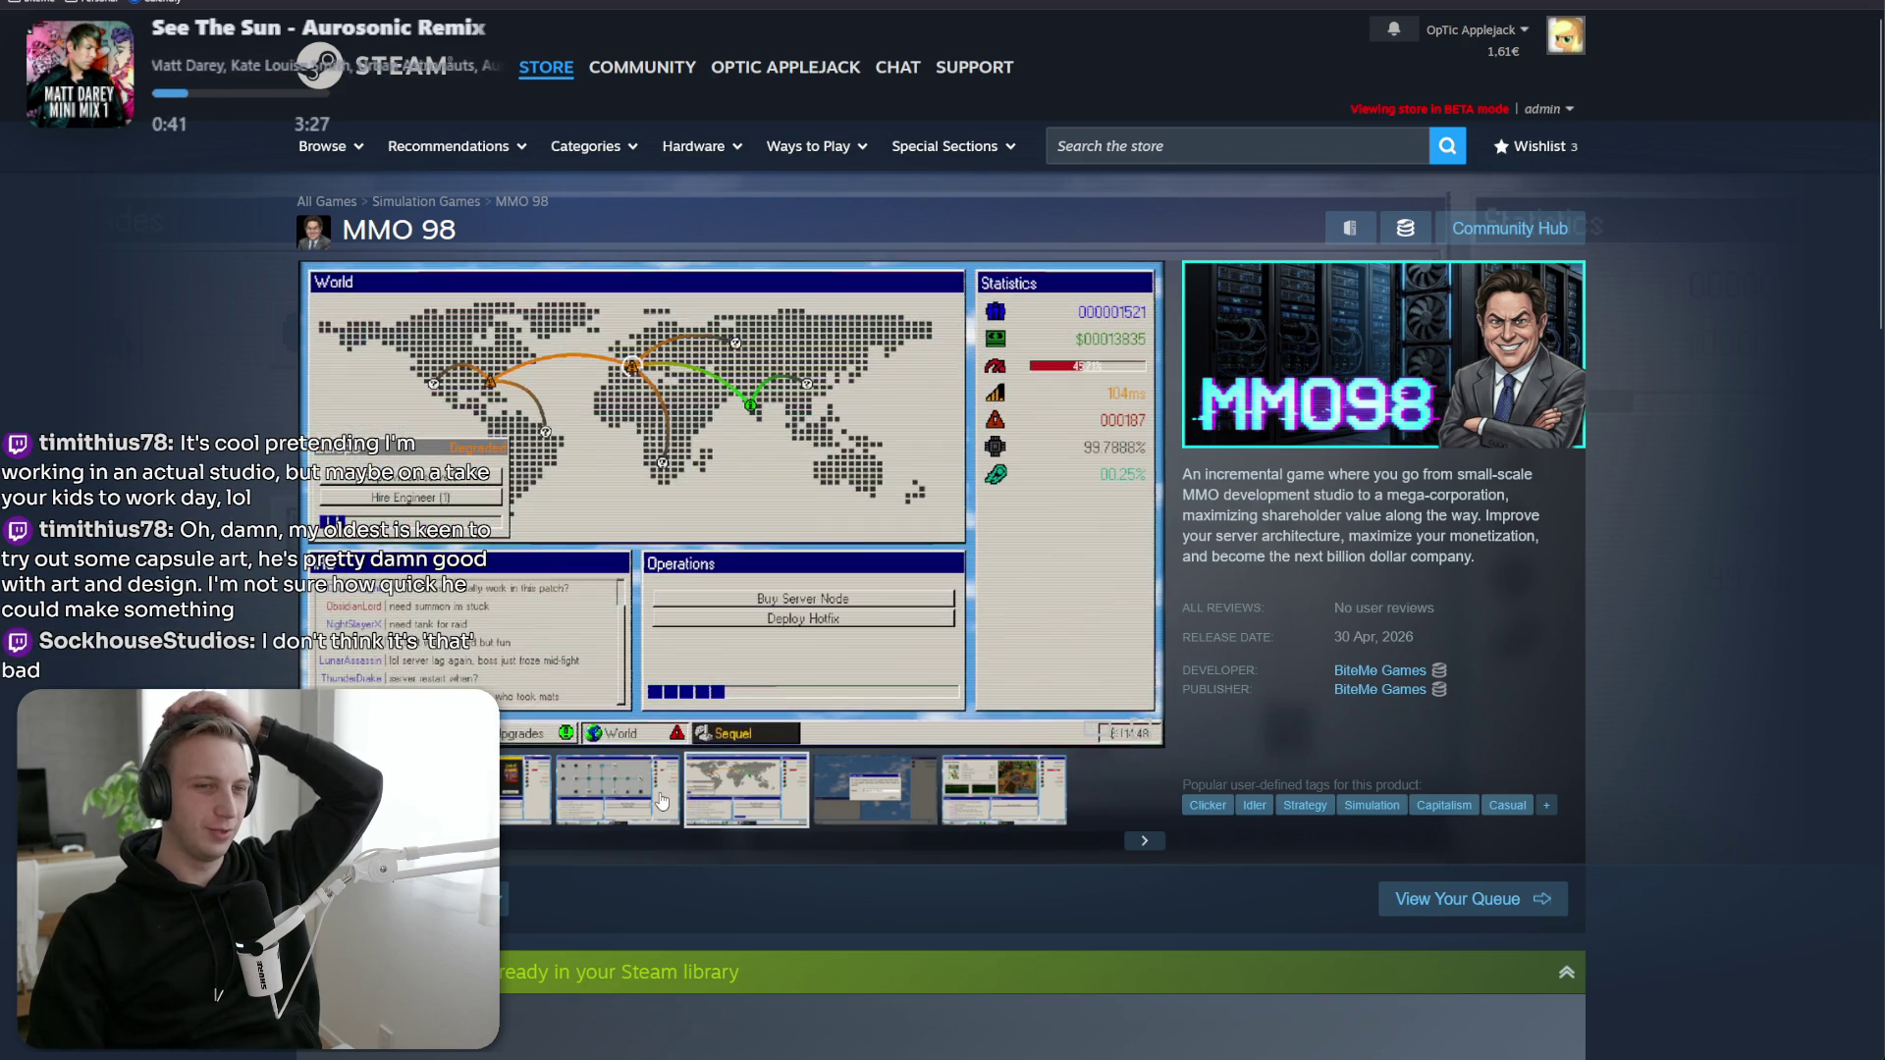
left_click(663, 802)
left_click(986, 817)
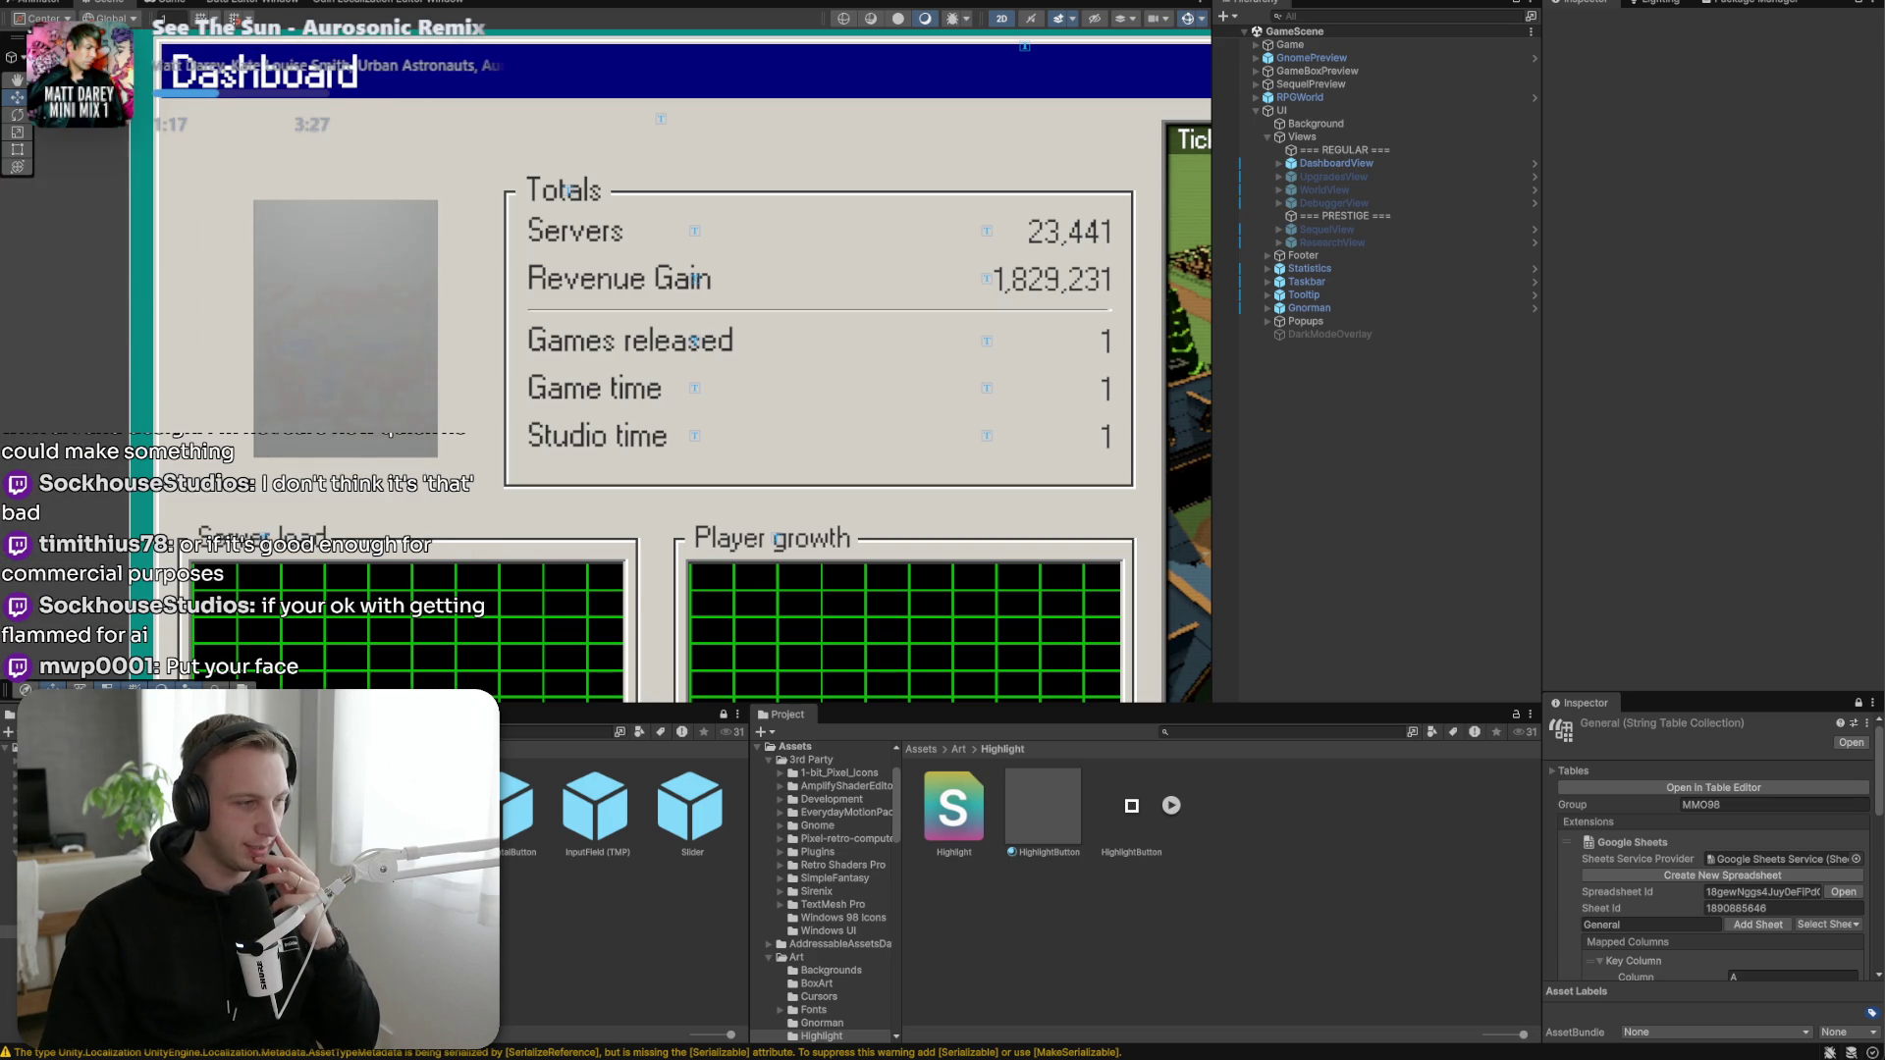
Read the AI-generated content disclosure, highlighting the part about fictional game boxes.
scroll(359, 687, "down", 15)
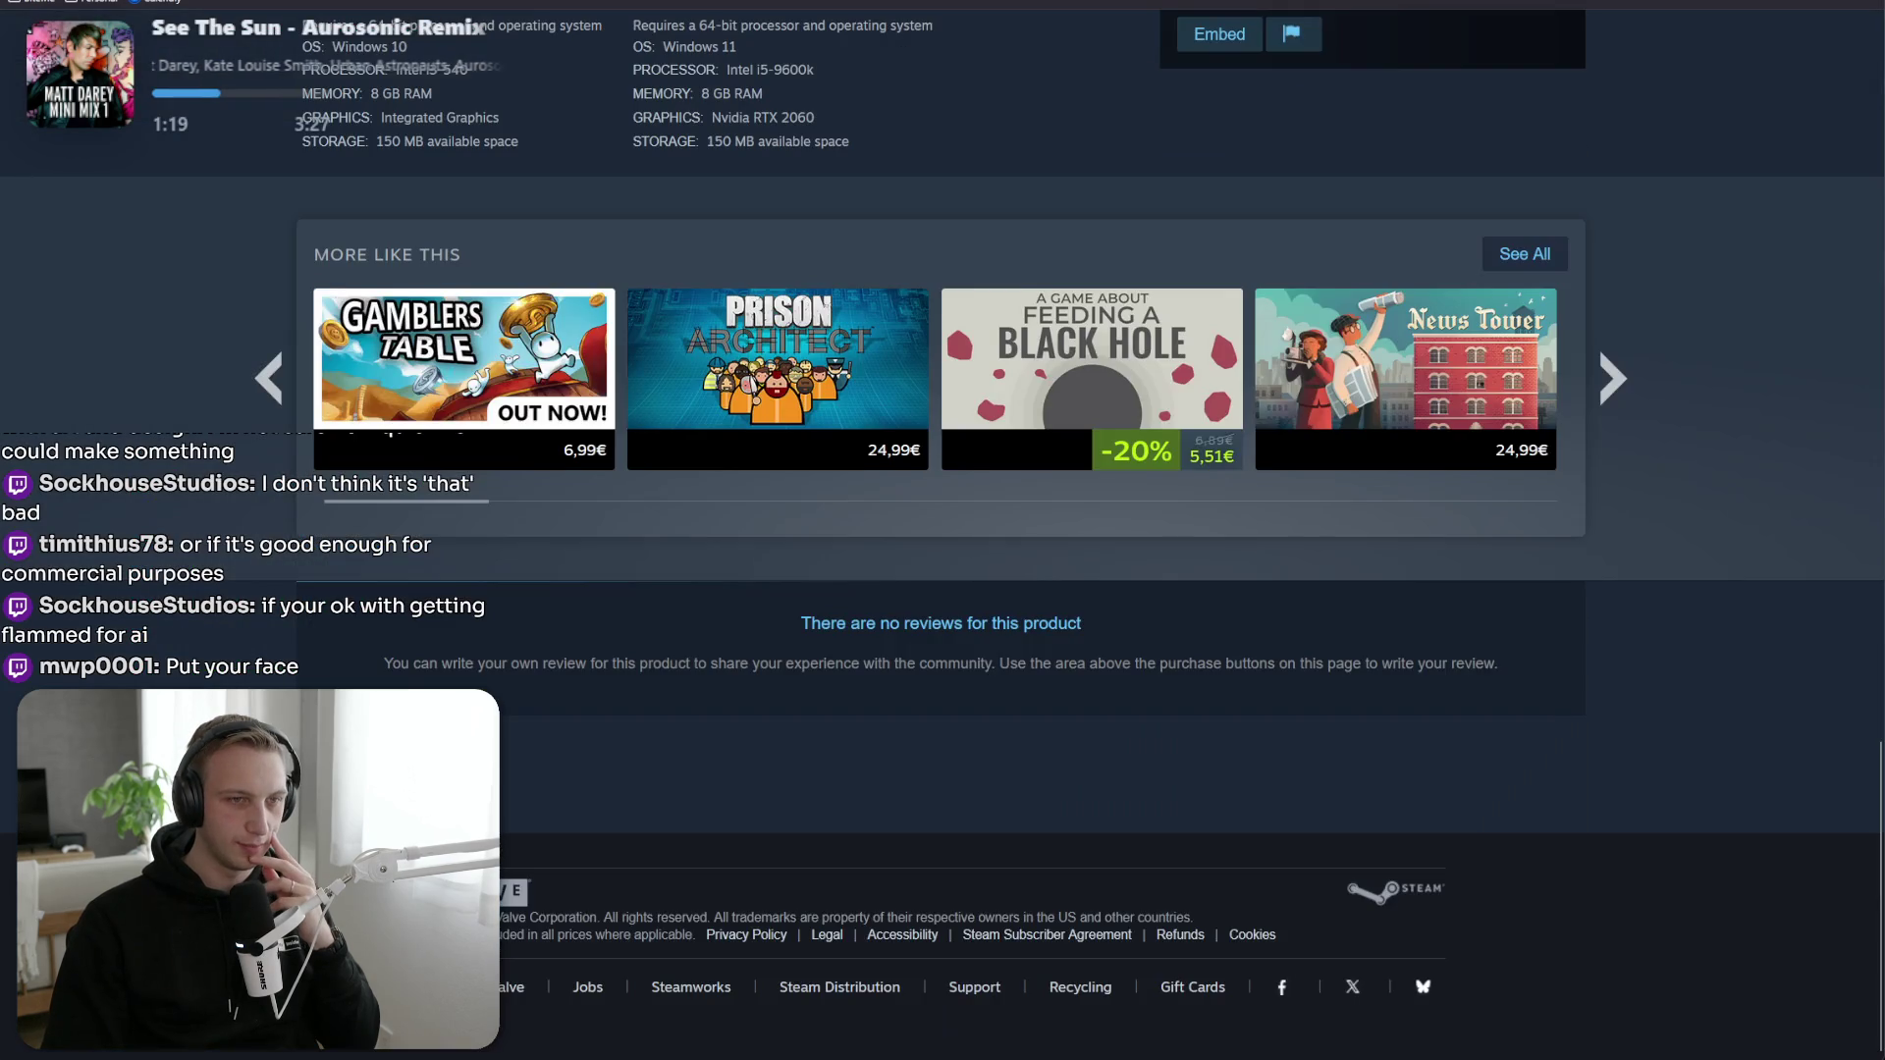
scroll(360, 687, "up", 10)
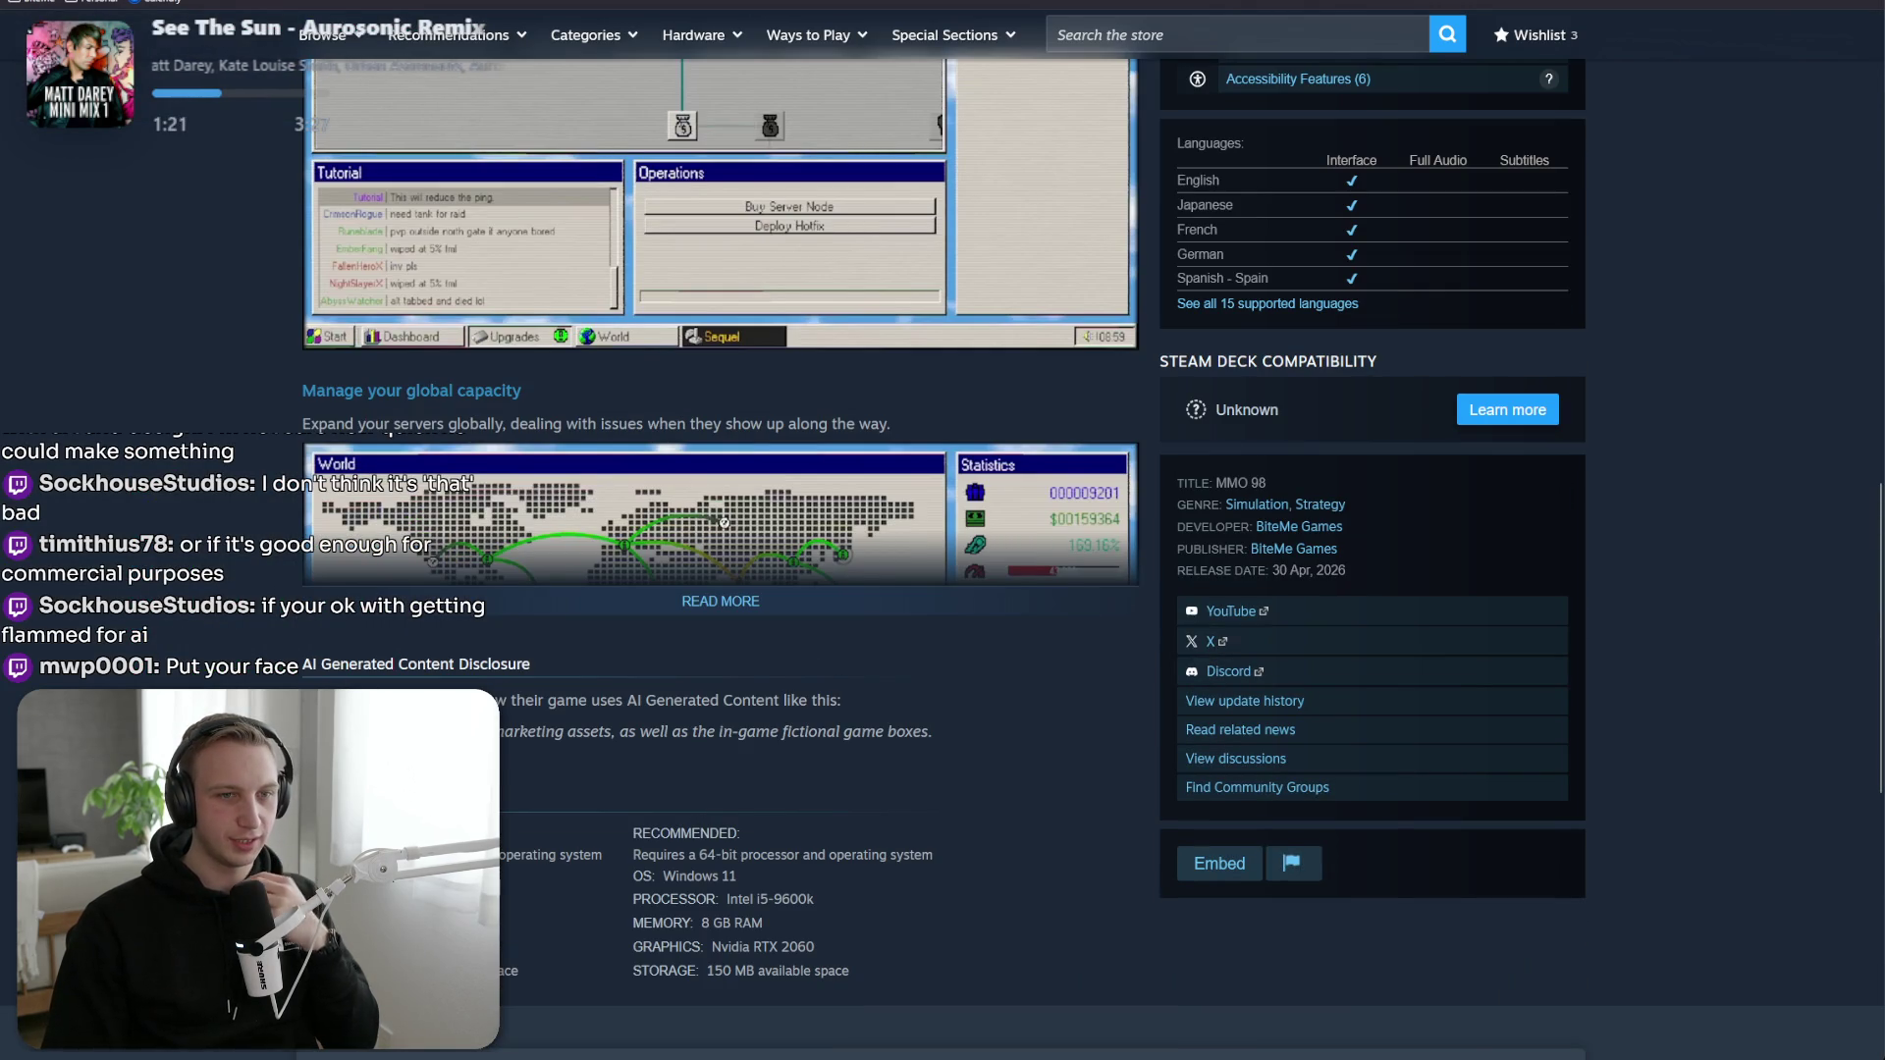
left_click_drag(577, 731, 664, 732)
left_click(636, 732)
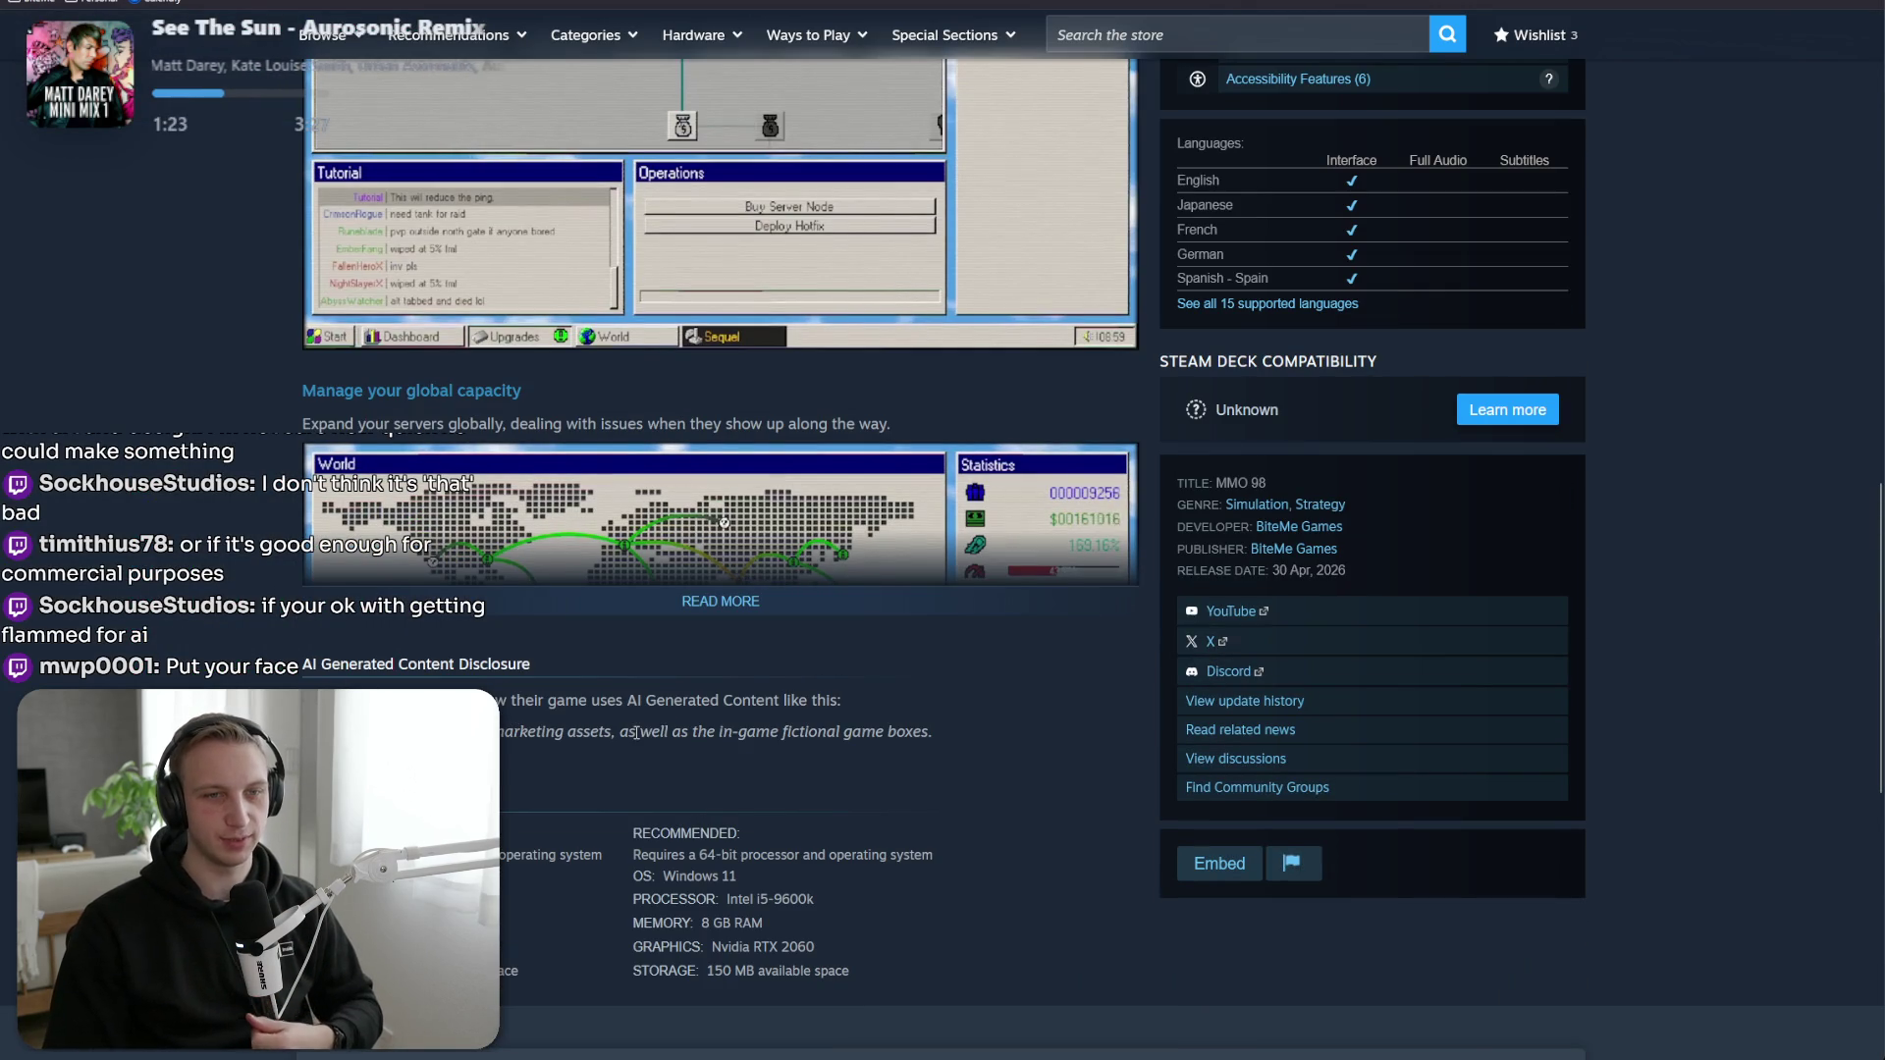
left_click_drag(945, 738, 790, 740)
scroll(727, 740, "up", 15)
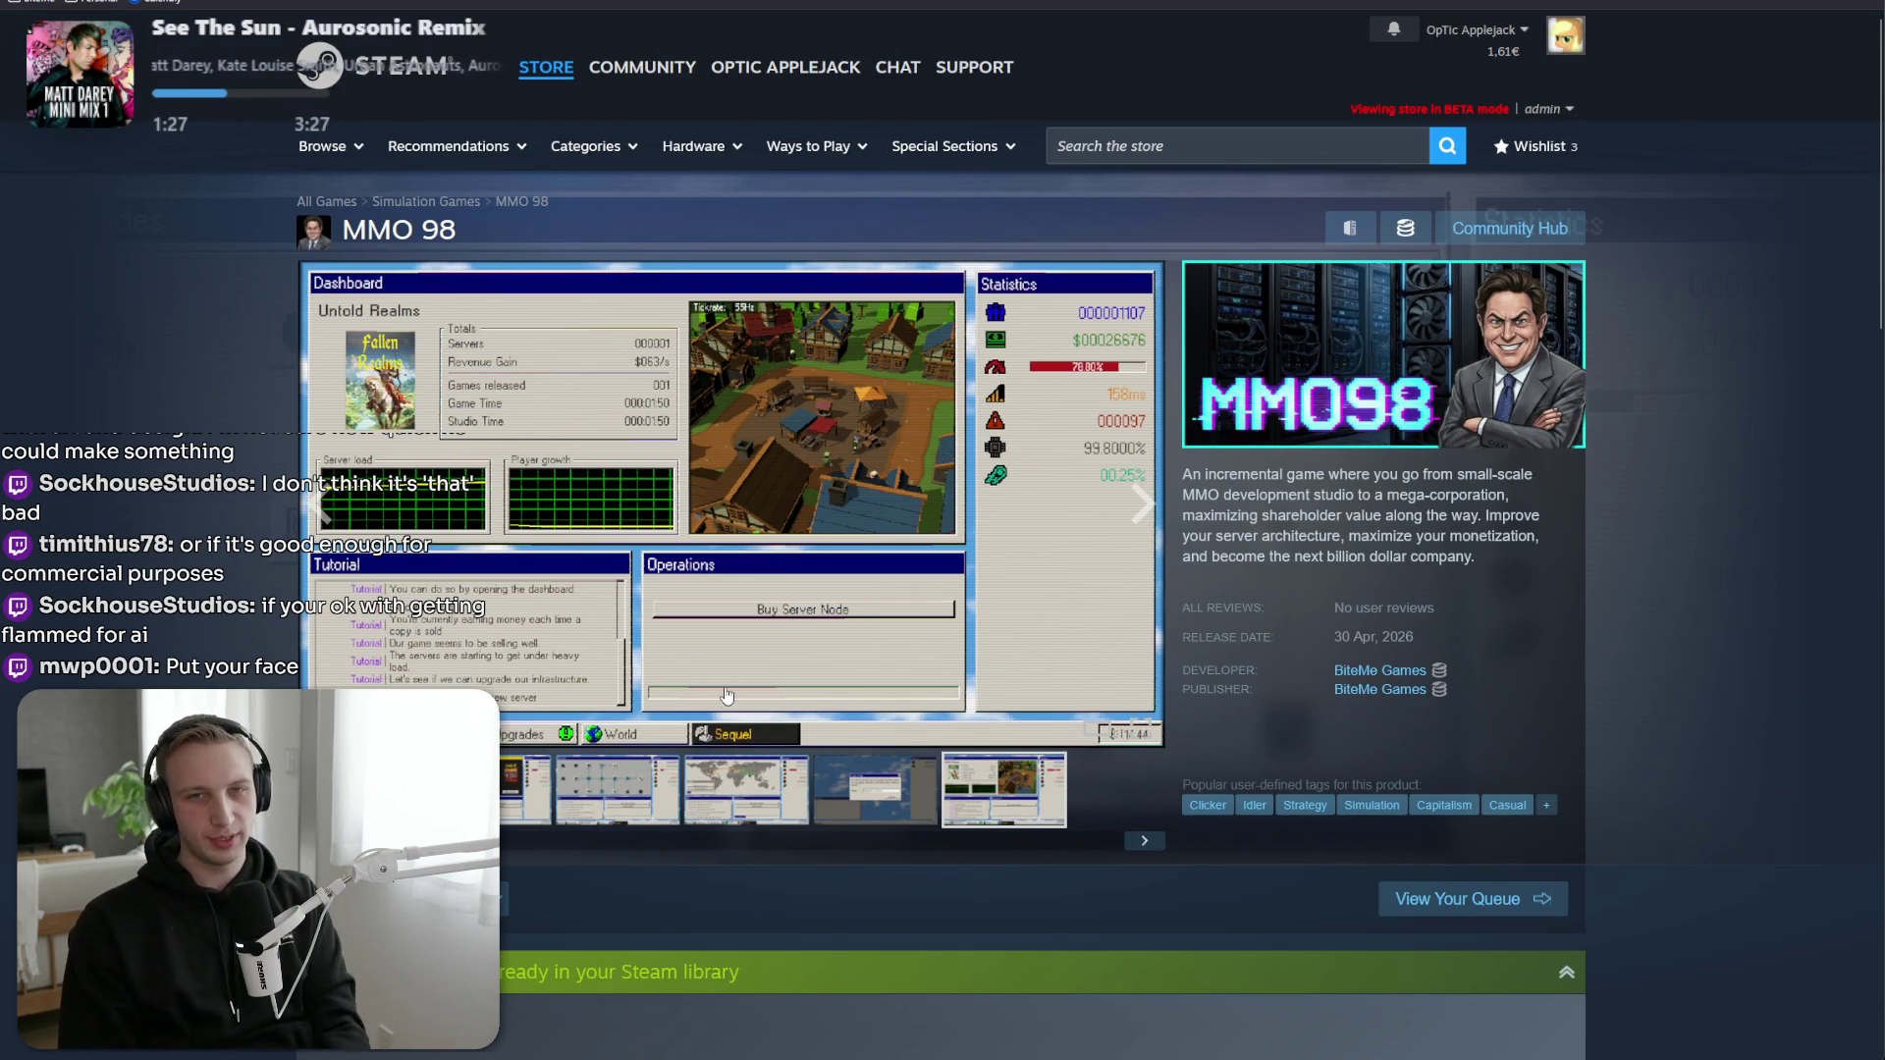
Cycle through the screenshots again, ending on the world map shot.
left_click(525, 791)
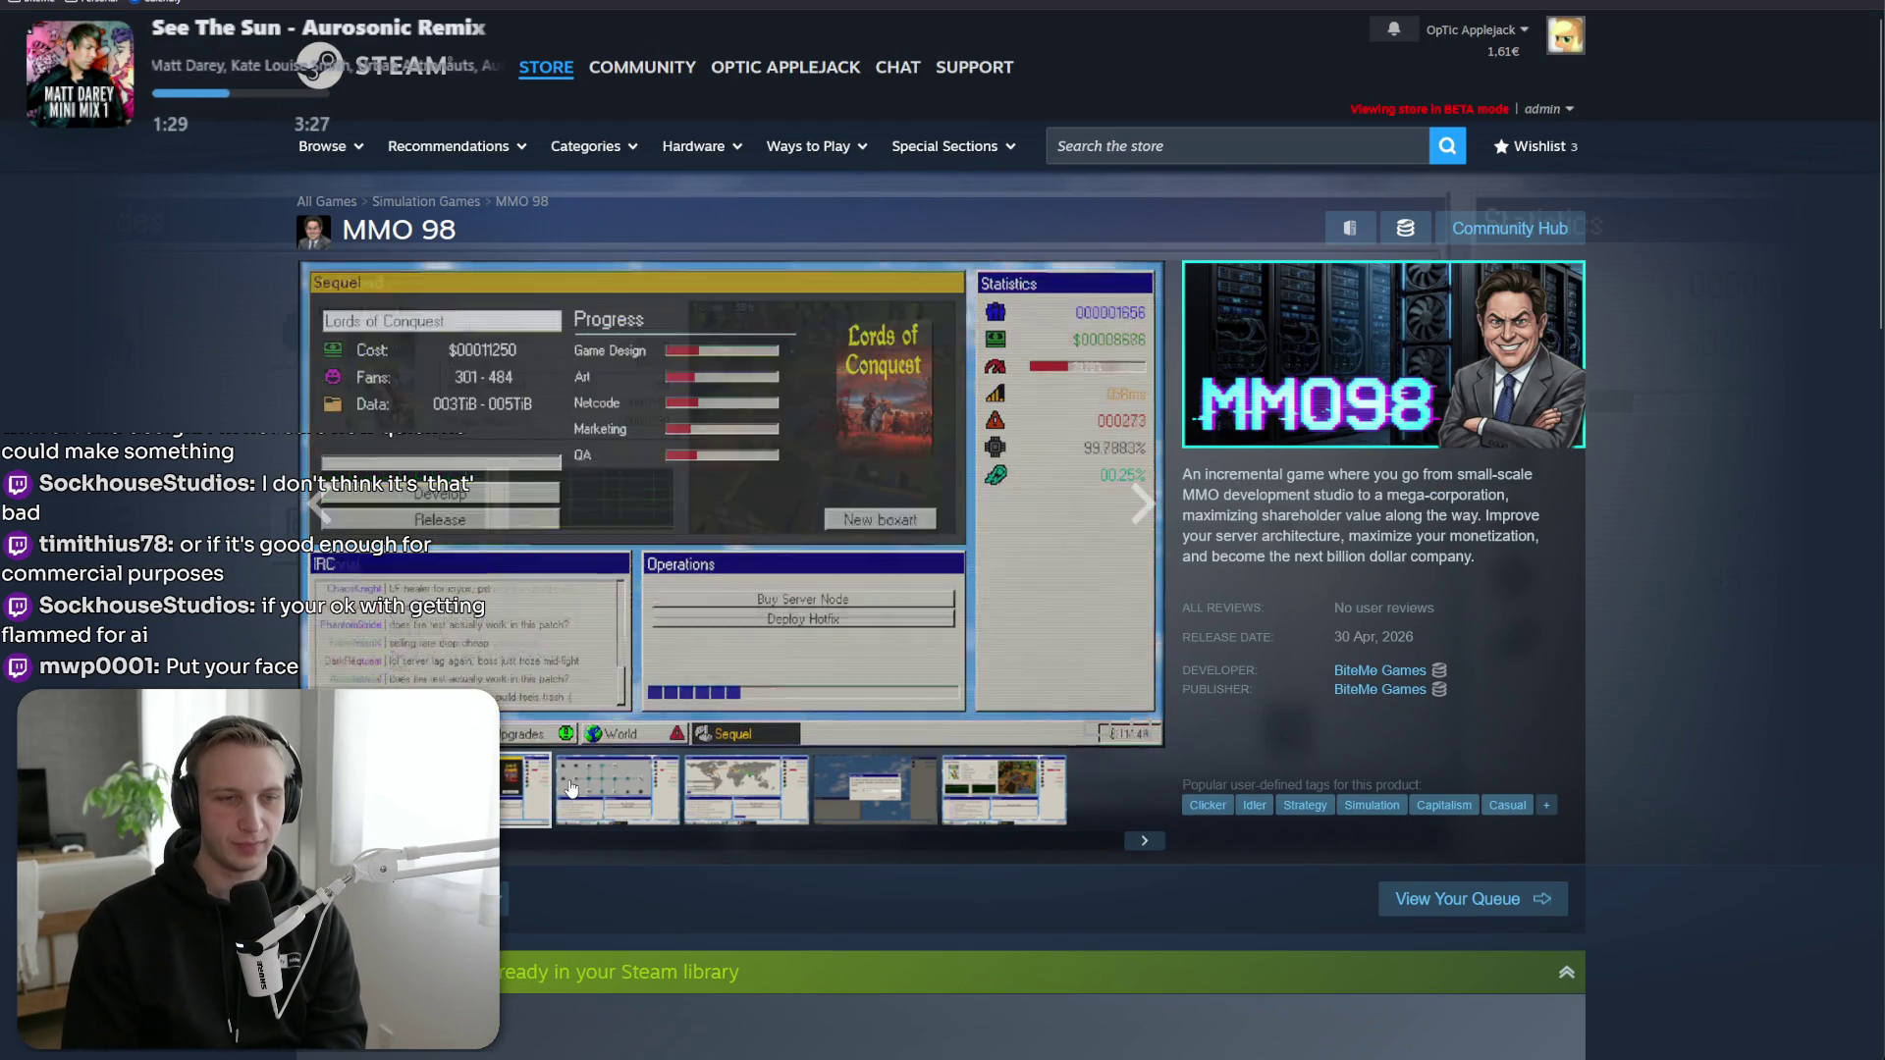
left_click(617, 790)
left_click(746, 790)
left_click(834, 800)
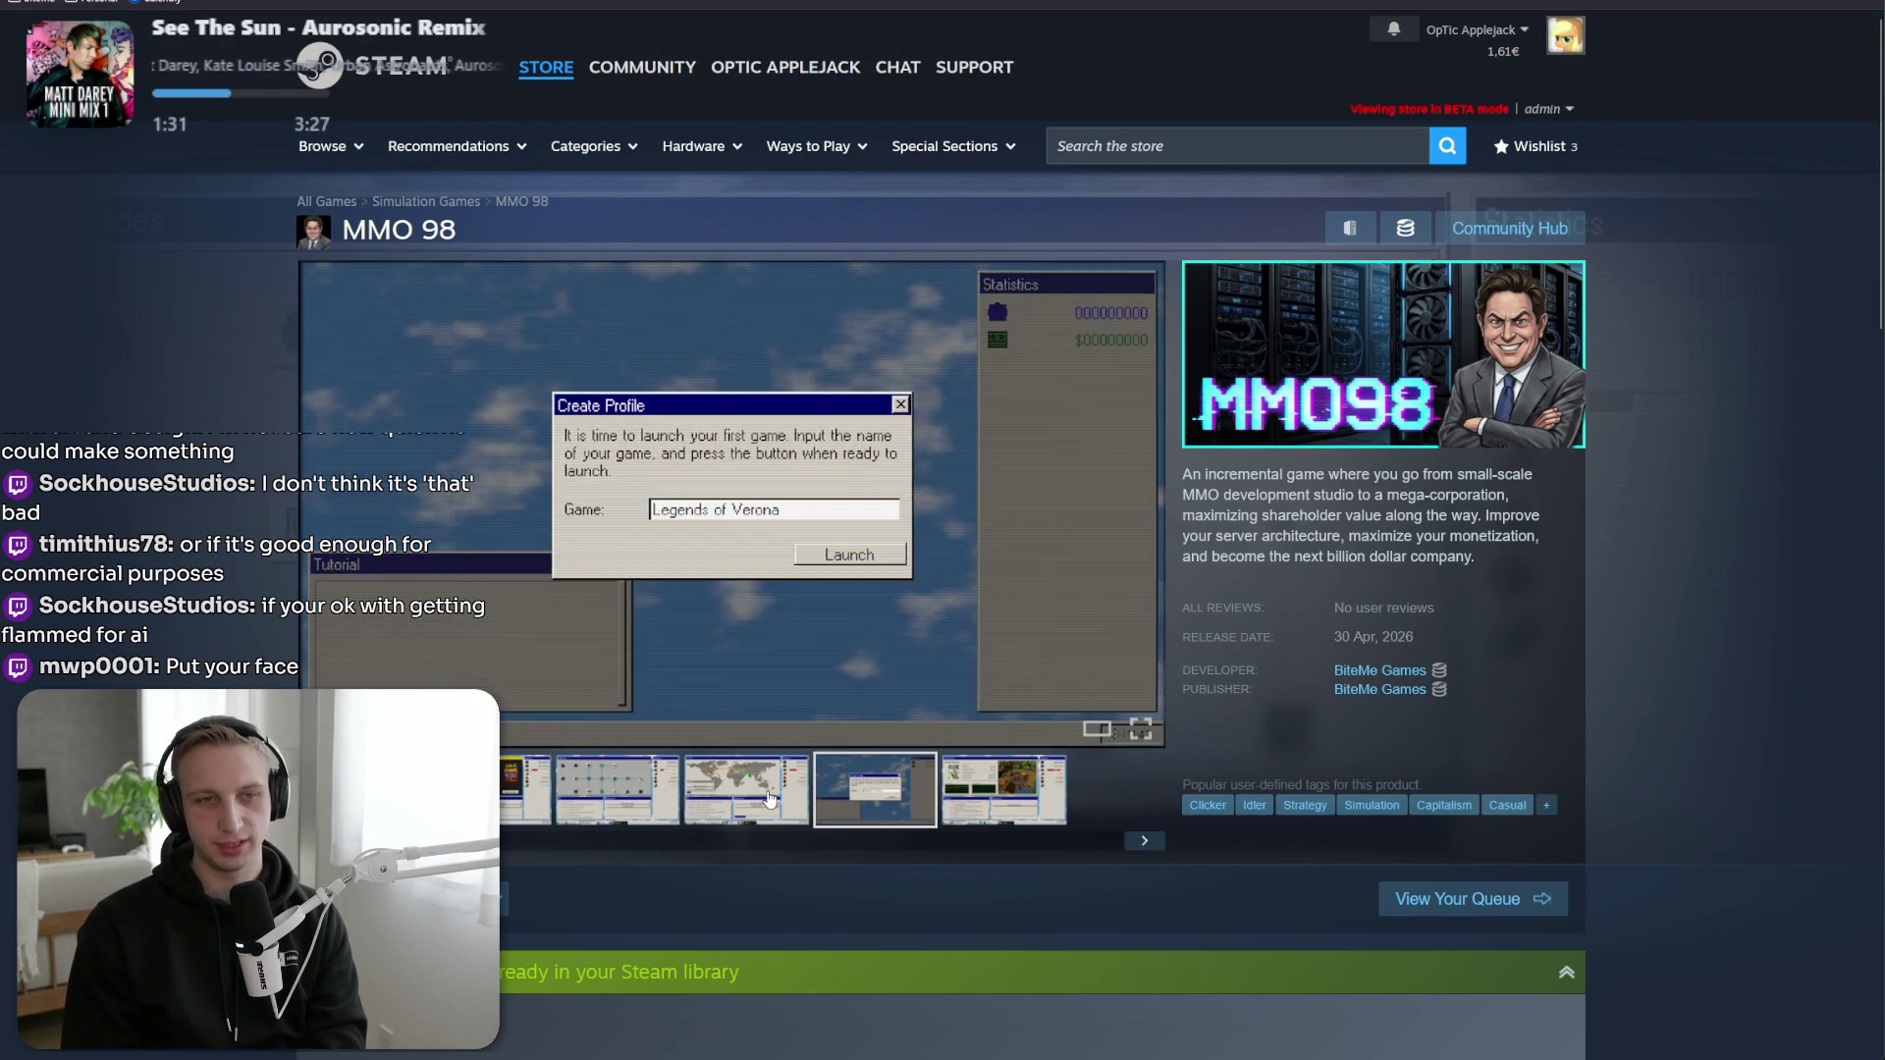
left_click(746, 800)
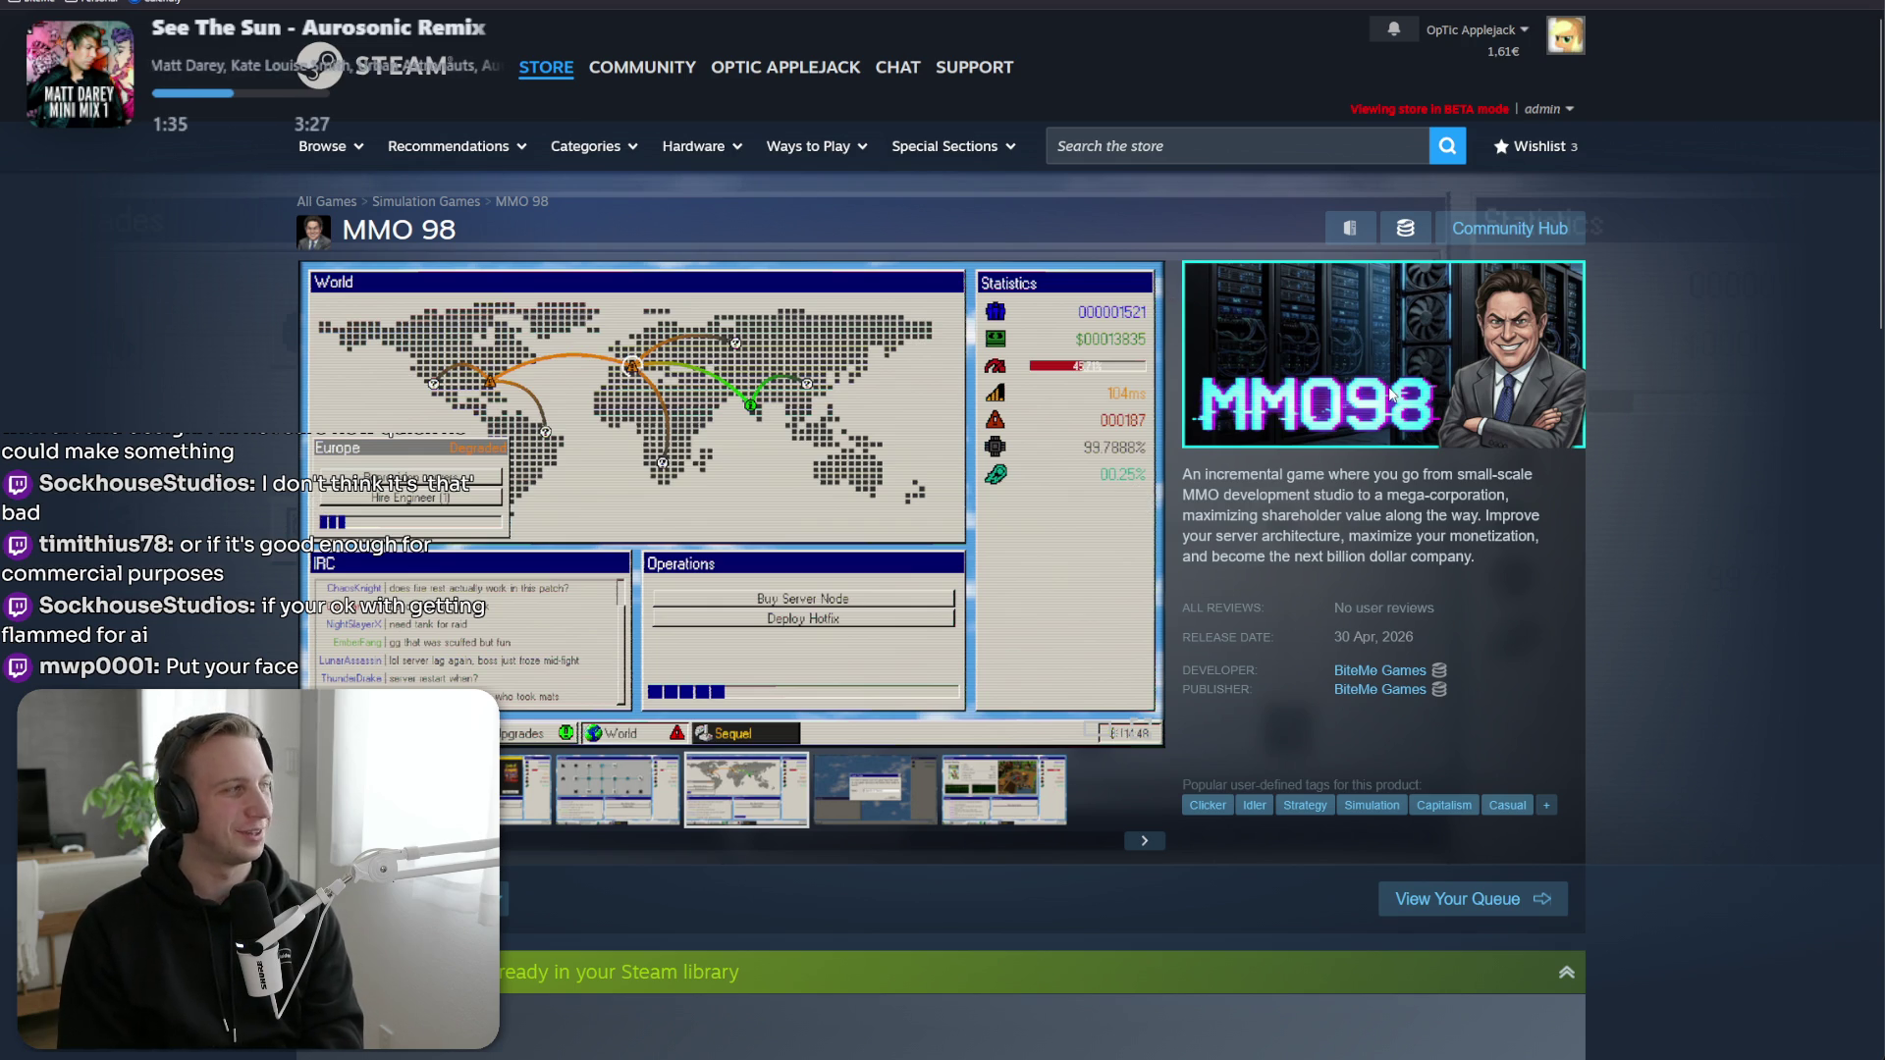
key("alt+Tab")
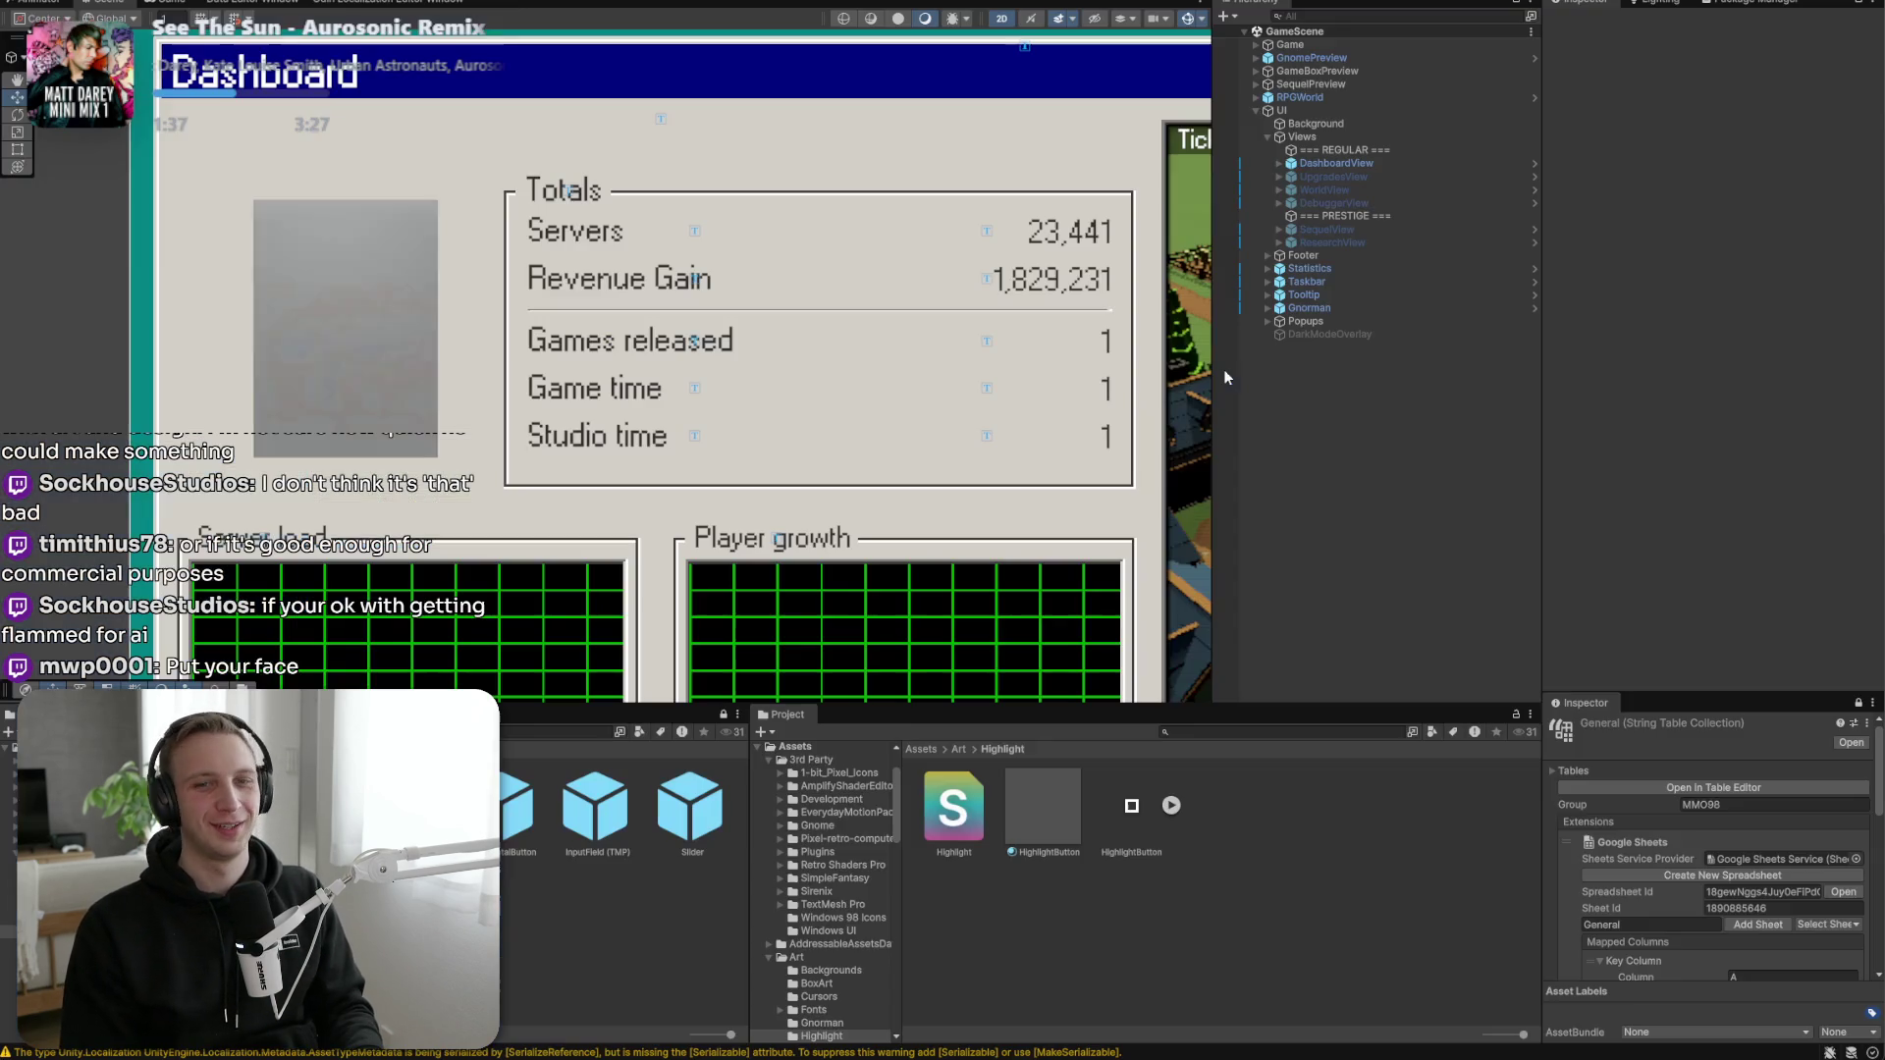
key("alt+Tab")
Preview store_capsule_vertical.png in the image viewer, then close it.
key("alt+Tab")
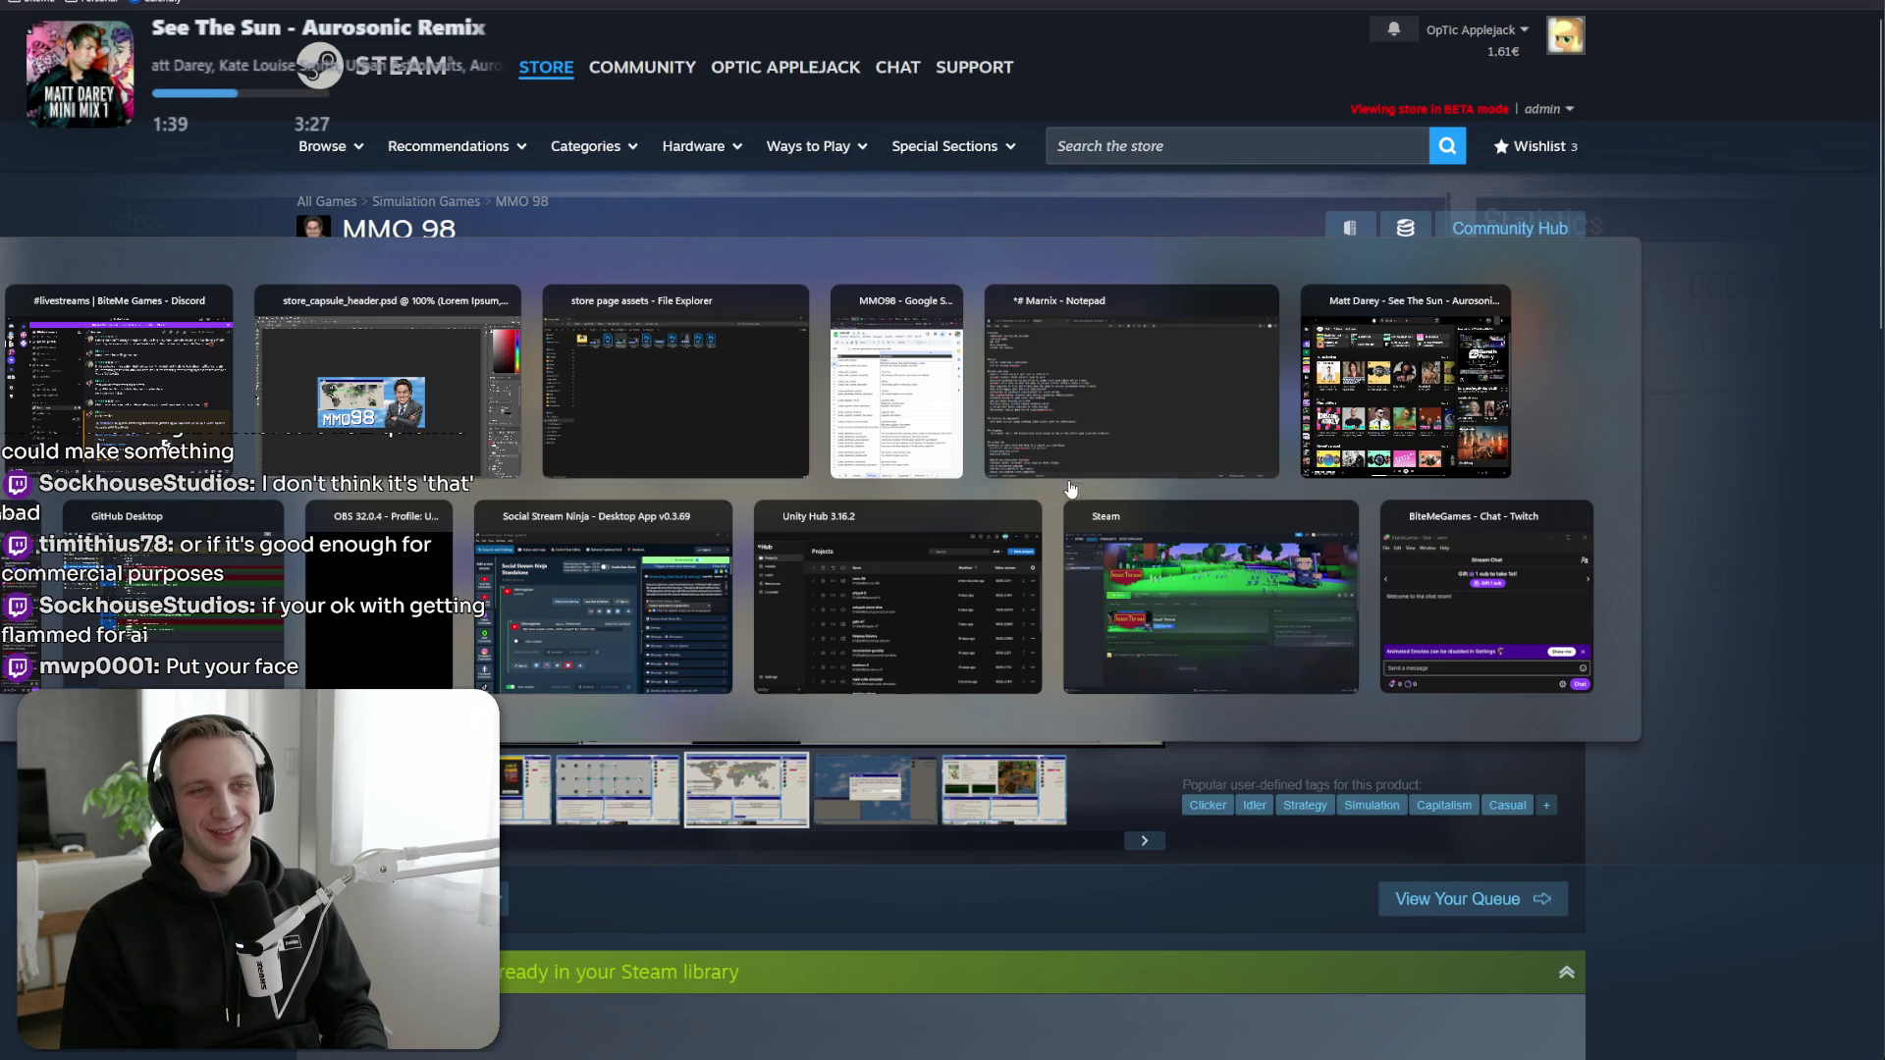
key("alt+Tab")
key("alt+Tab")
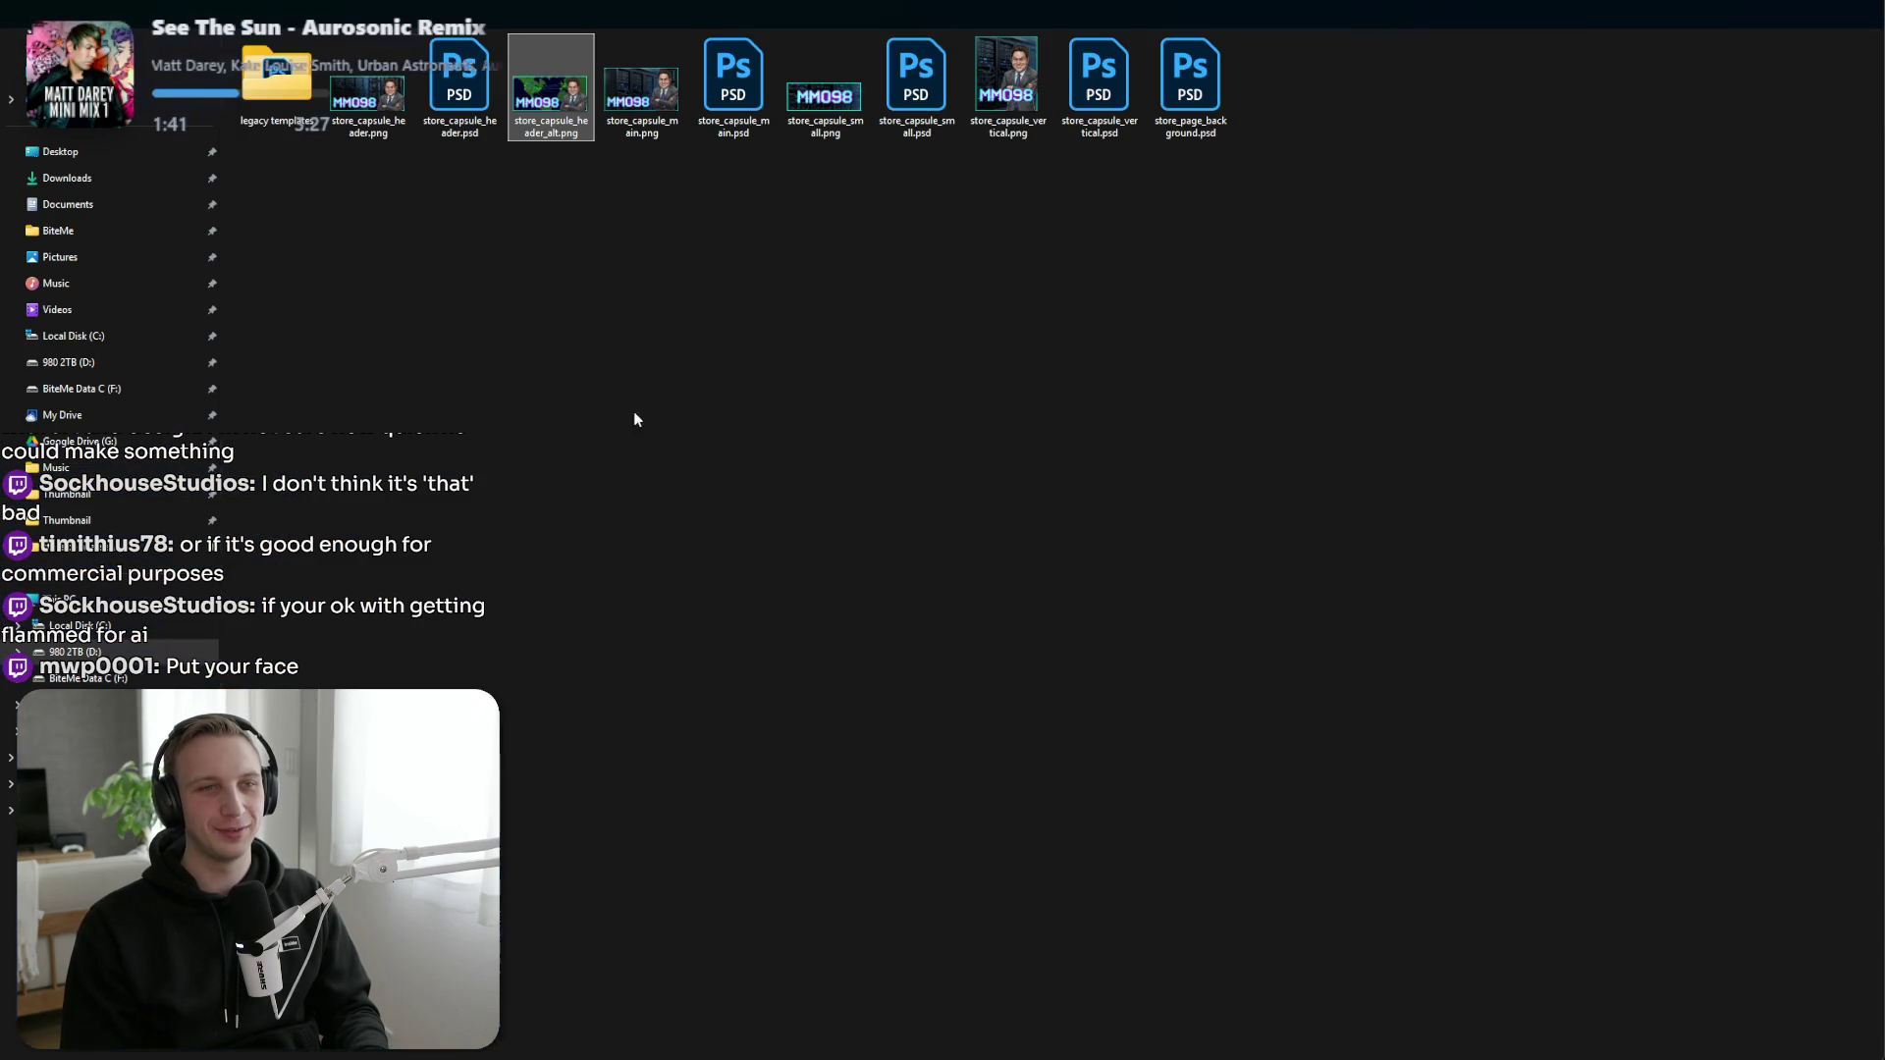
double_click(978, 93)
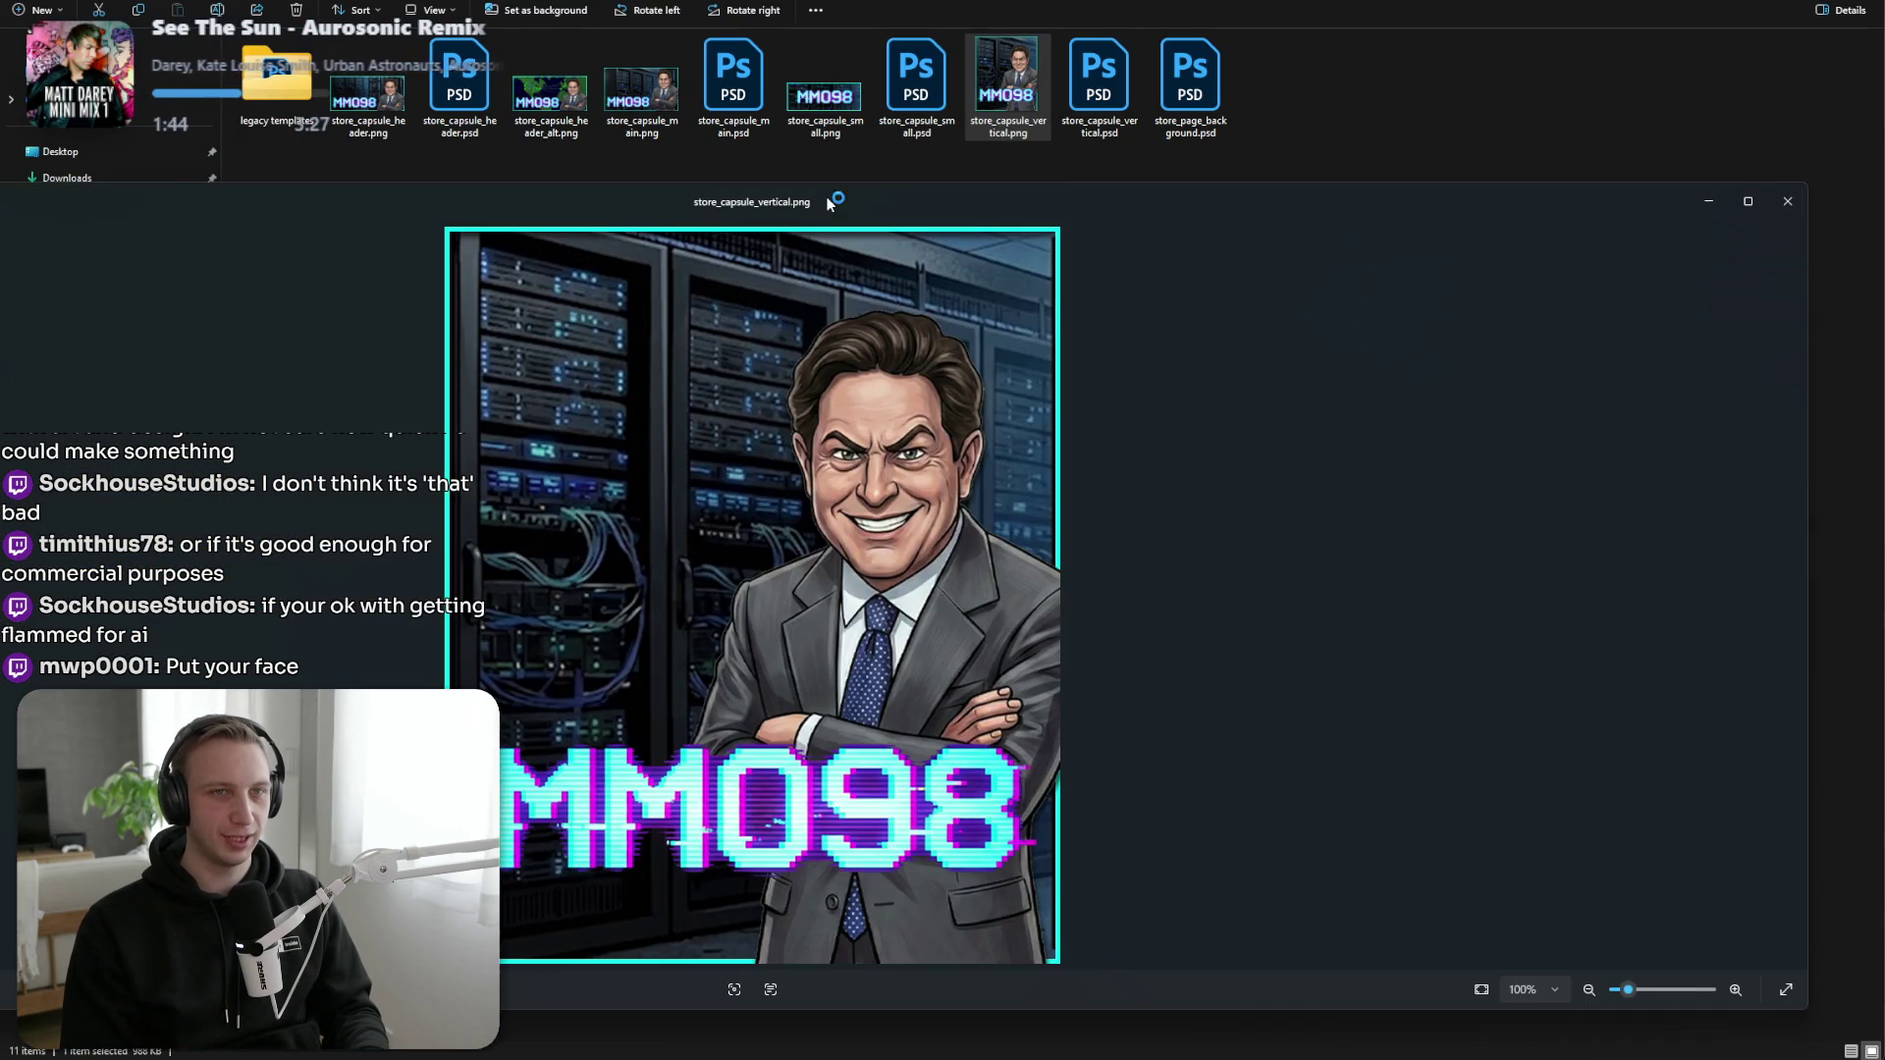
left_click_drag(829, 203, 1053, 202)
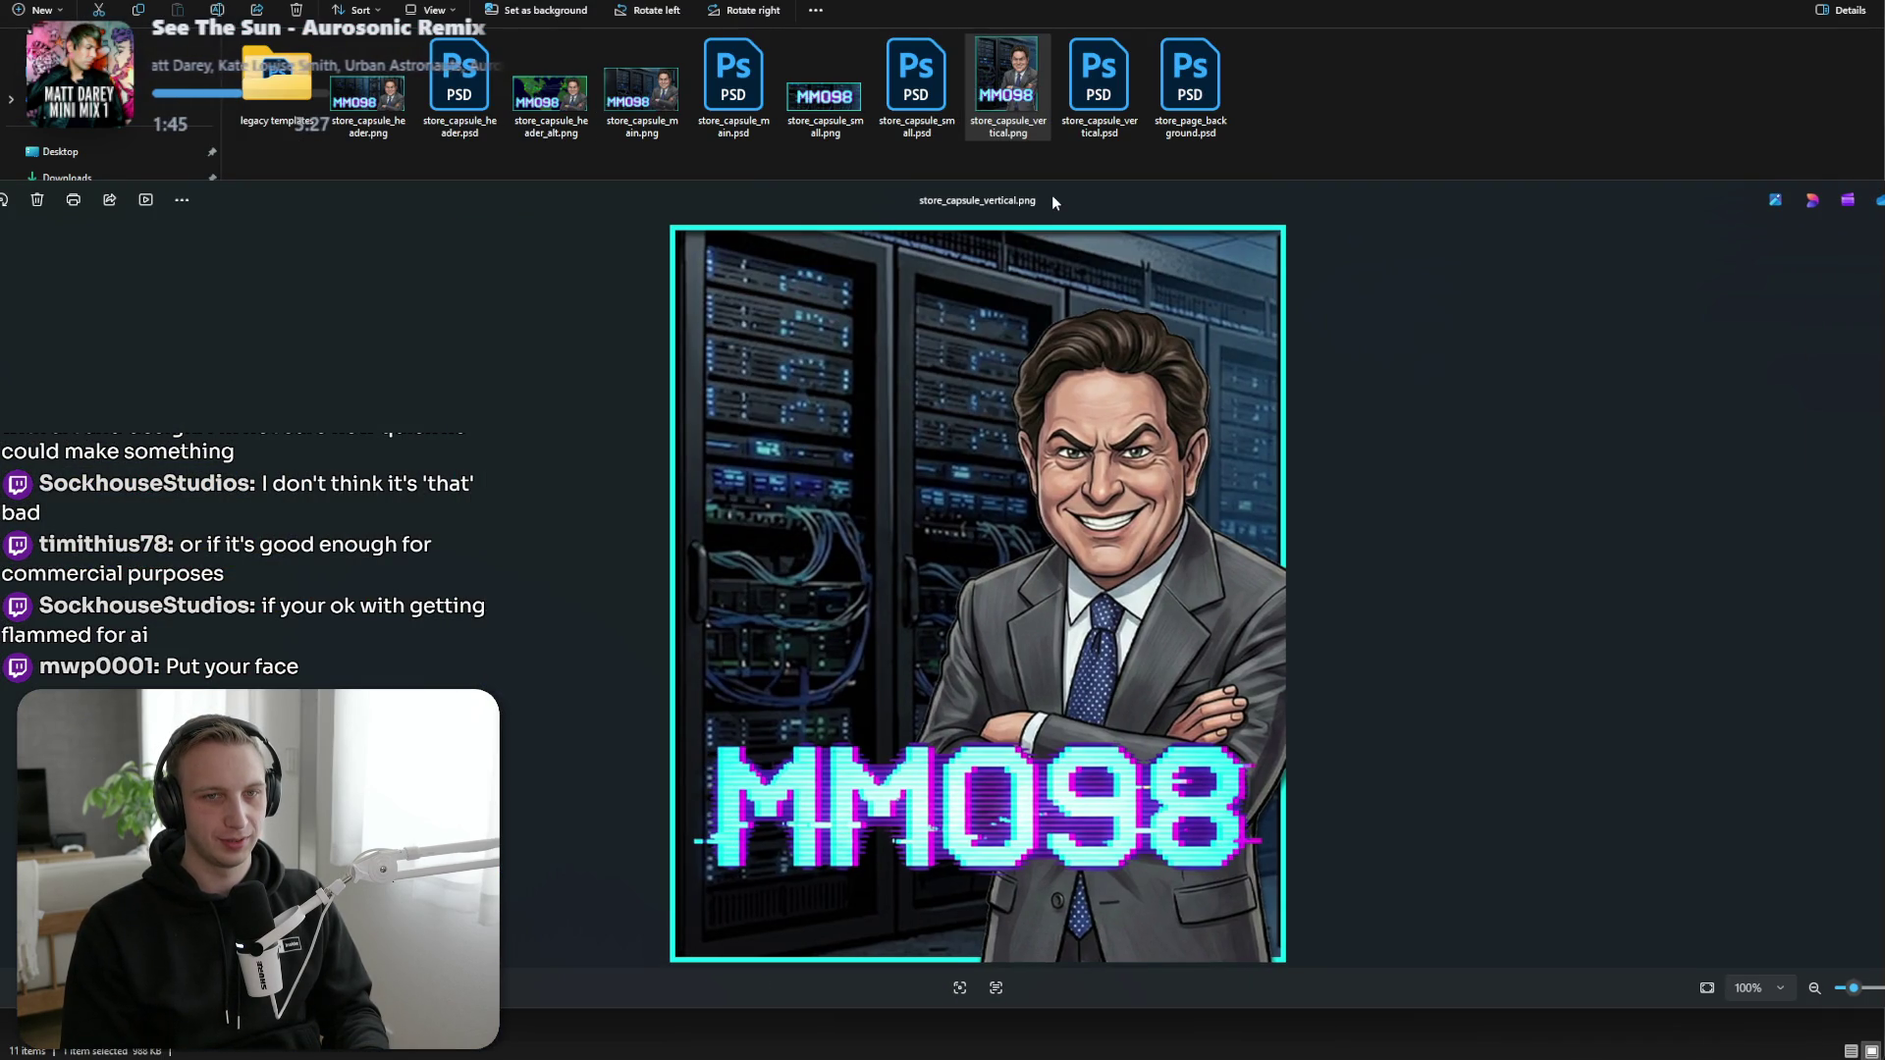
left_click_drag(1051, 194, 815, 196)
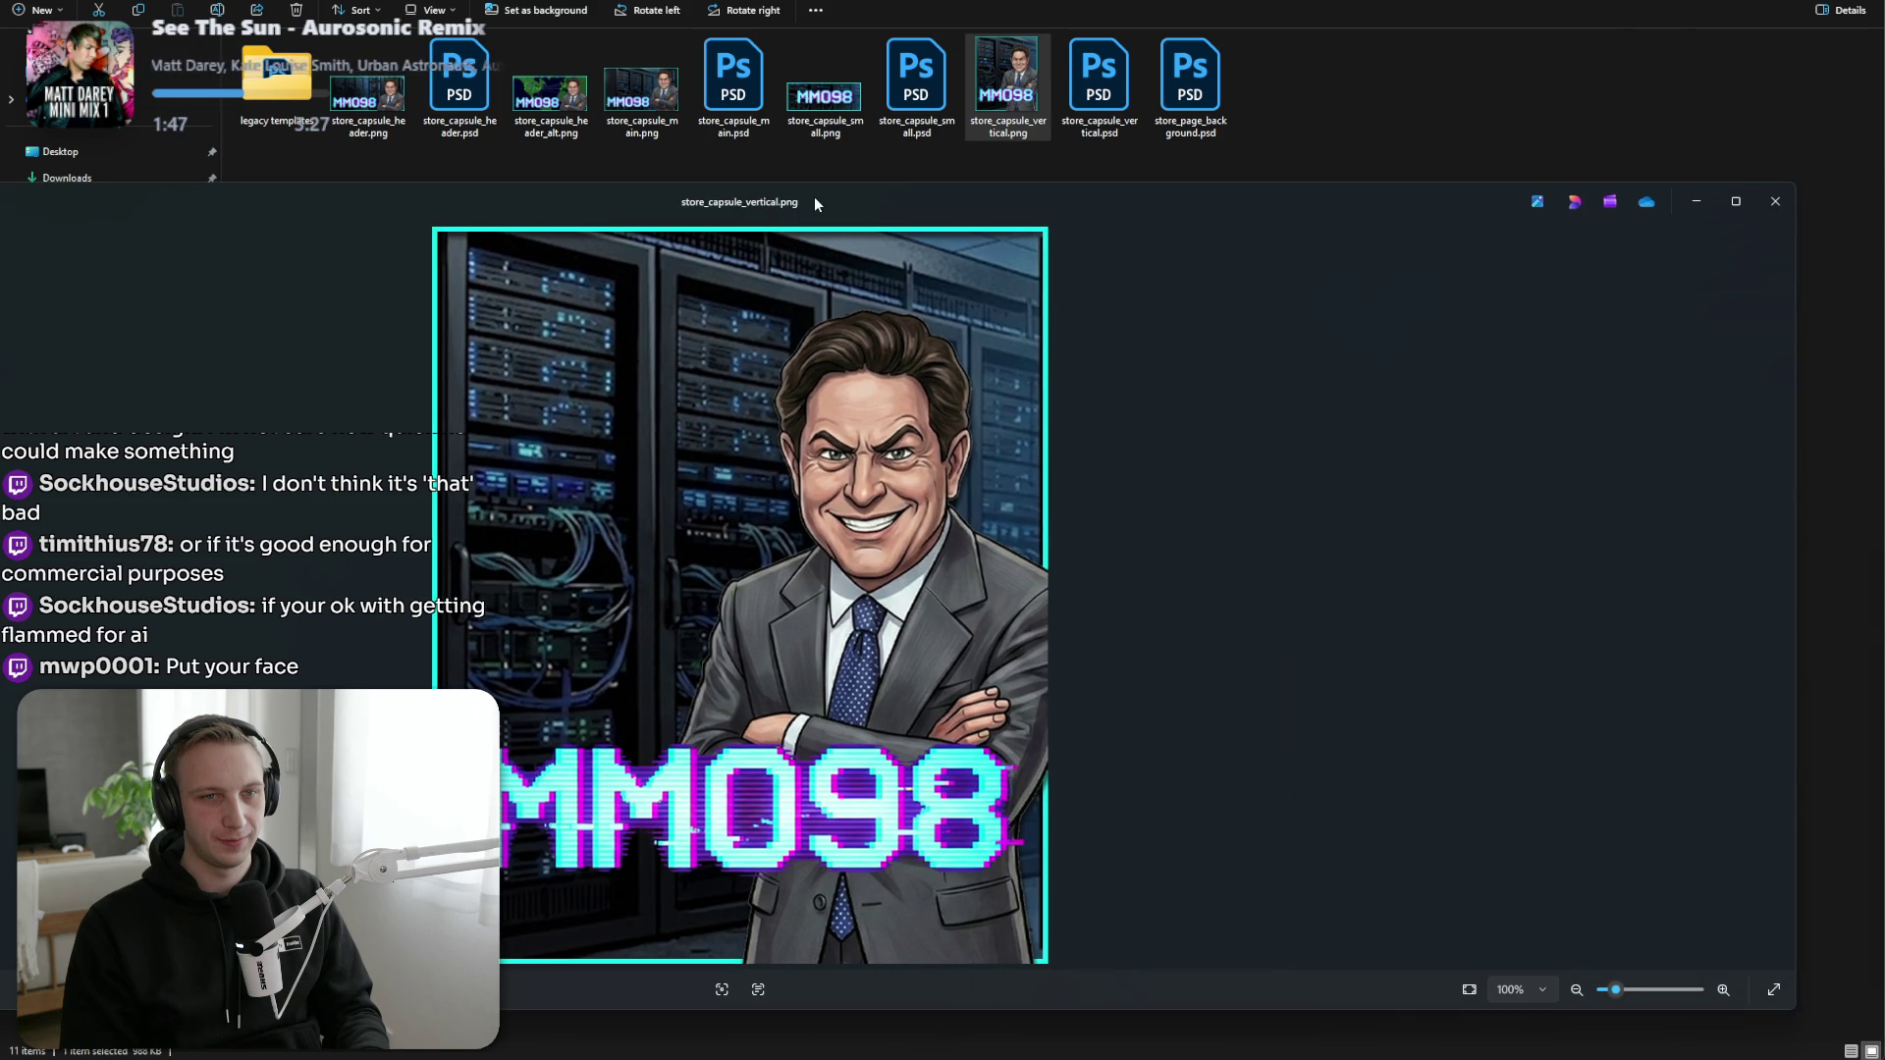
left_click(1775, 202)
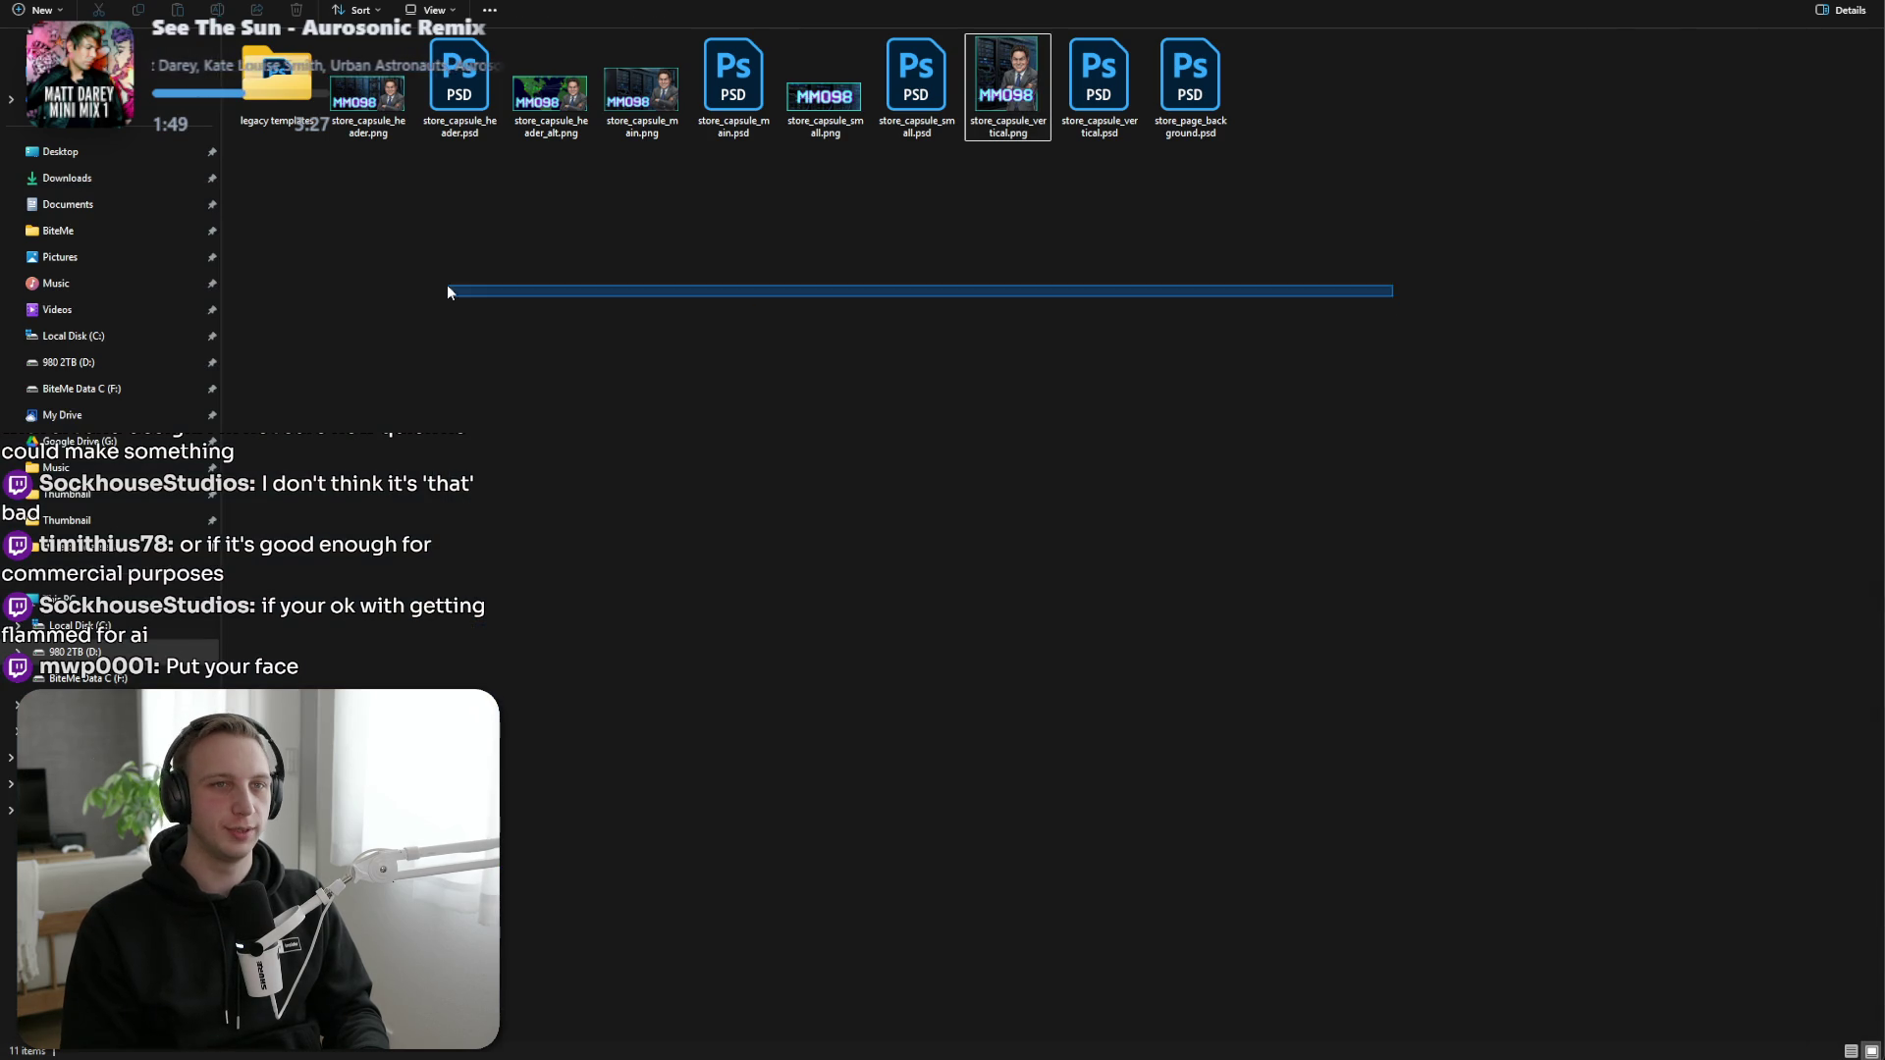
mouse_move(445, 285)
left_mouse_down()
mouse_move(321, 173)
mouse_move(1359, 123)
left_mouse_up()
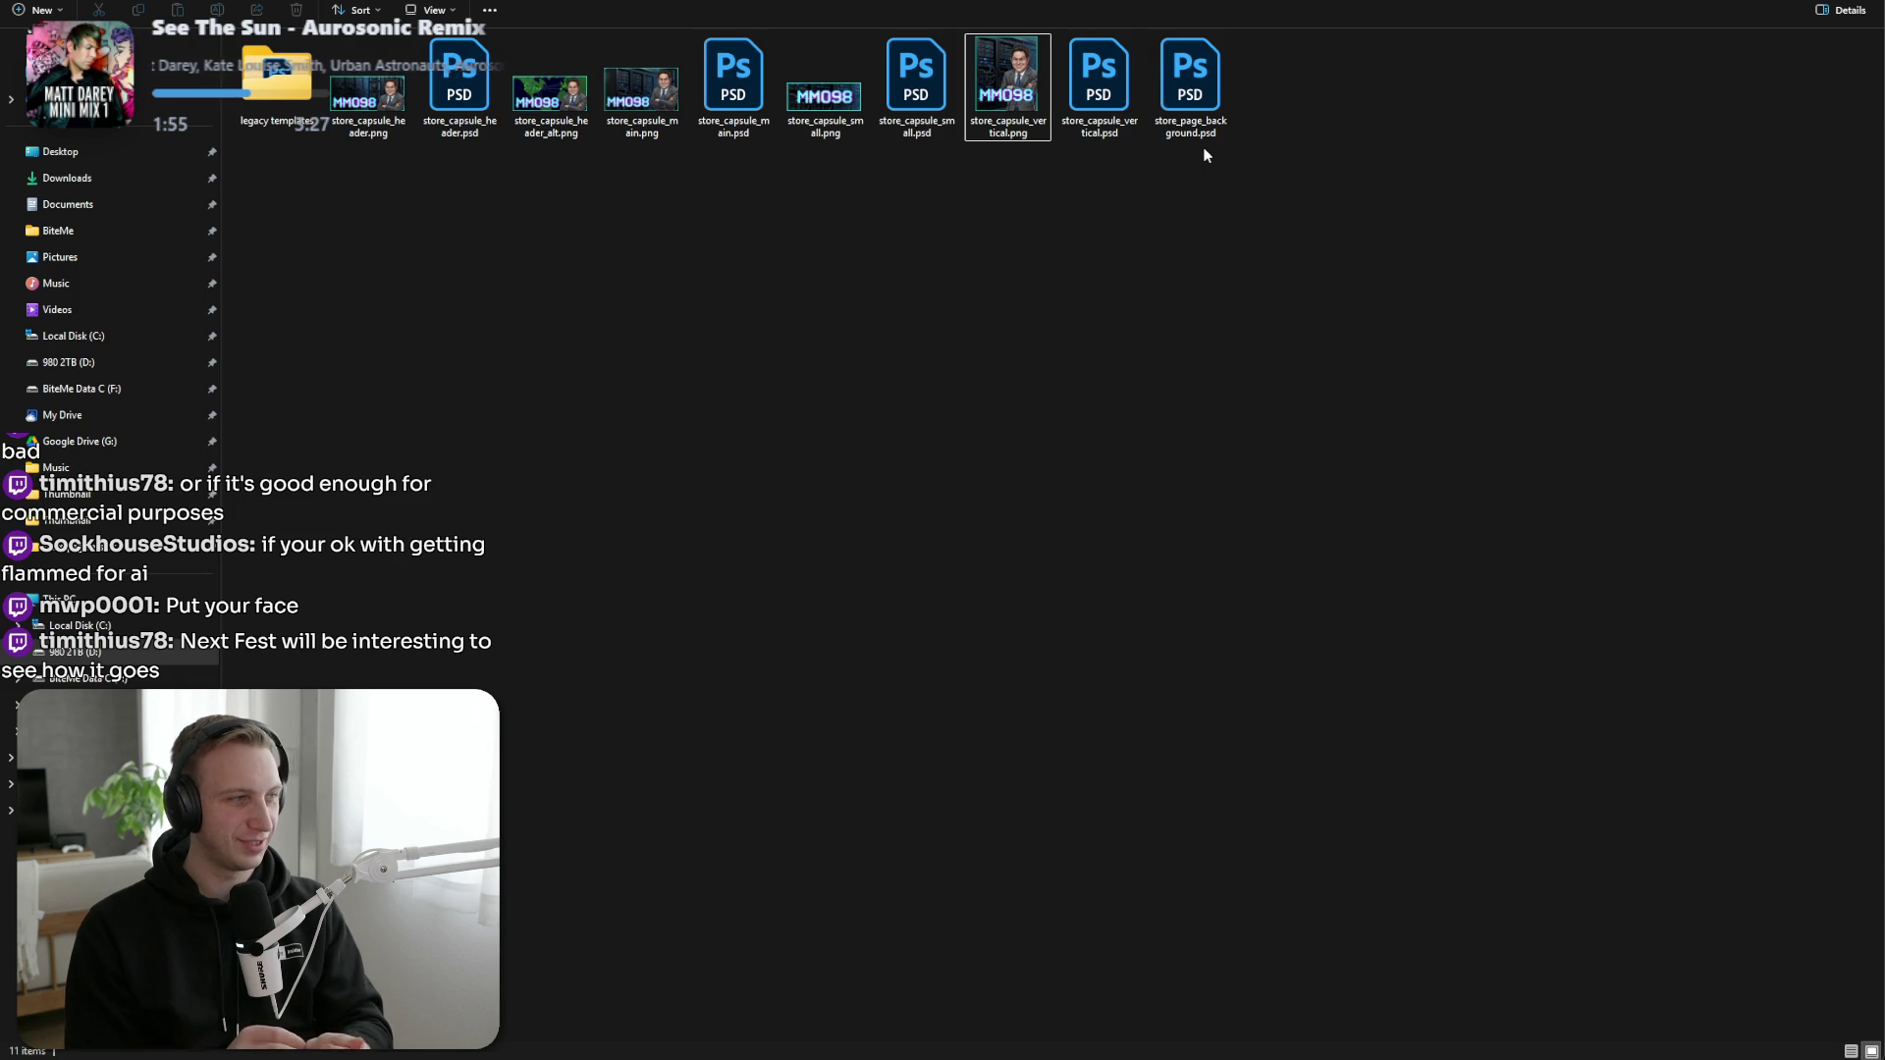
Duplicate store_capsule_header.psd with copy and paste, and open the copy in Photoshop.
key("alt+Tab")
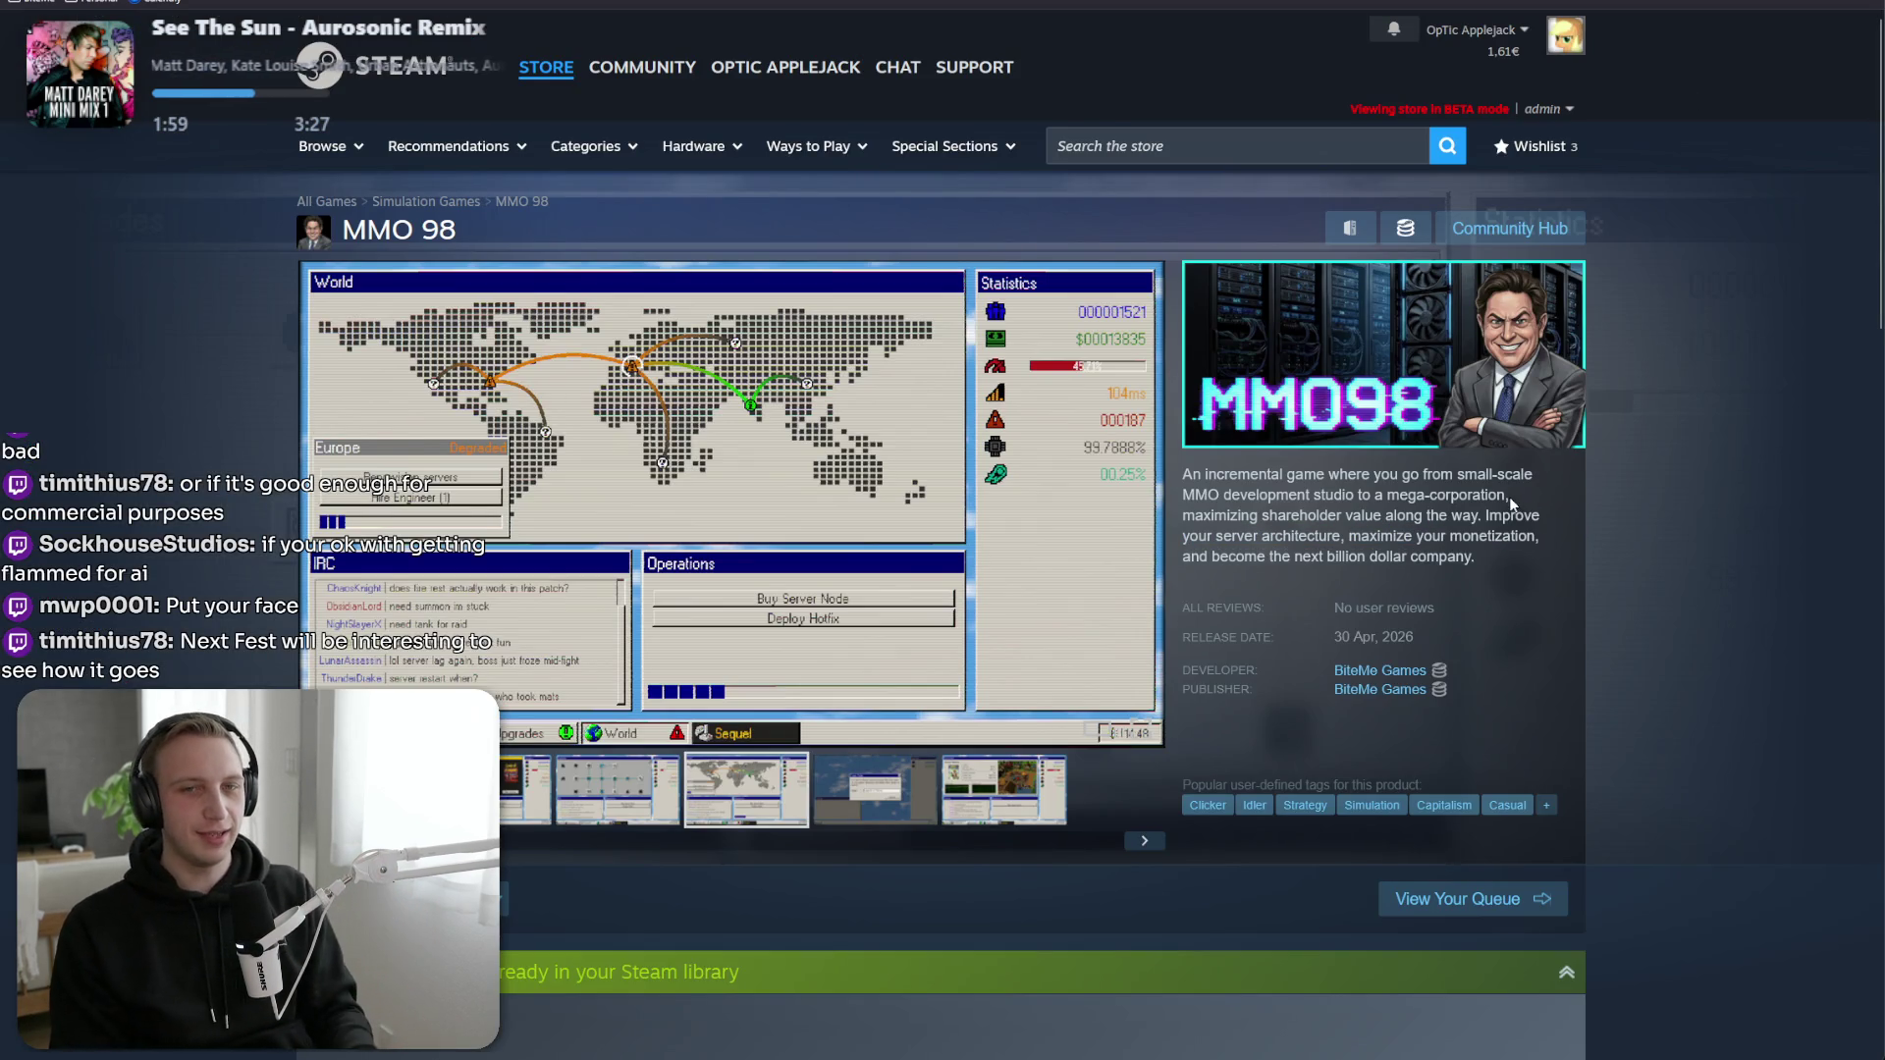
key("alt+Tab")
left_click(459, 88)
key("ctrl+c")
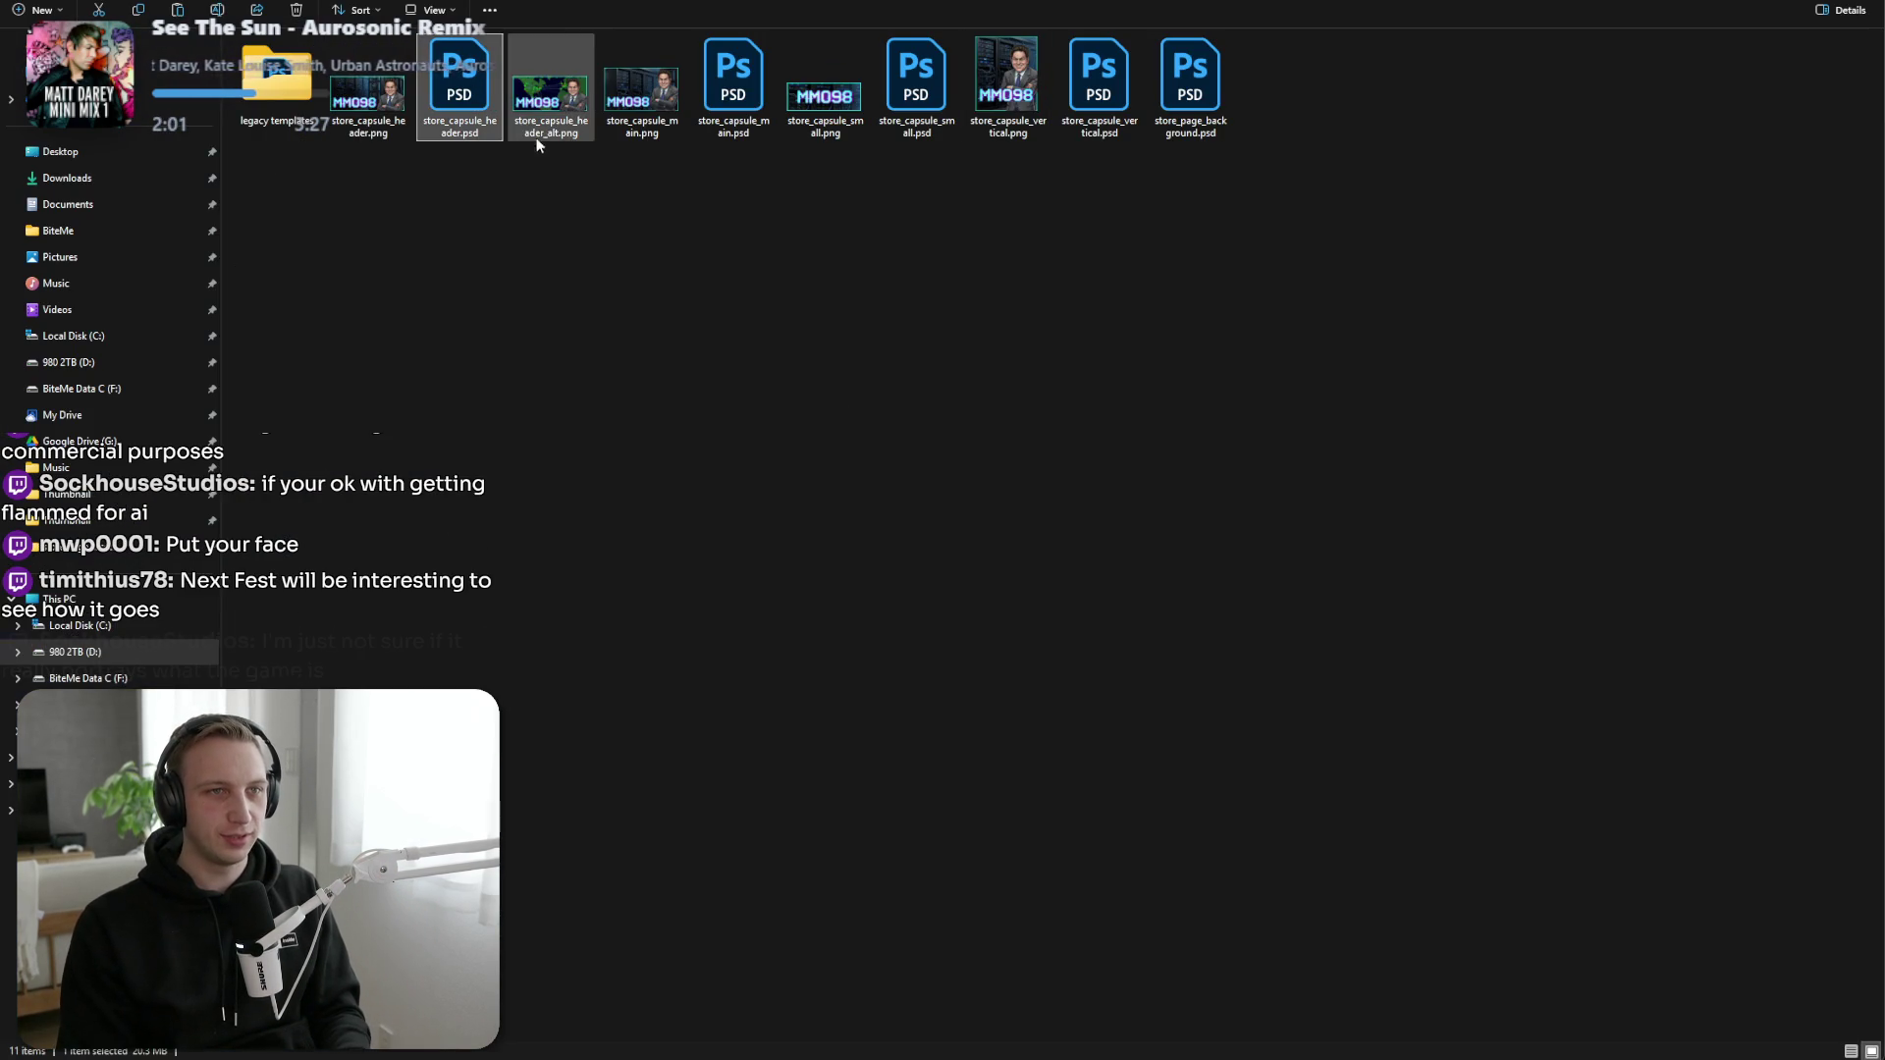
key("ctrl+v")
double_click(1316, 85)
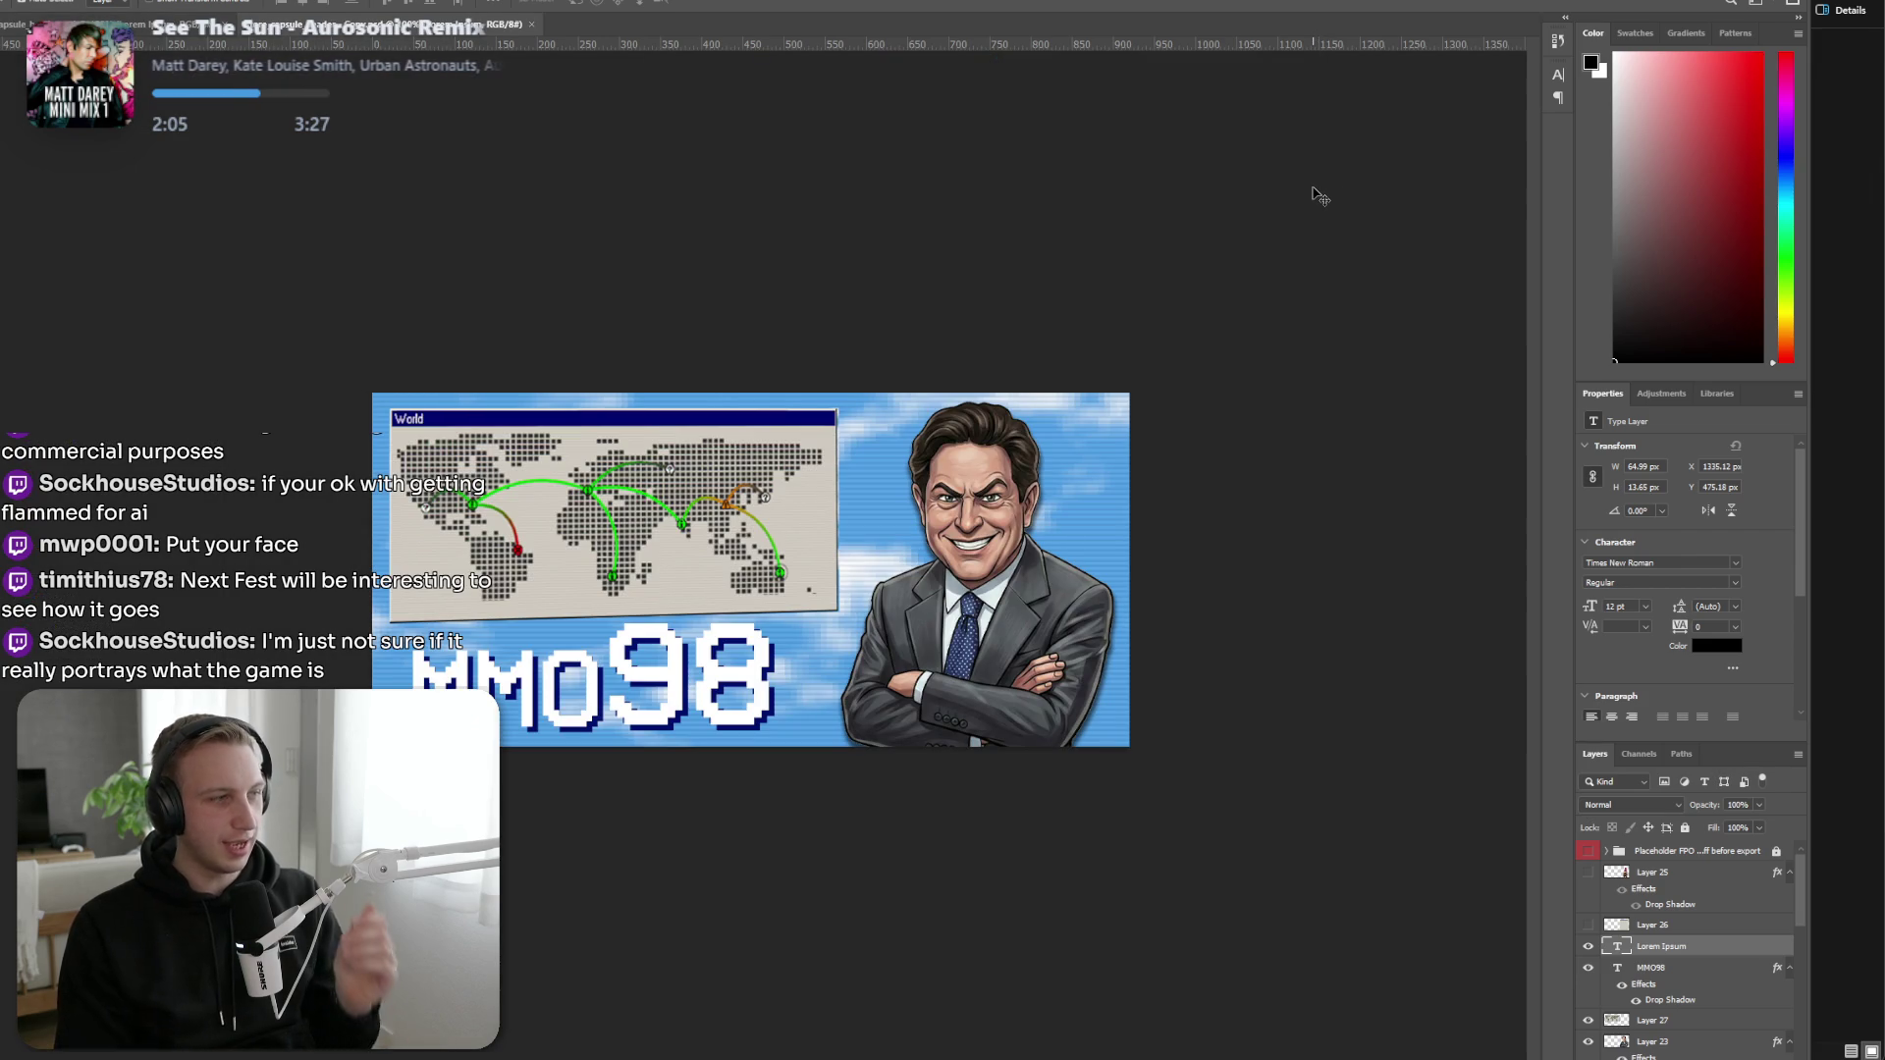
scroll(1654, 861, "down", 5)
left_click(1657, 888)
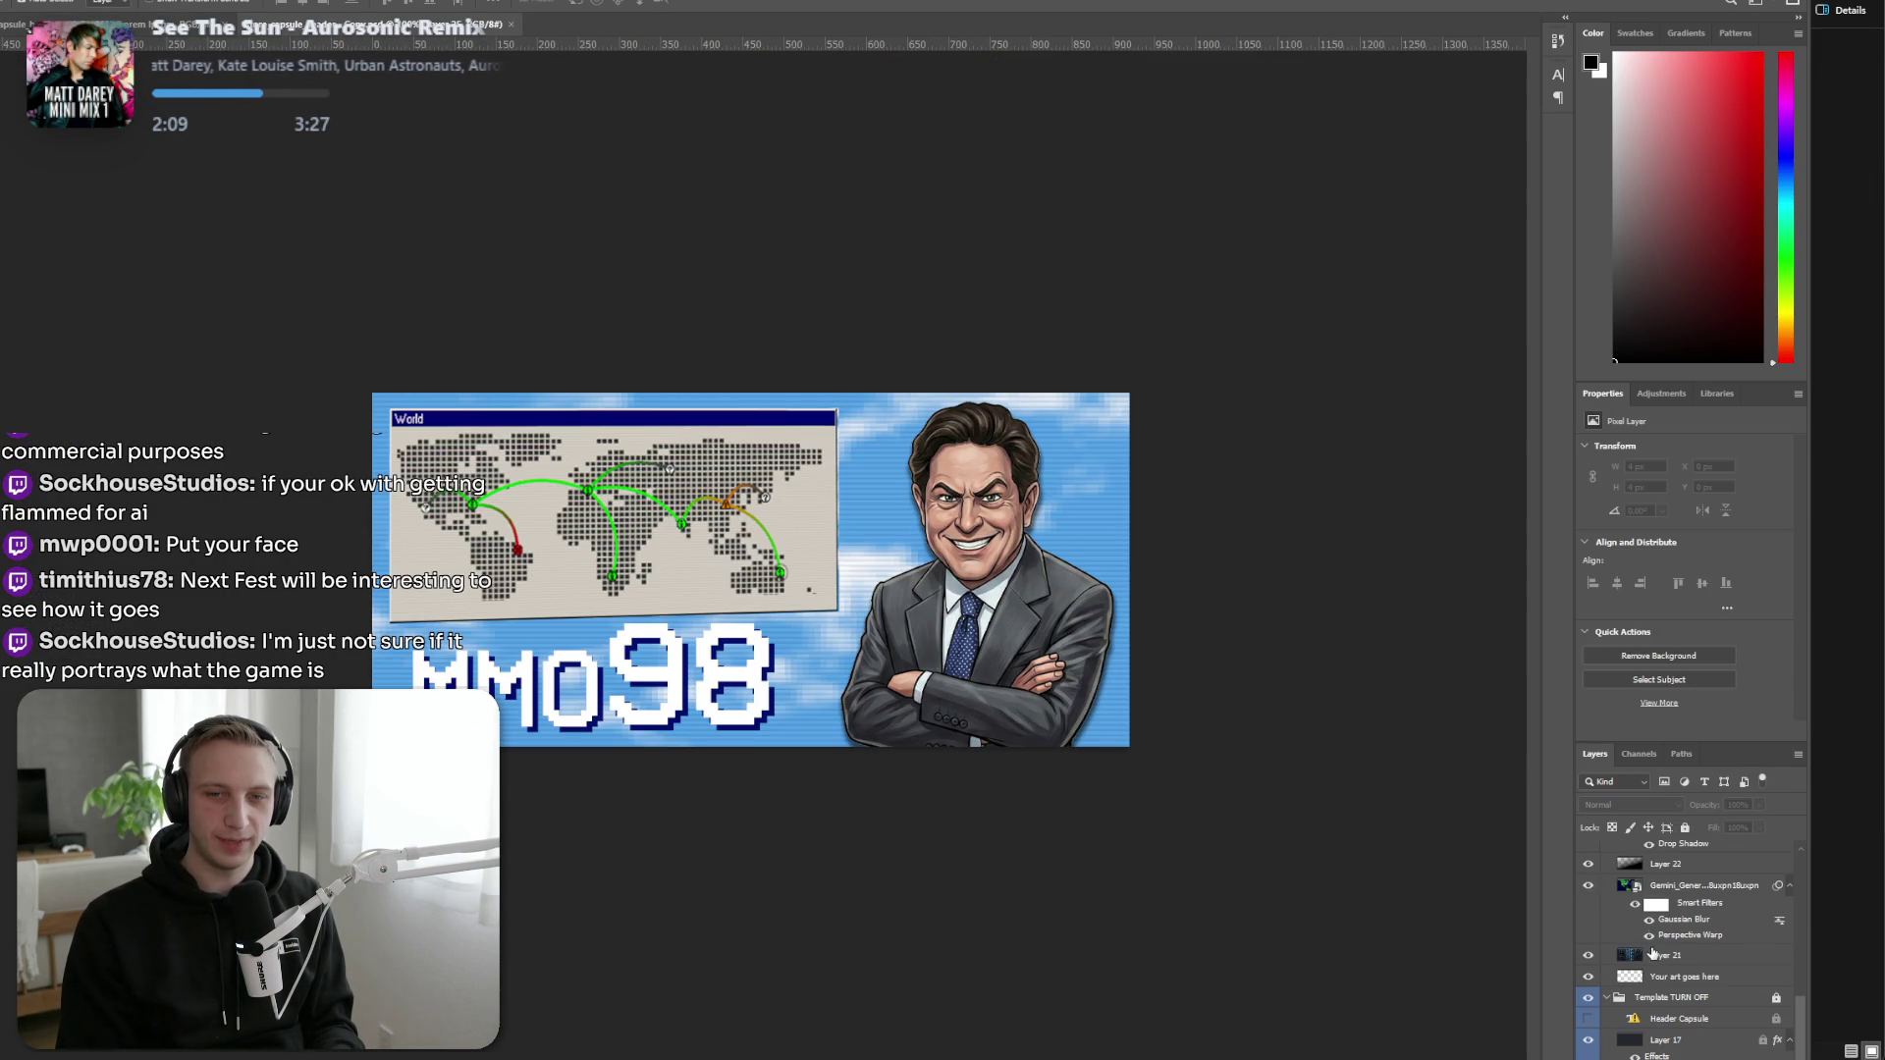
left_click(1661, 980)
scroll(1649, 933, "up", 10)
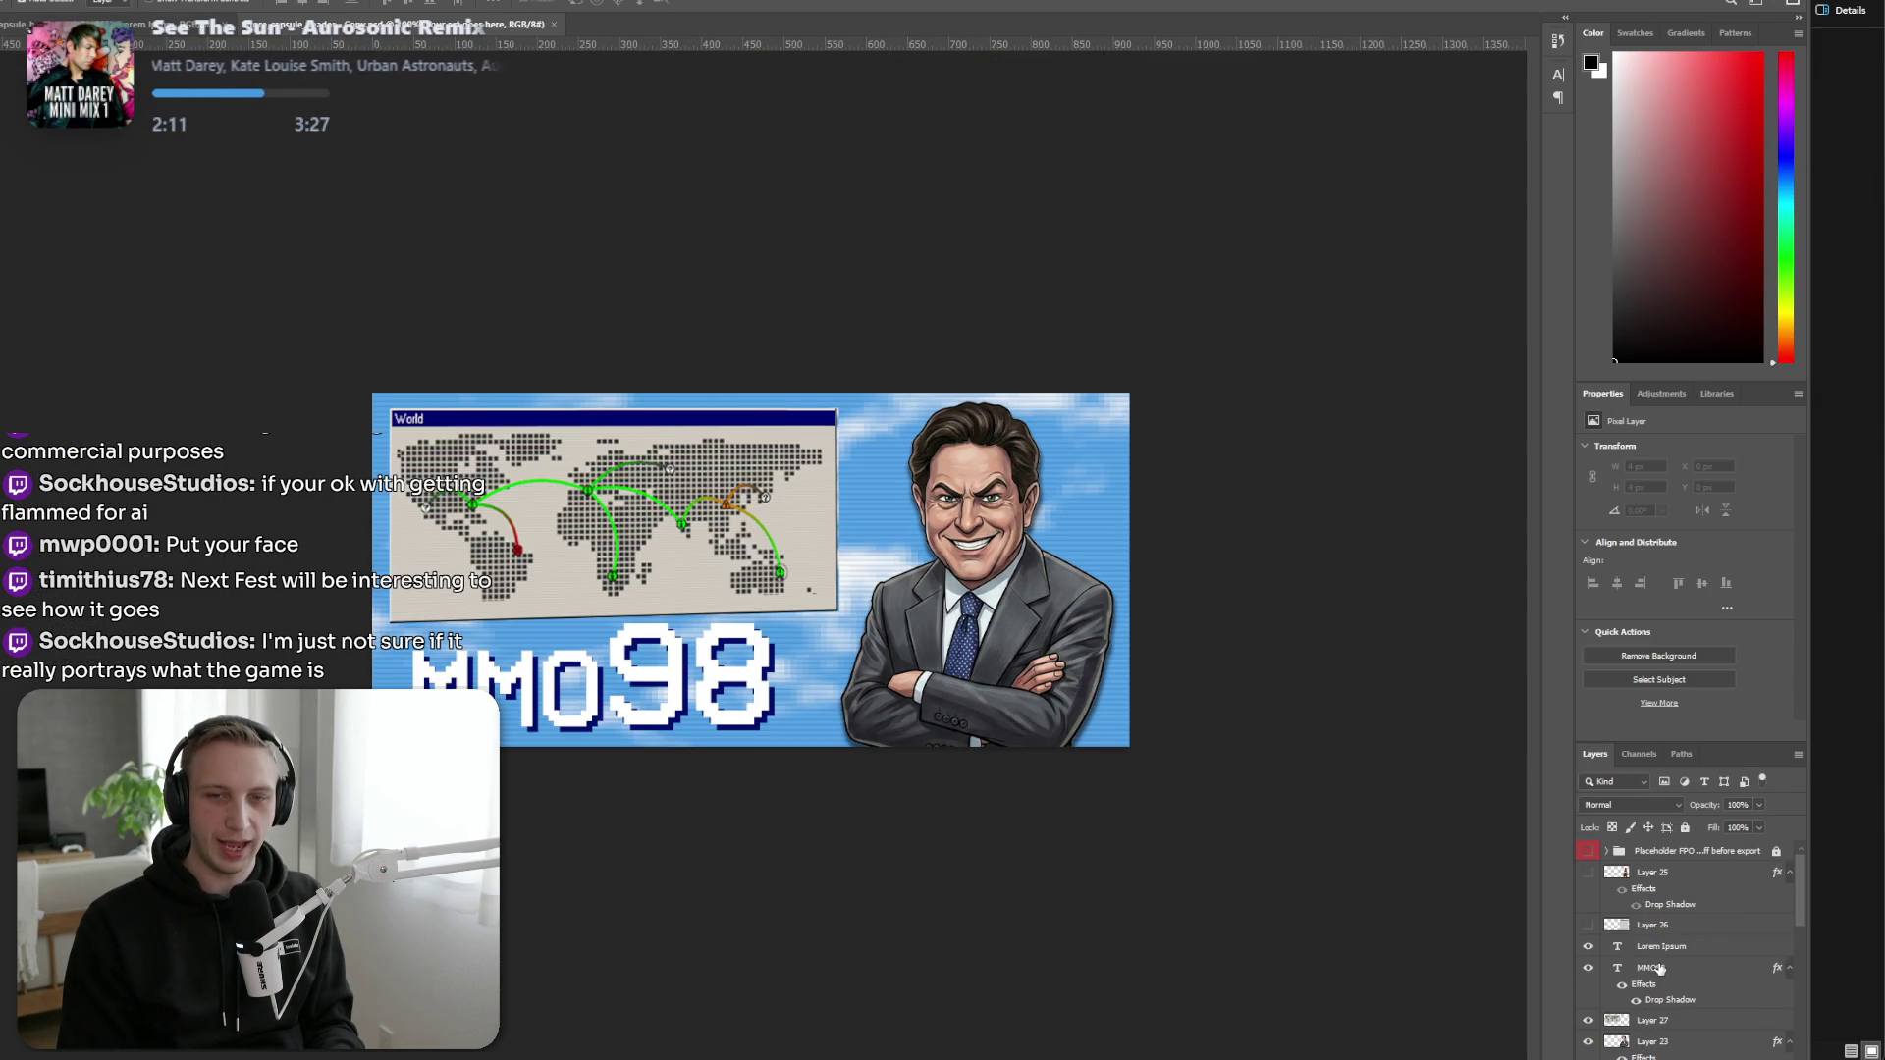
left_click(1655, 918)
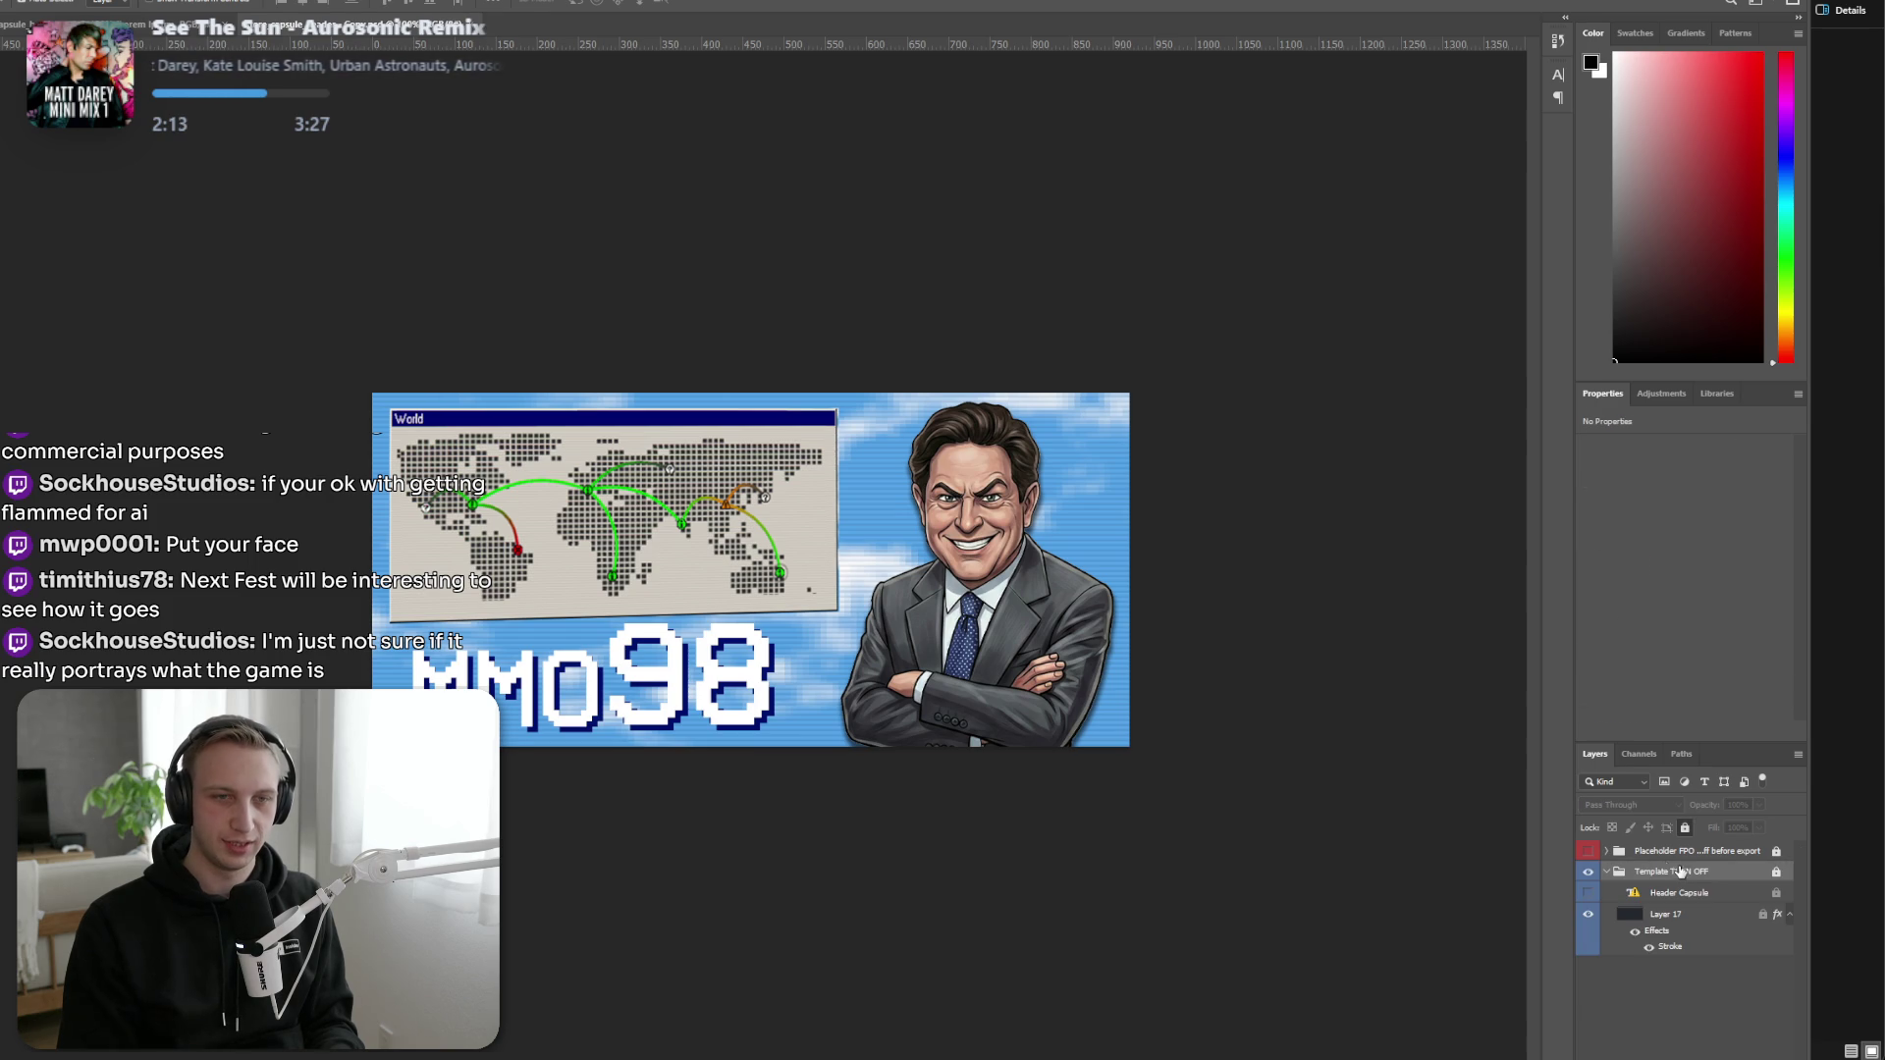
scroll(1657, 928, "down", 5)
left_click(1657, 930)
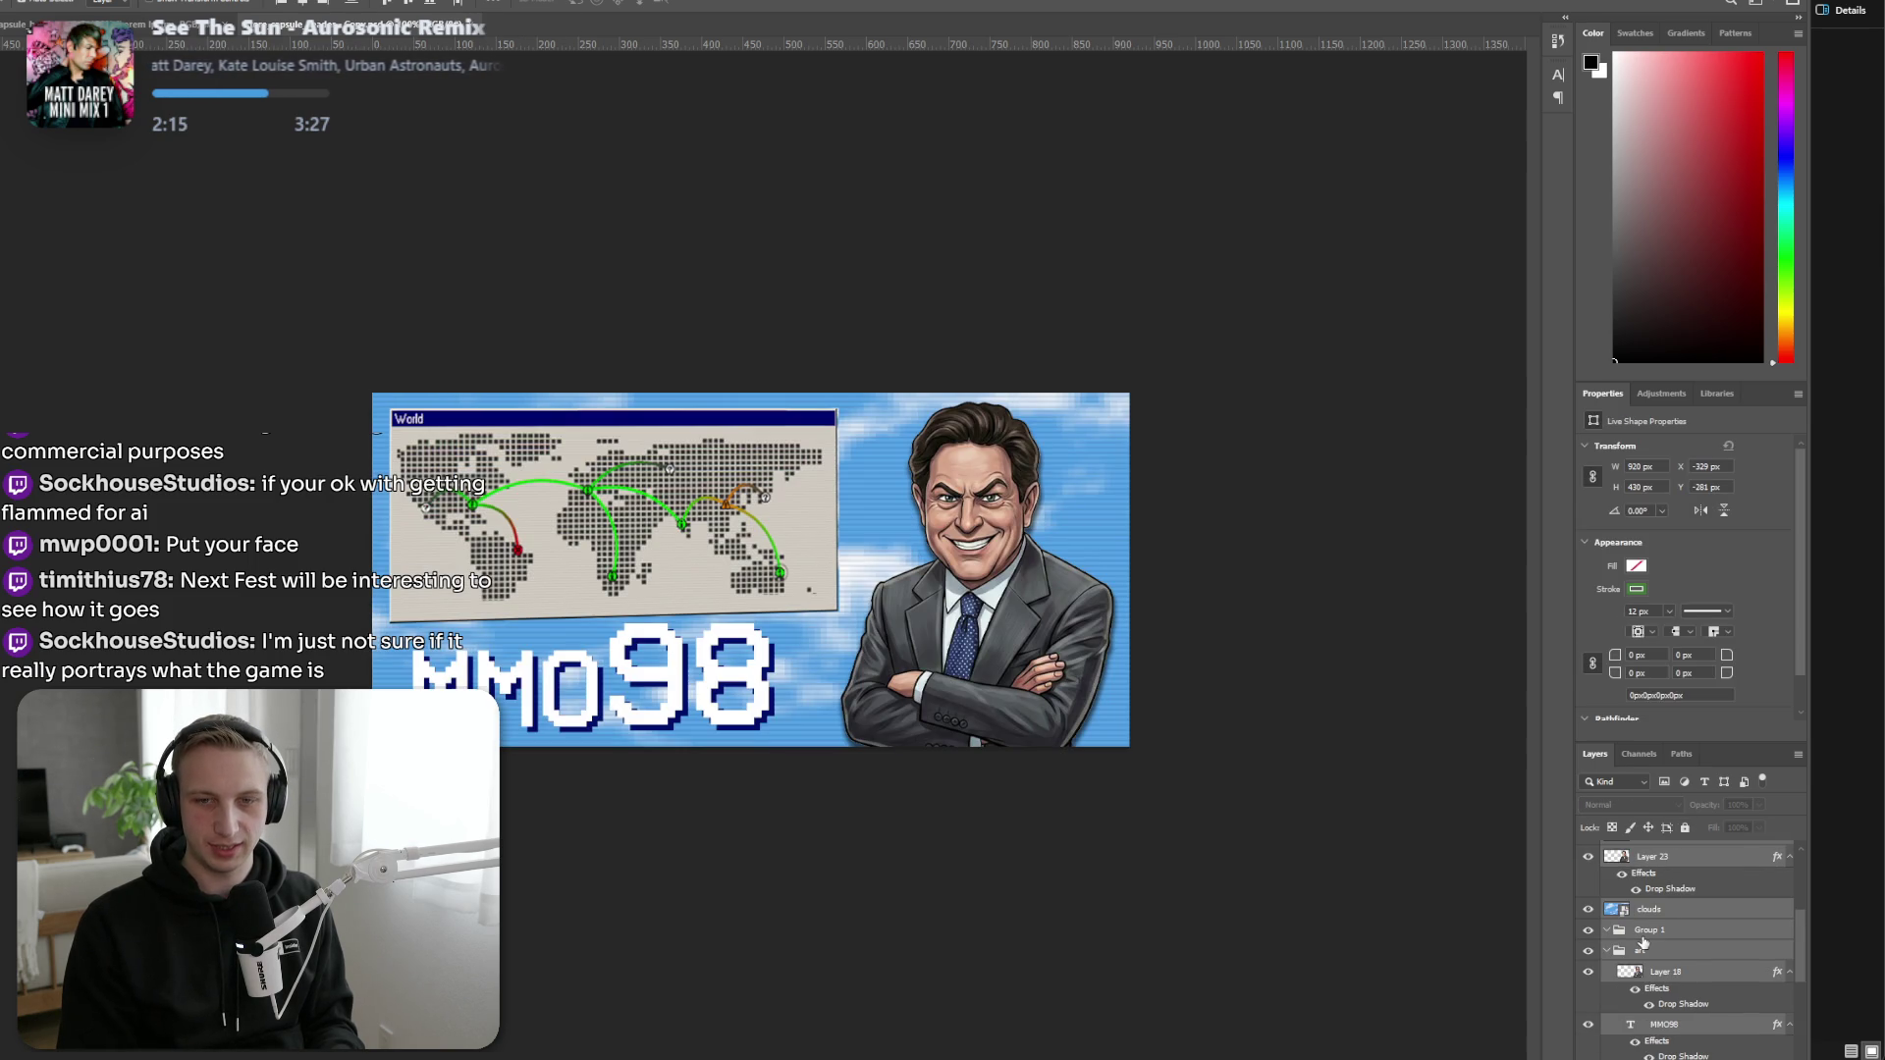
key("ctrl+z")
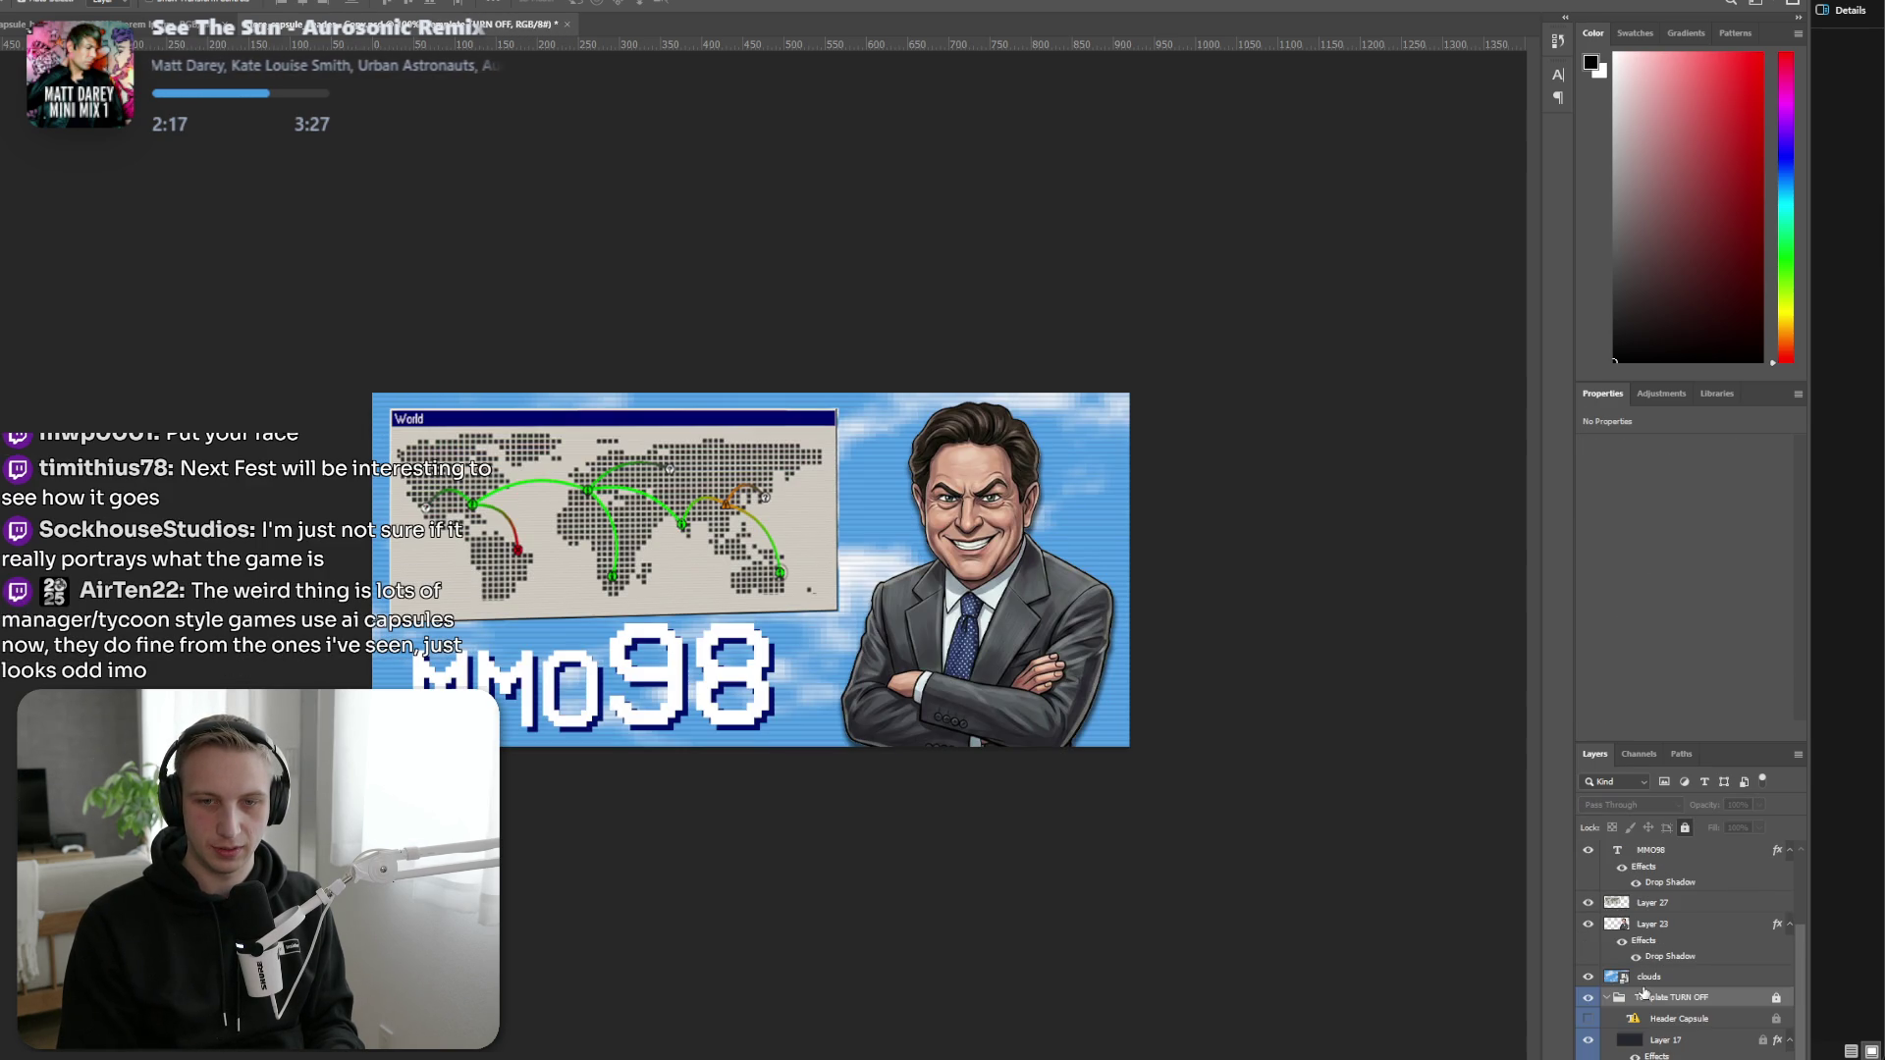
scroll(1641, 1003, "up", 2)
Select the artwork layers from Layer 23 upward and delete them, leaving the clouds.
left_click(1657, 986)
scroll(1657, 994, "up", 2)
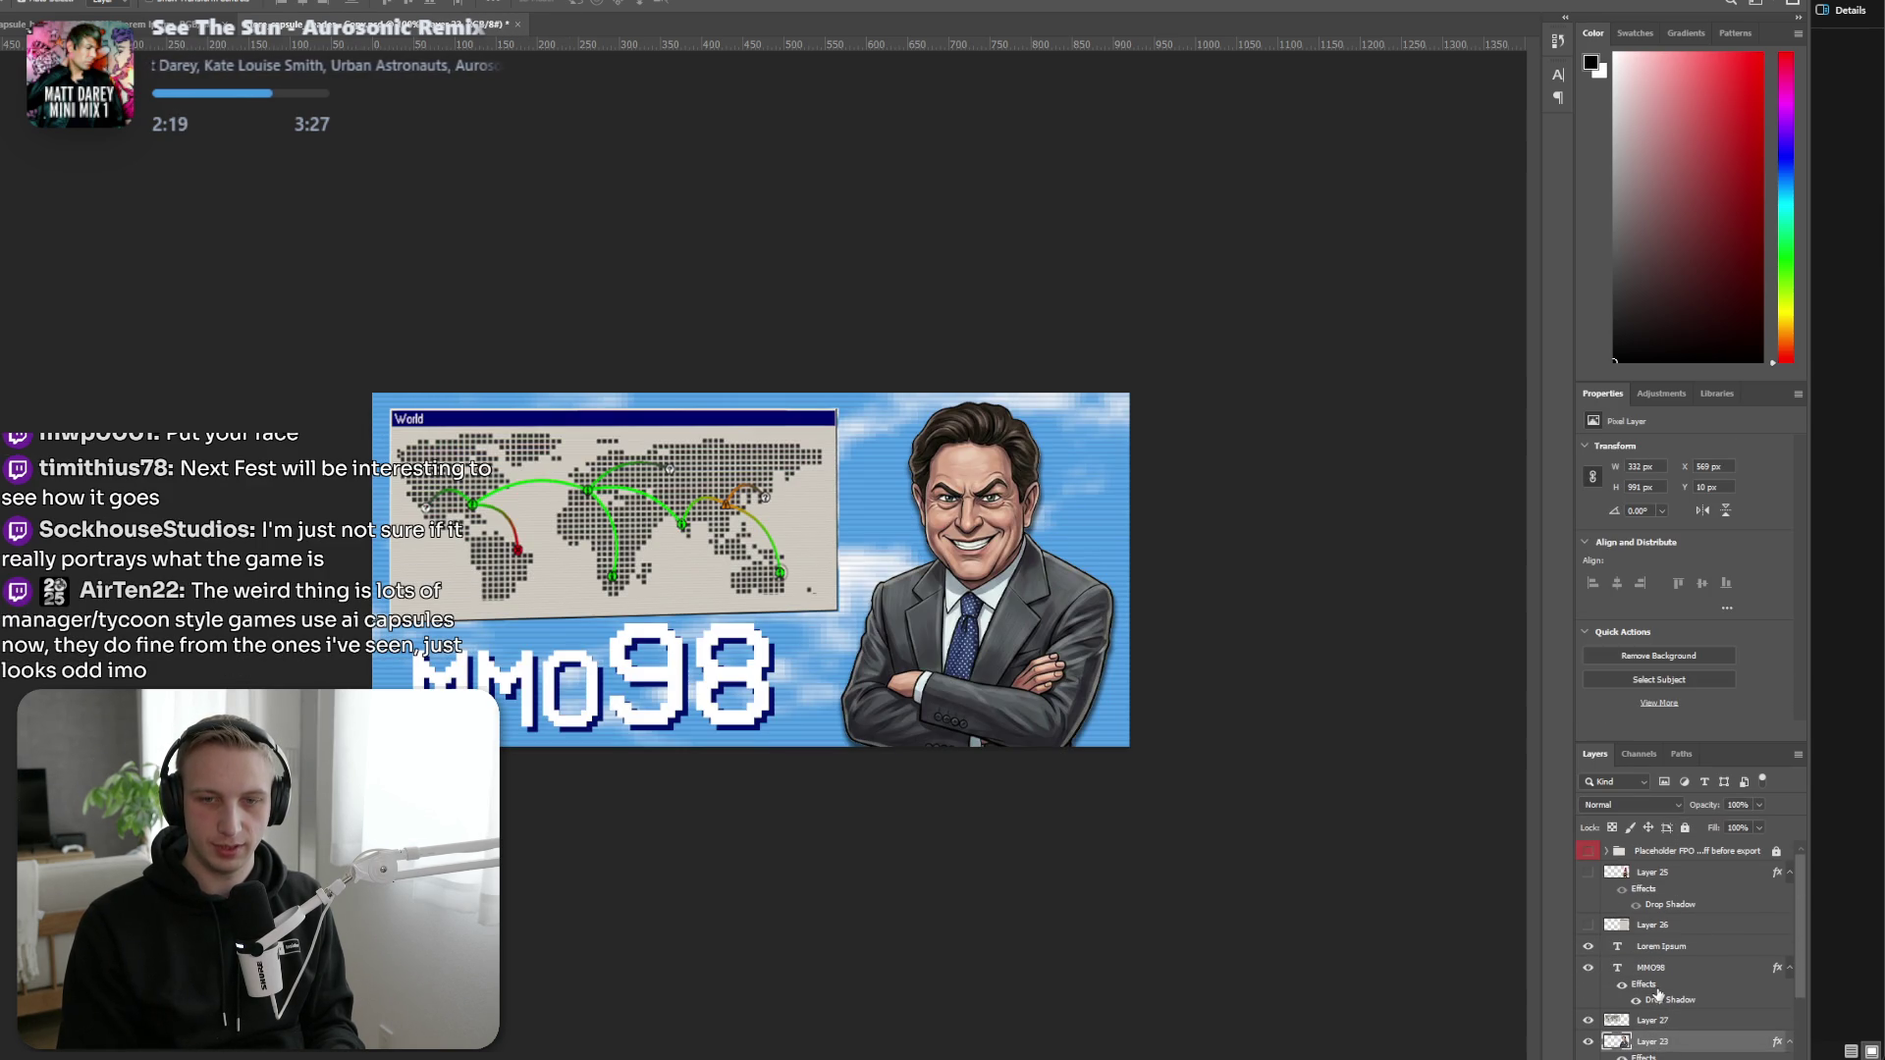
key("ctrl+alt+a")
key("ctrl+comma")
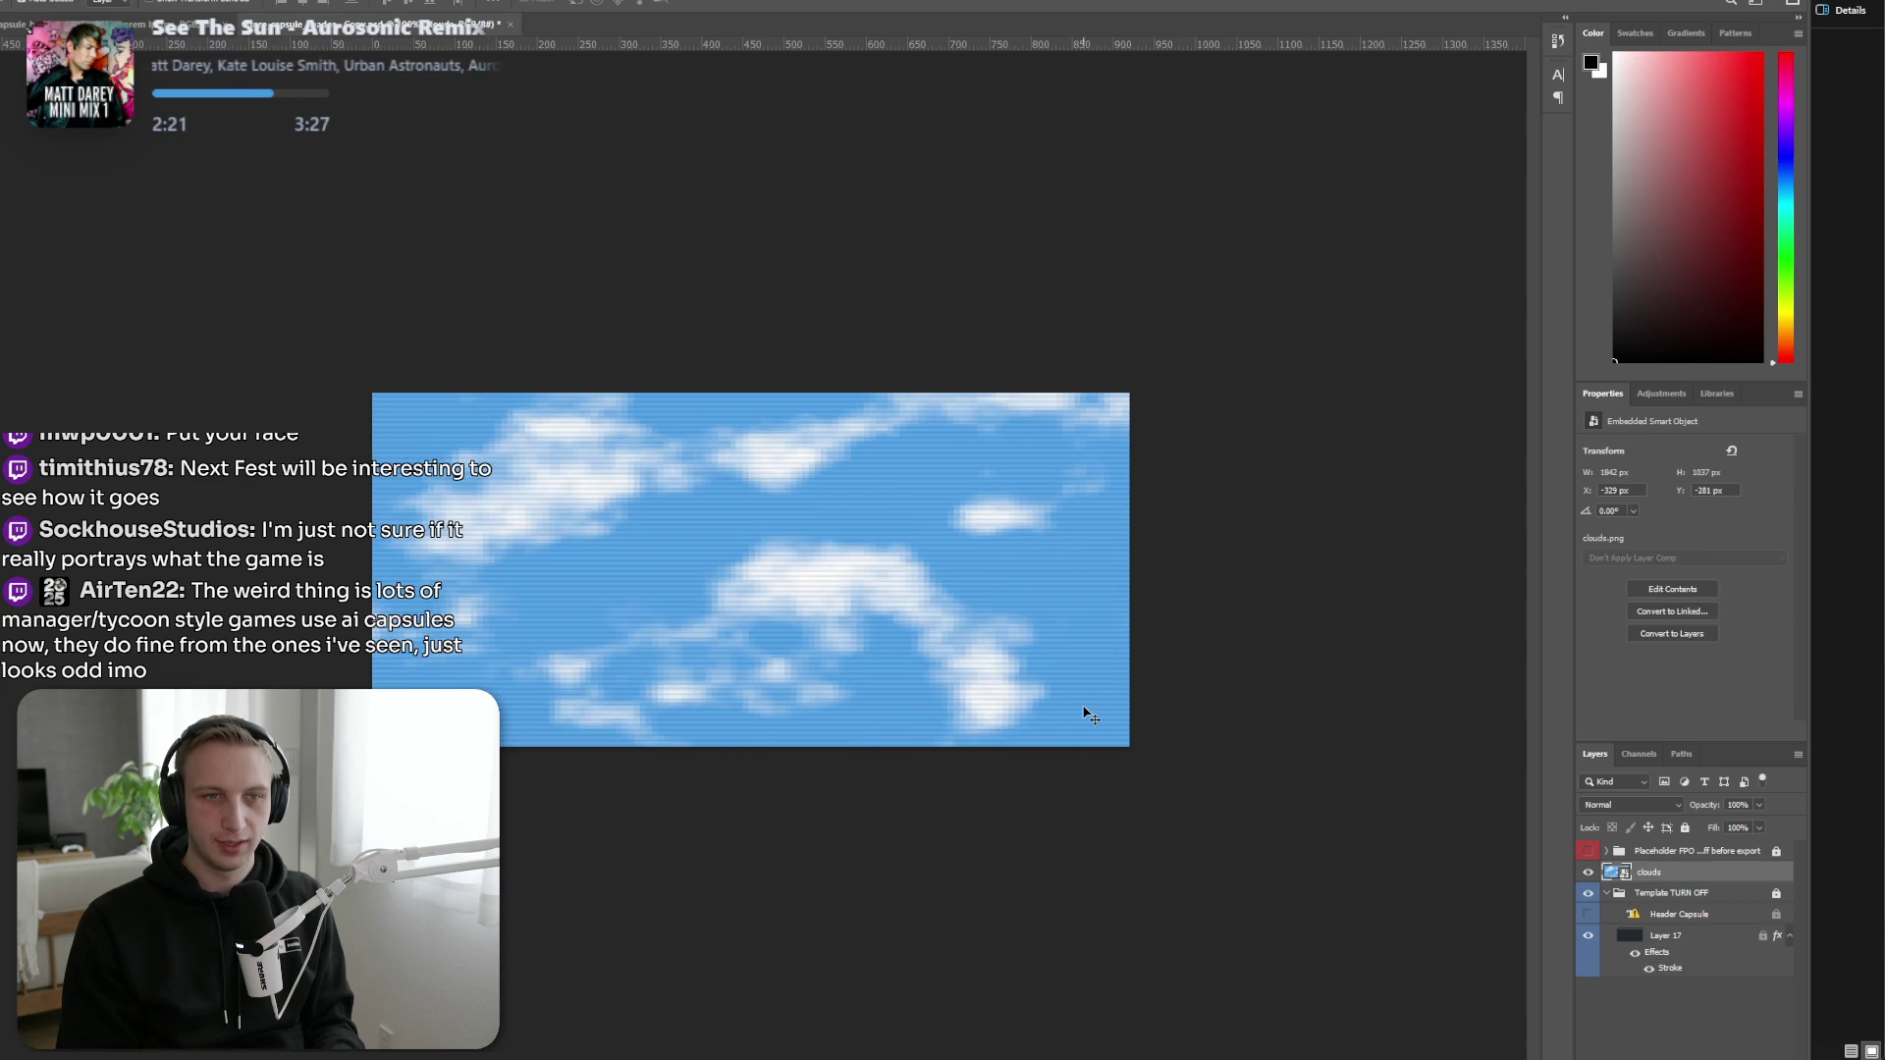
Go up two folders in File Explorer, preview logo.png, then switch to Unity.
key("alt+Tab")
key("alt+Up")
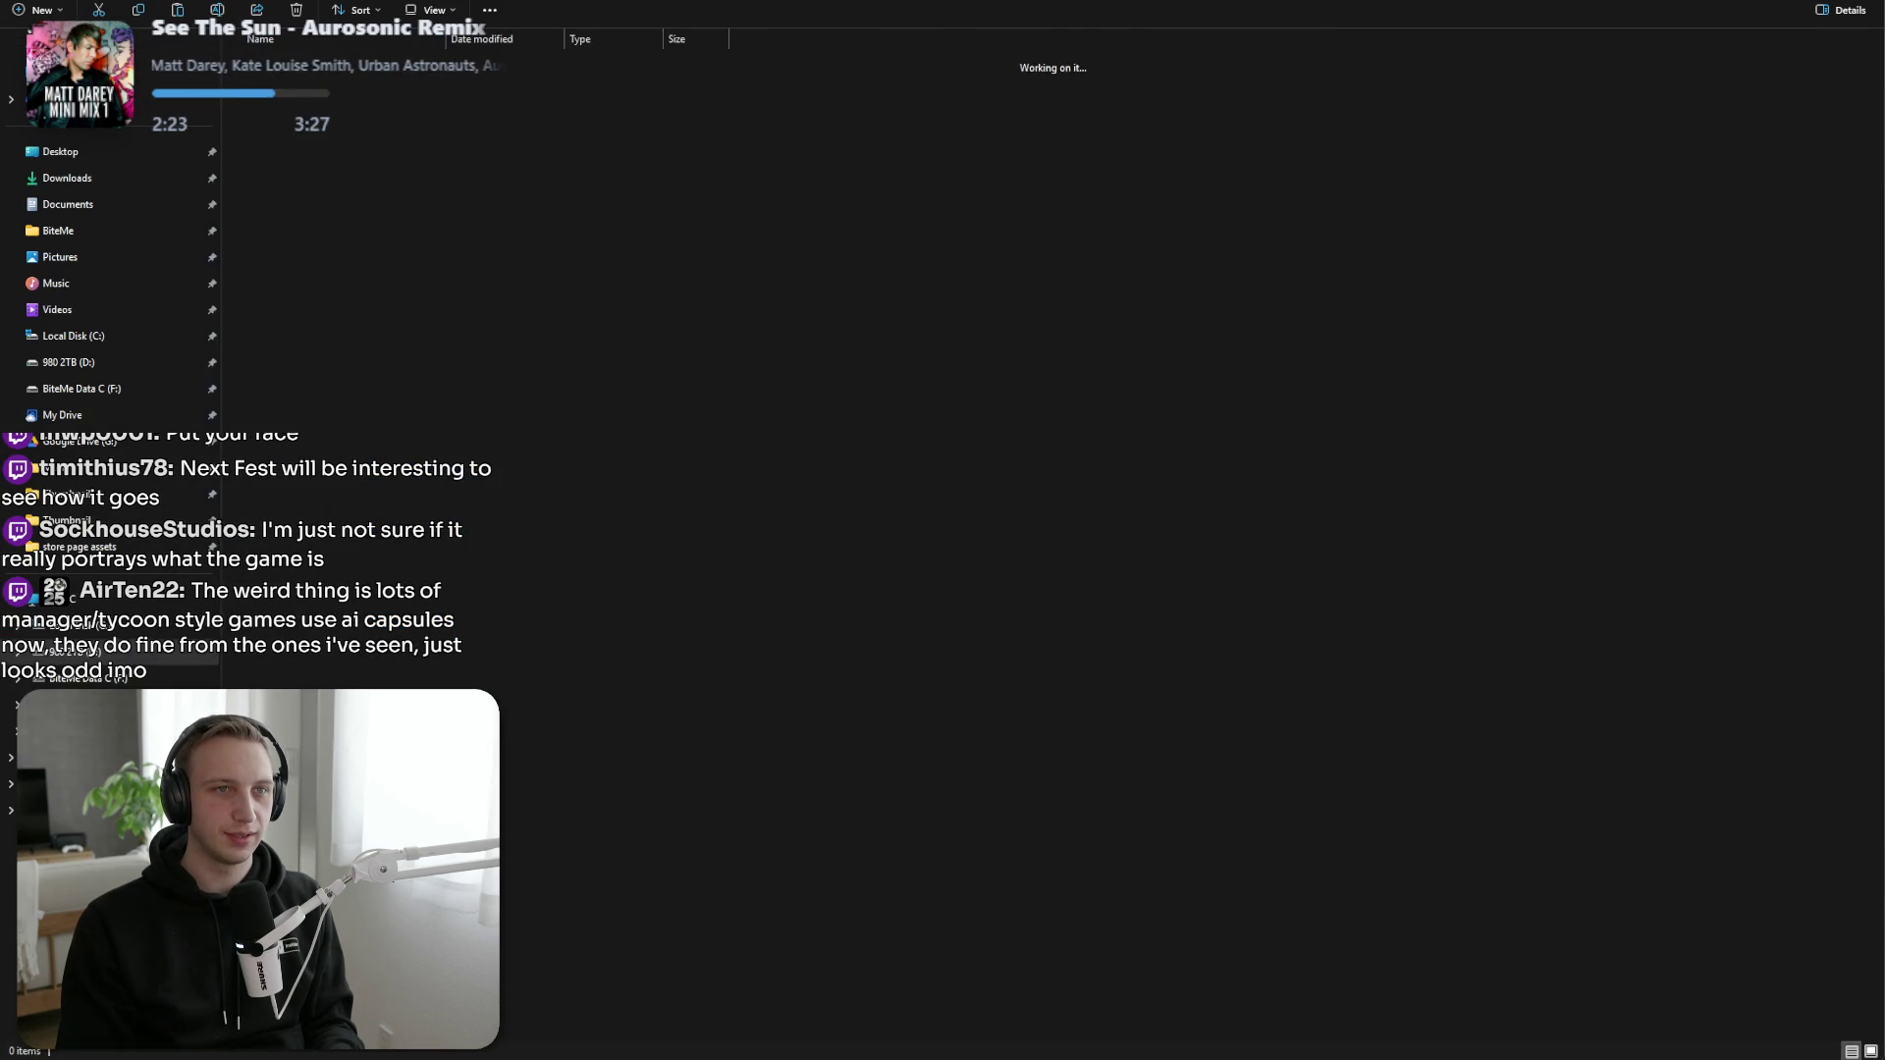
key("alt+Up")
double_click(475, 159)
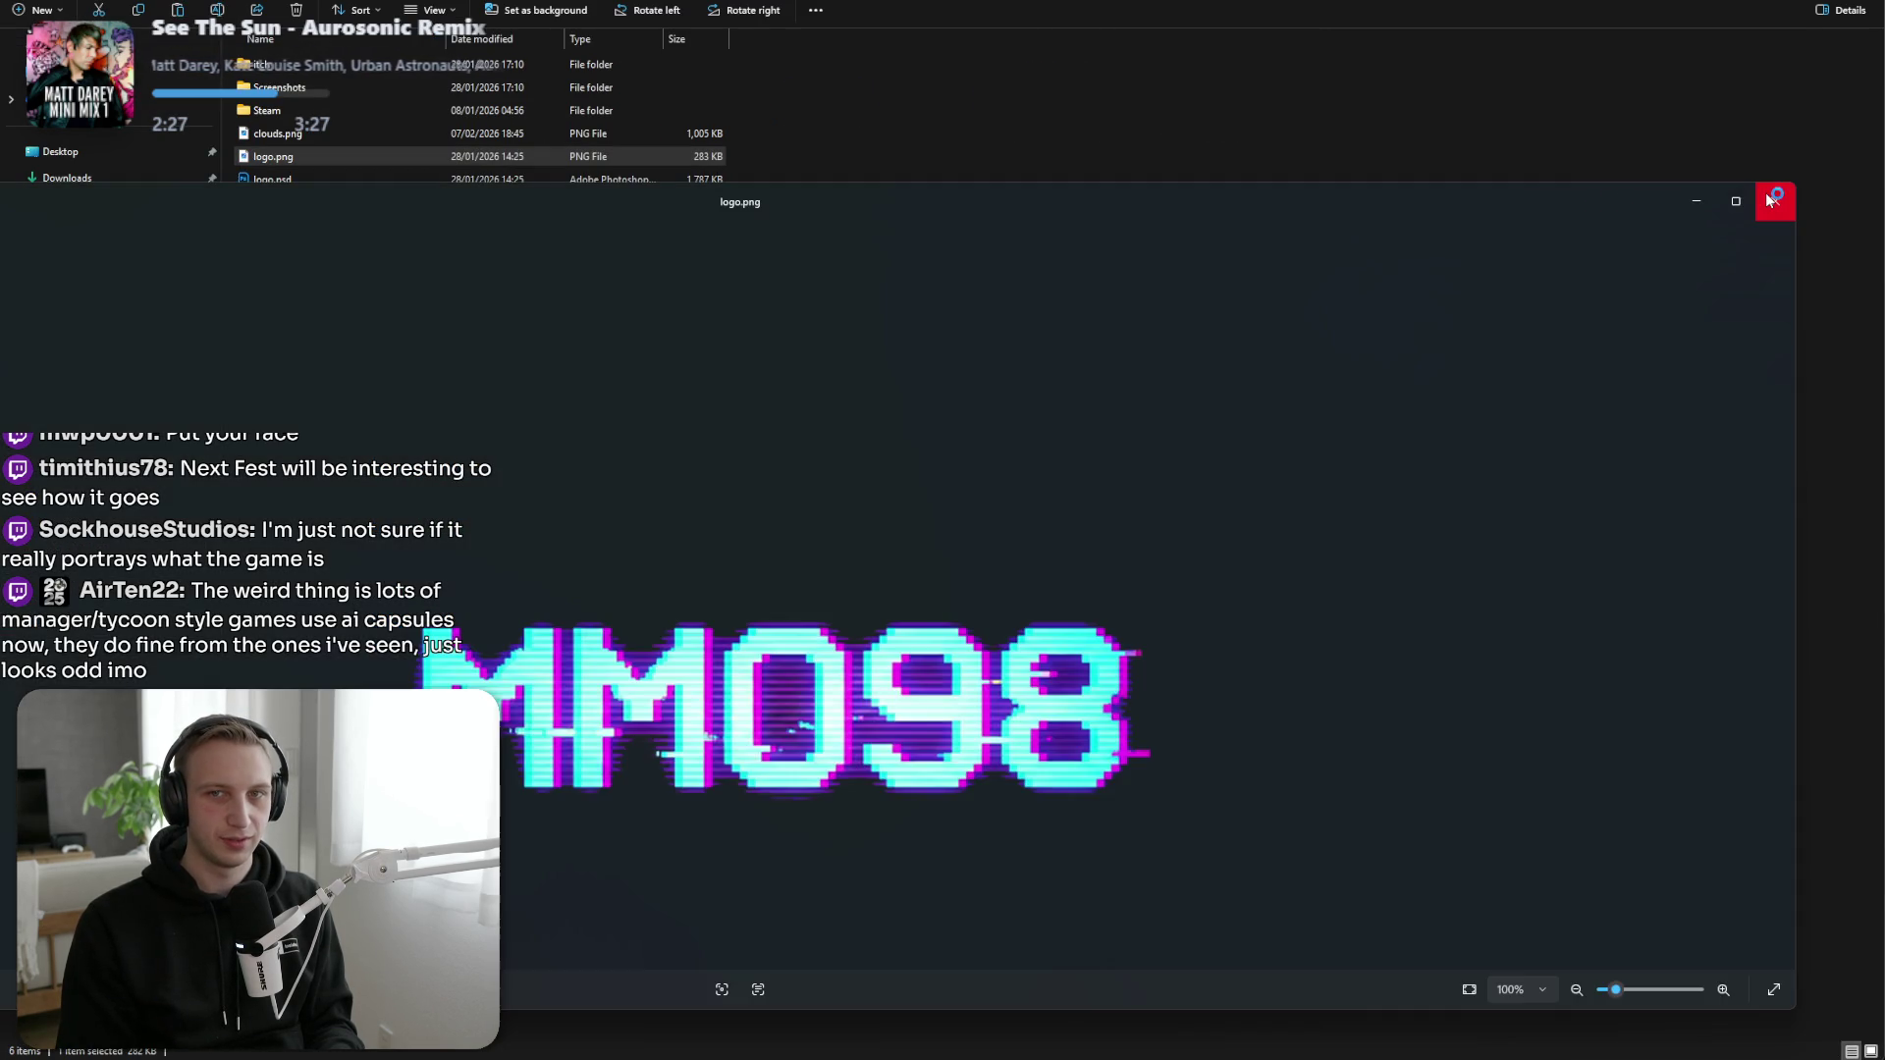
left_click(1770, 200)
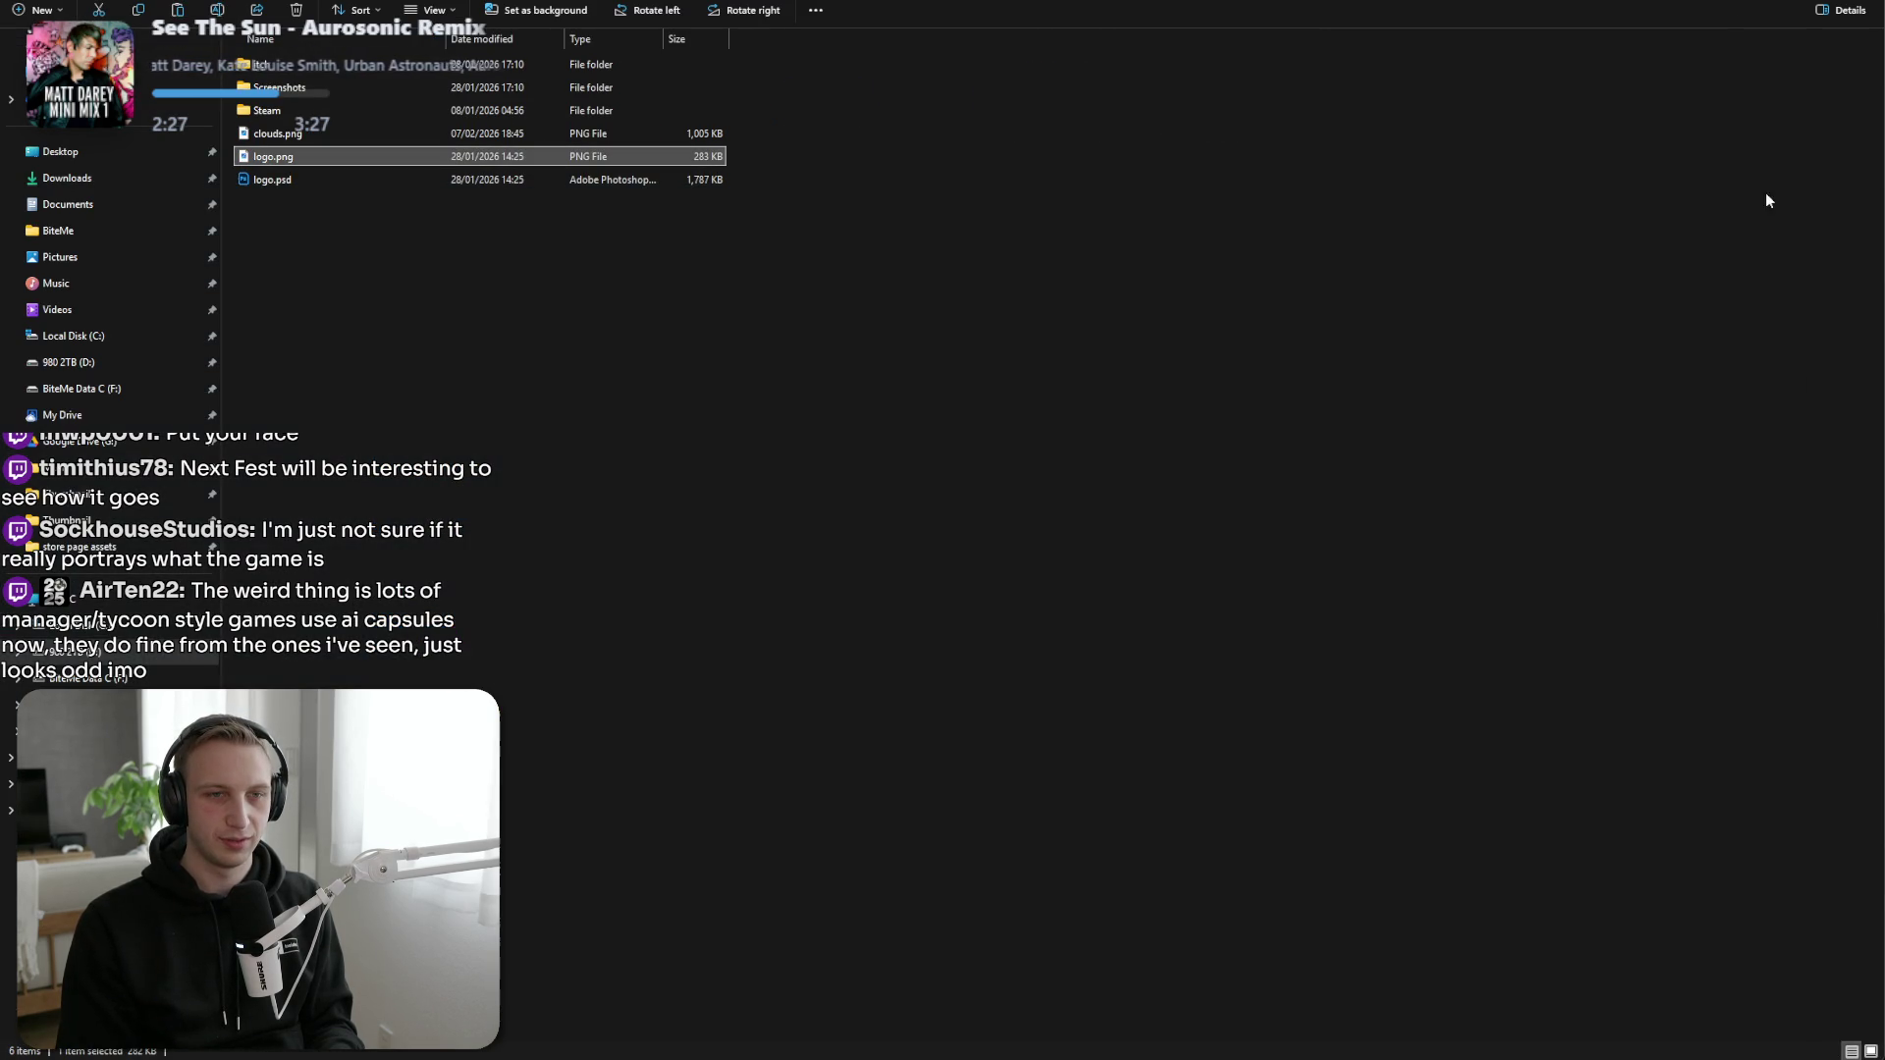
key("alt+Tab")
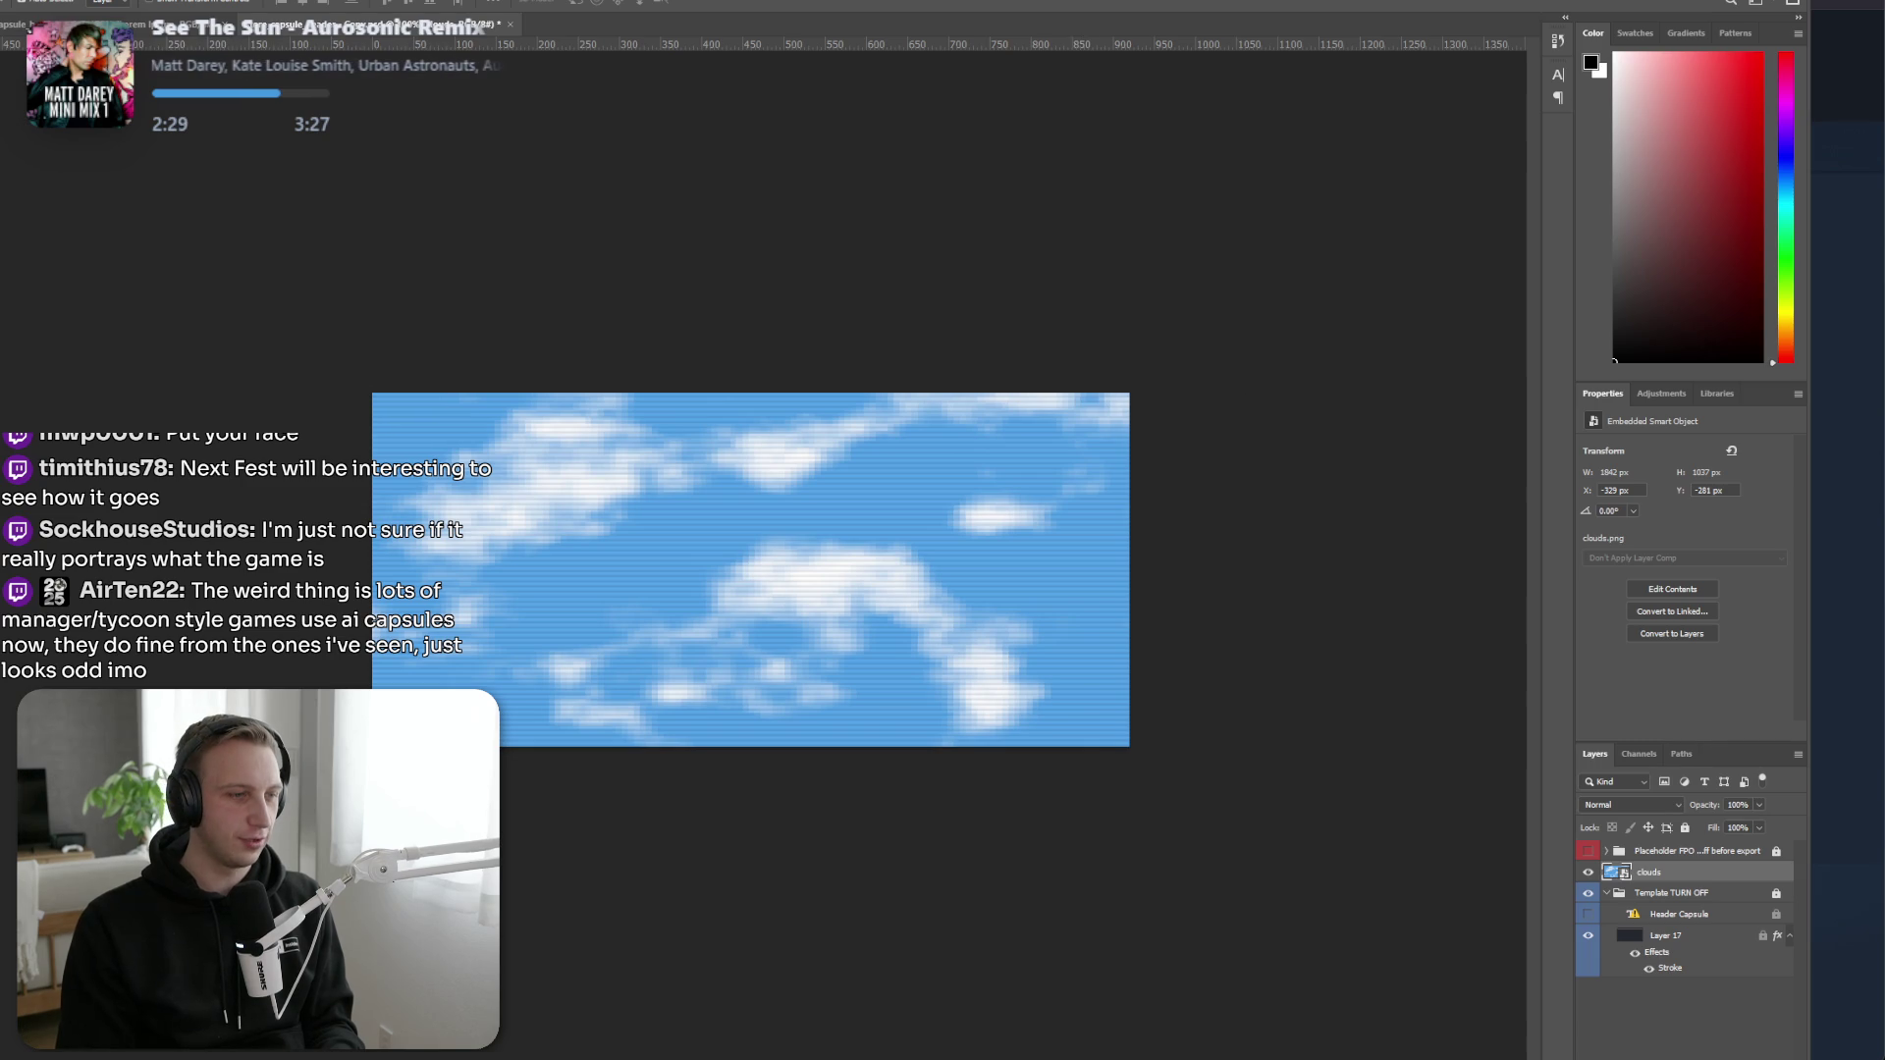
key("alt+Tab")
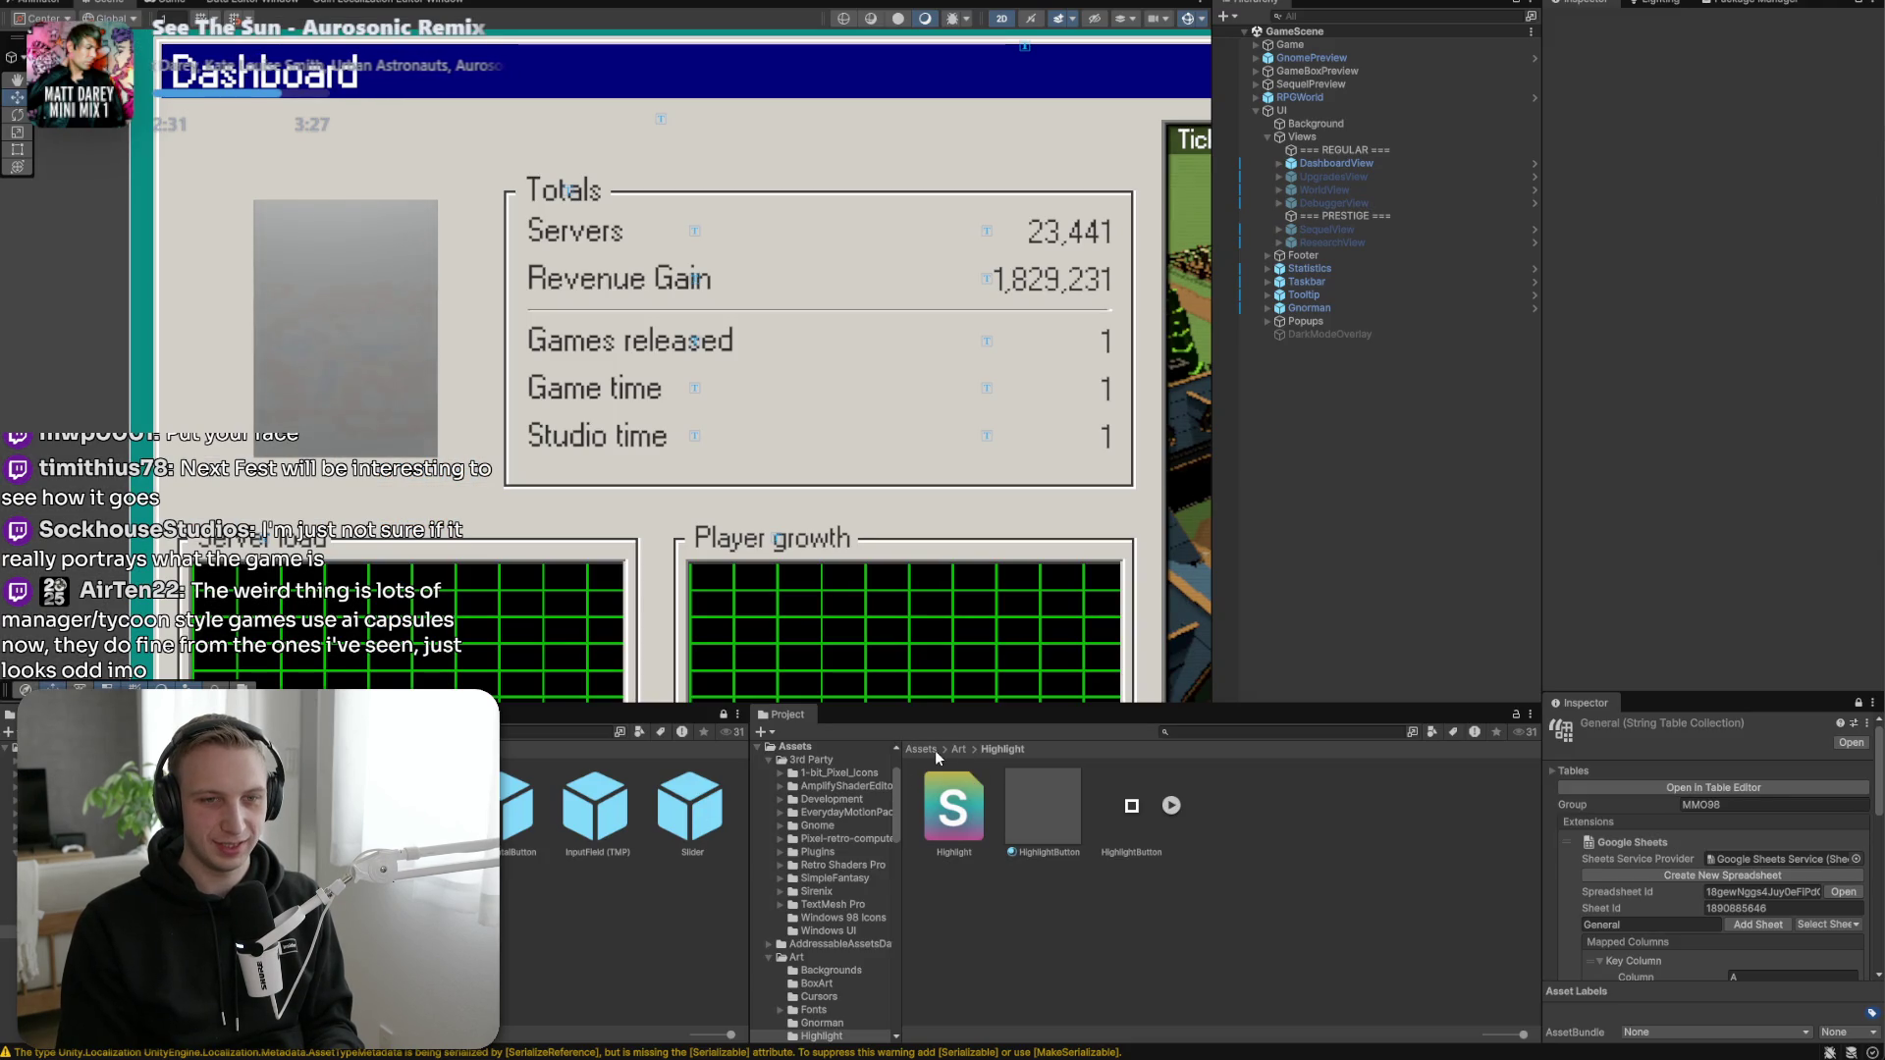
In Assets > Art > Sprites, use Show in Explorer on the MMO98 sprite.
left_click(954, 751)
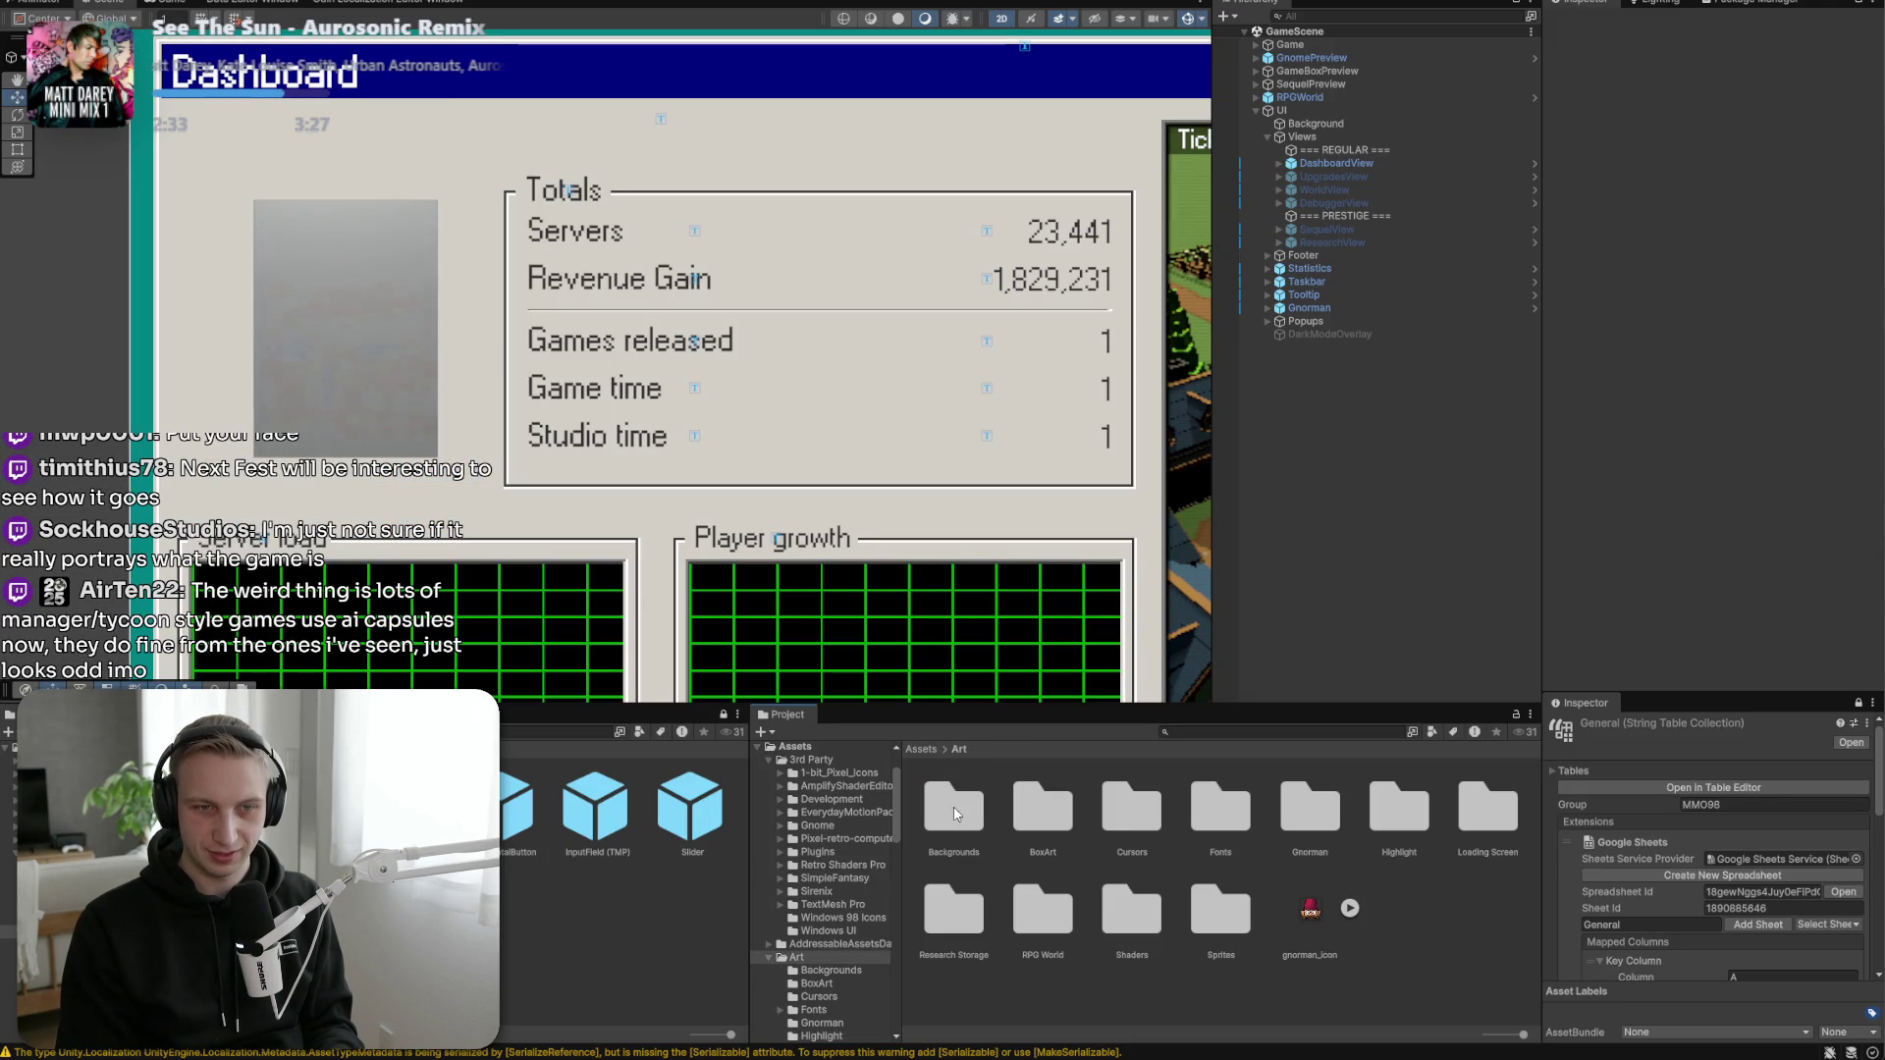
double_click(1220, 909)
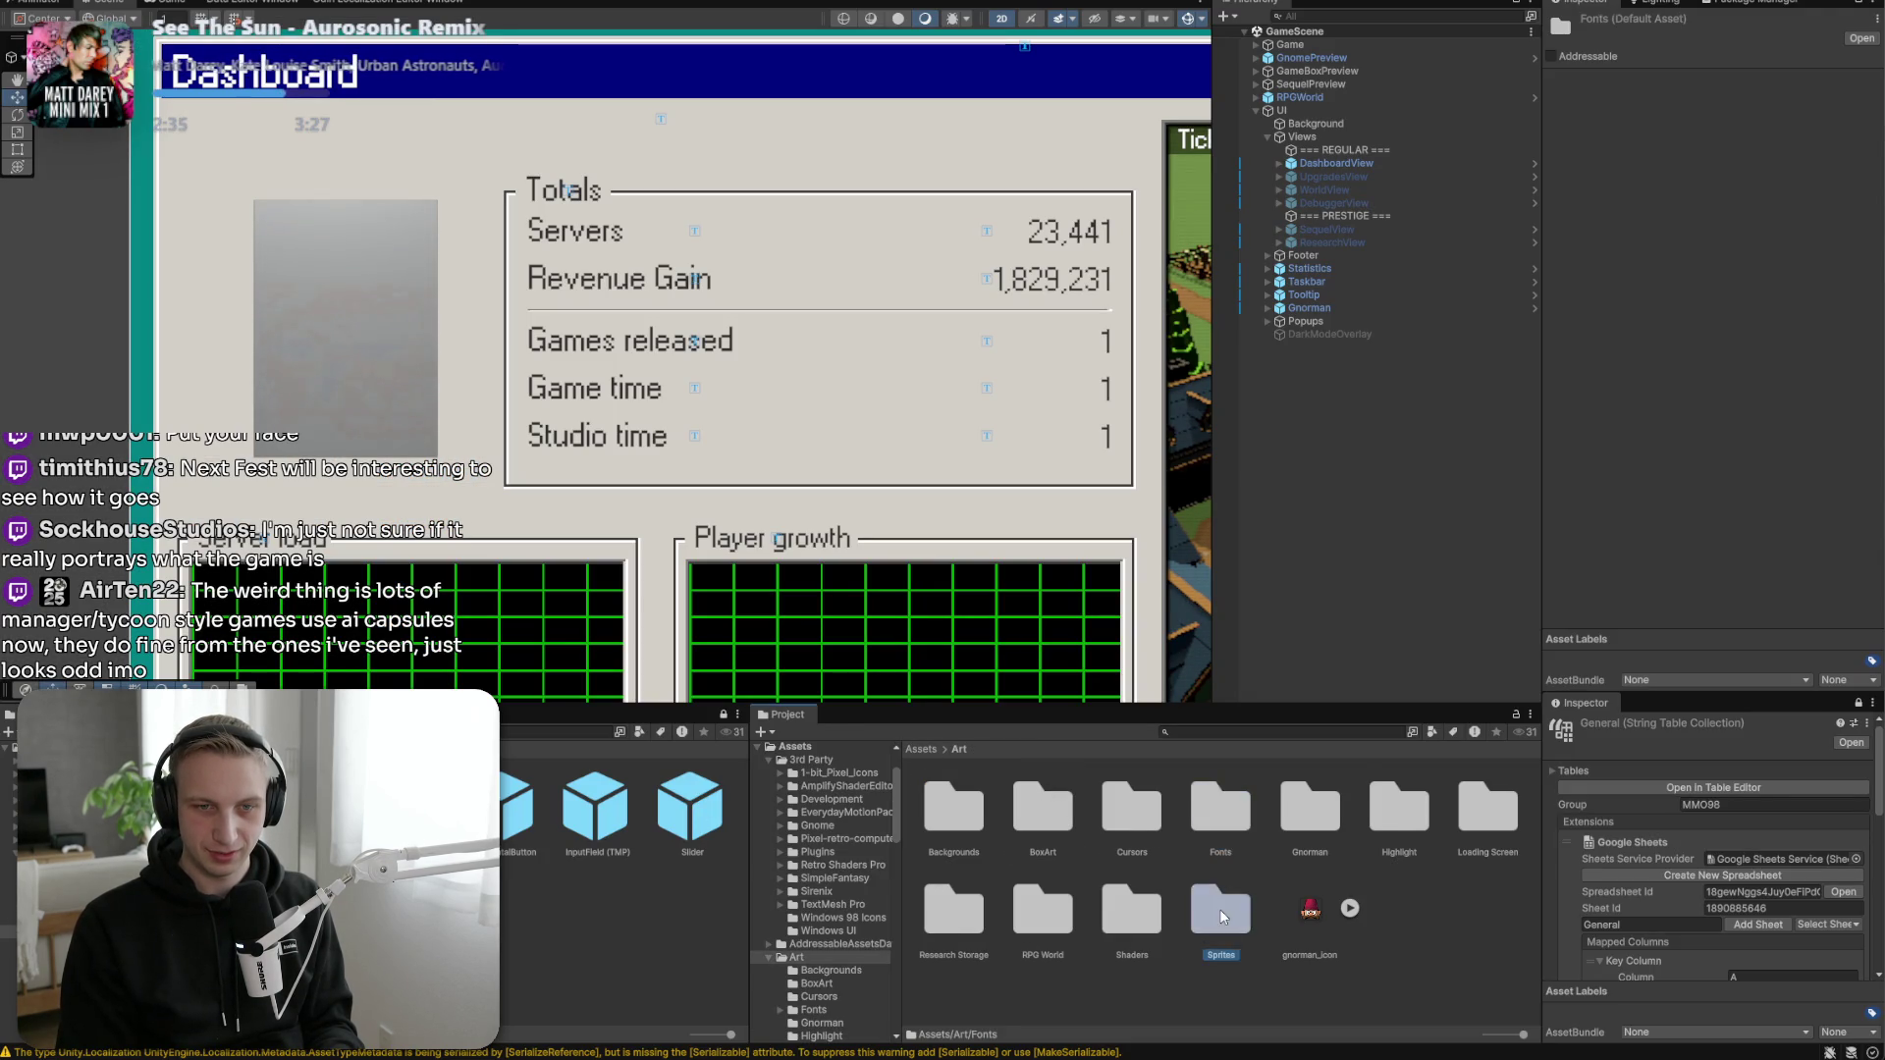
left_click(1216, 847)
right_click(1221, 810)
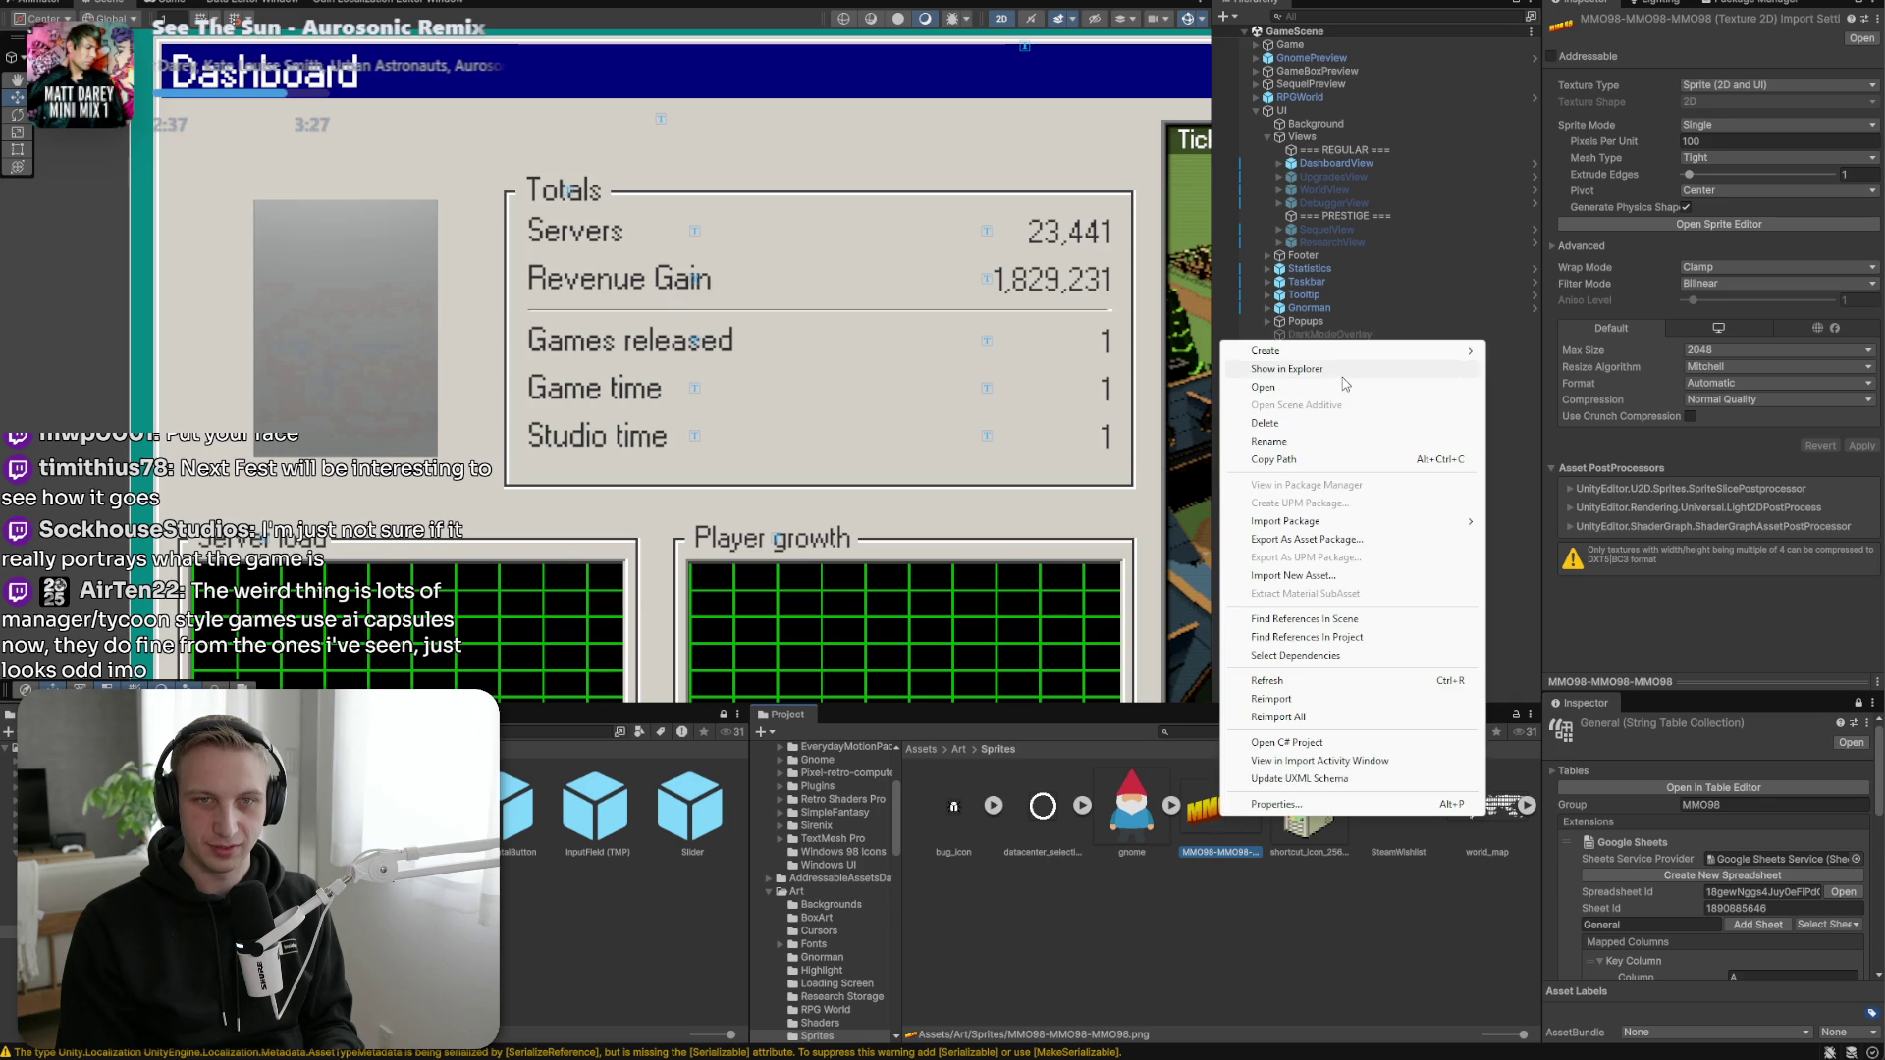
left_click(1237, 369)
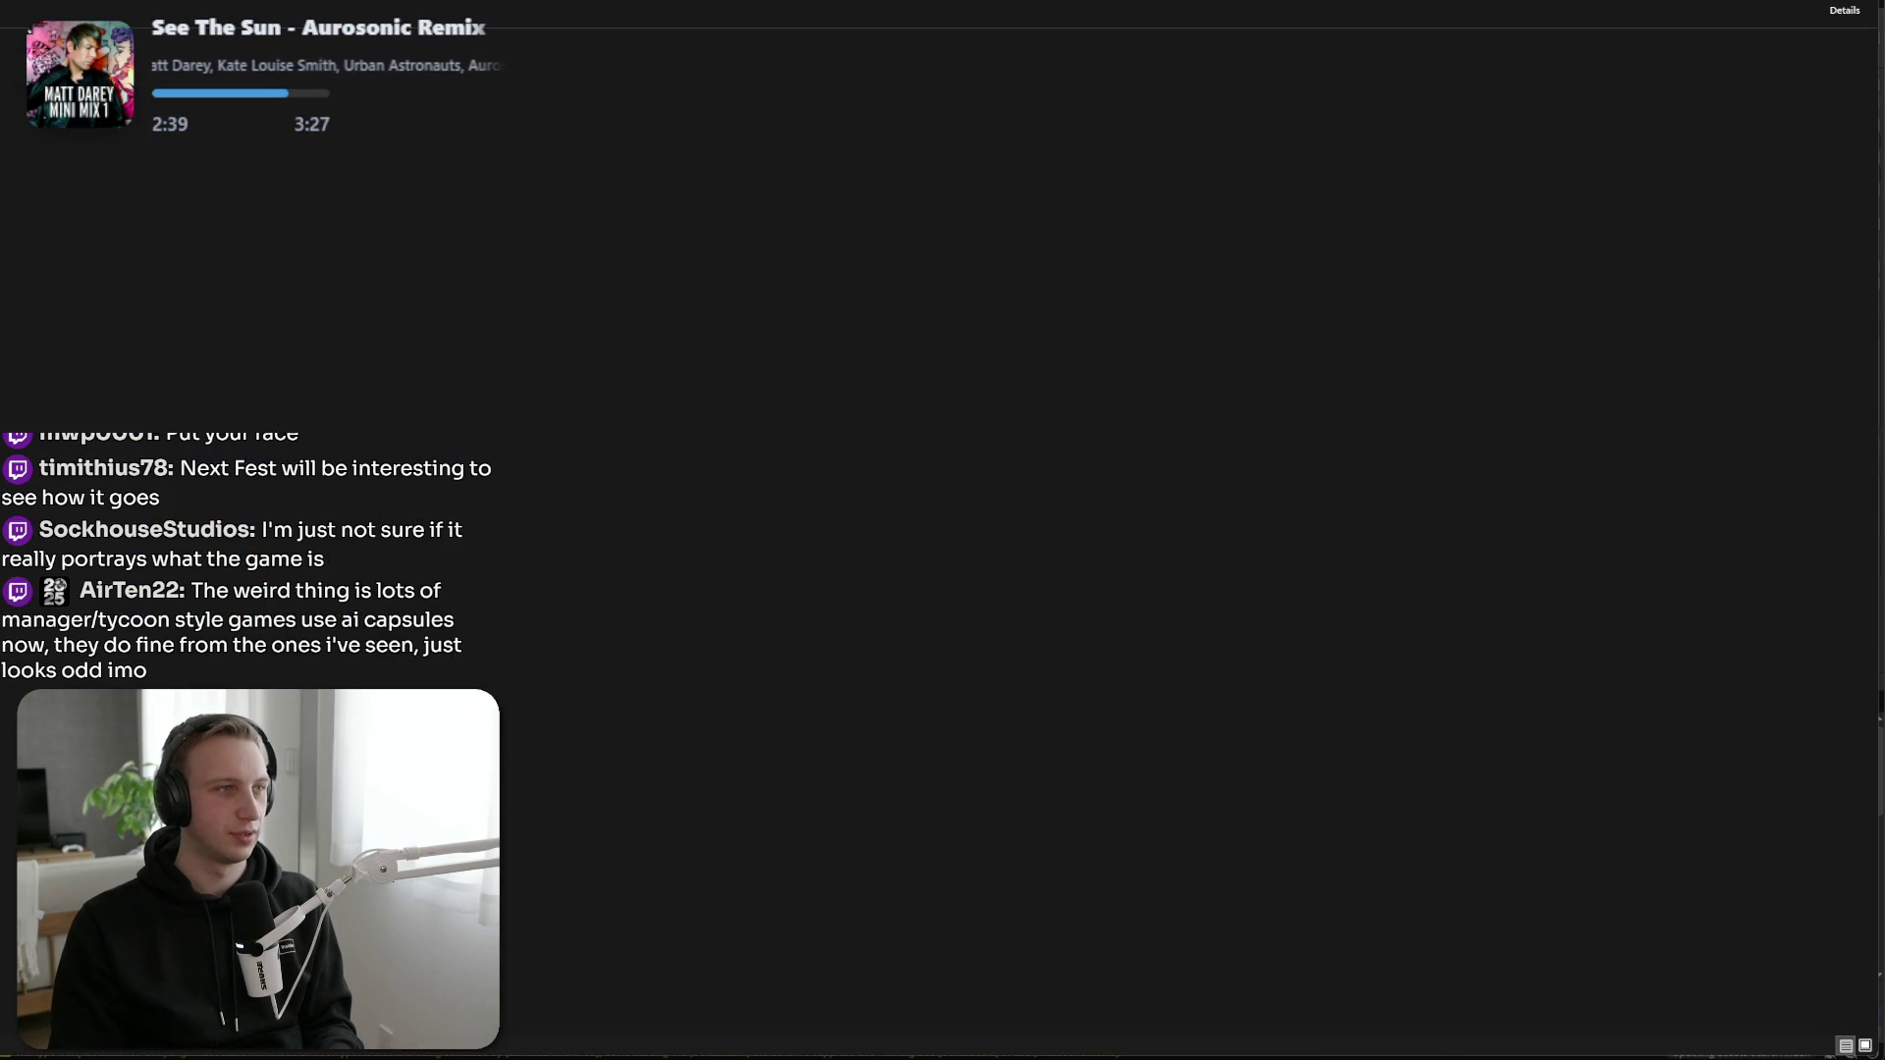
Place the MMO98 sprite as a smart object over the clouds, then quit Photoshop without saving.
key("alt+Tab")
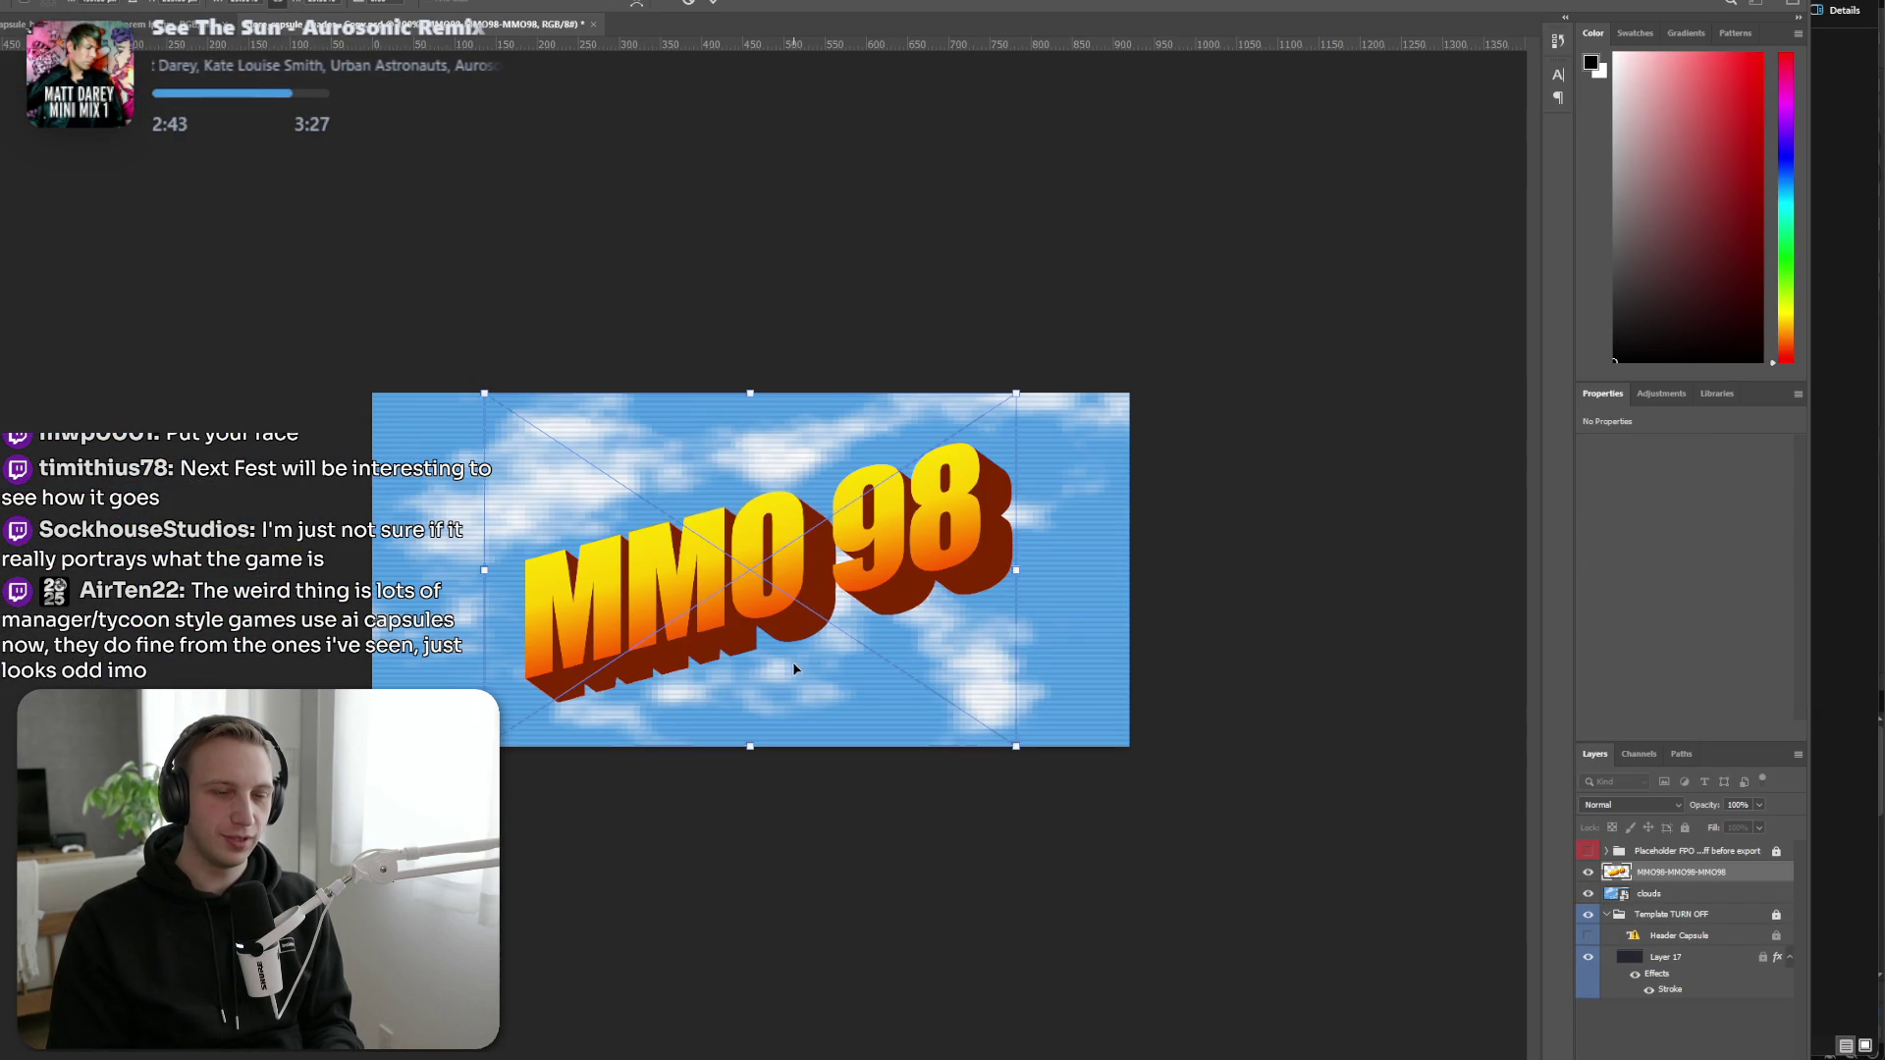
key("Return")
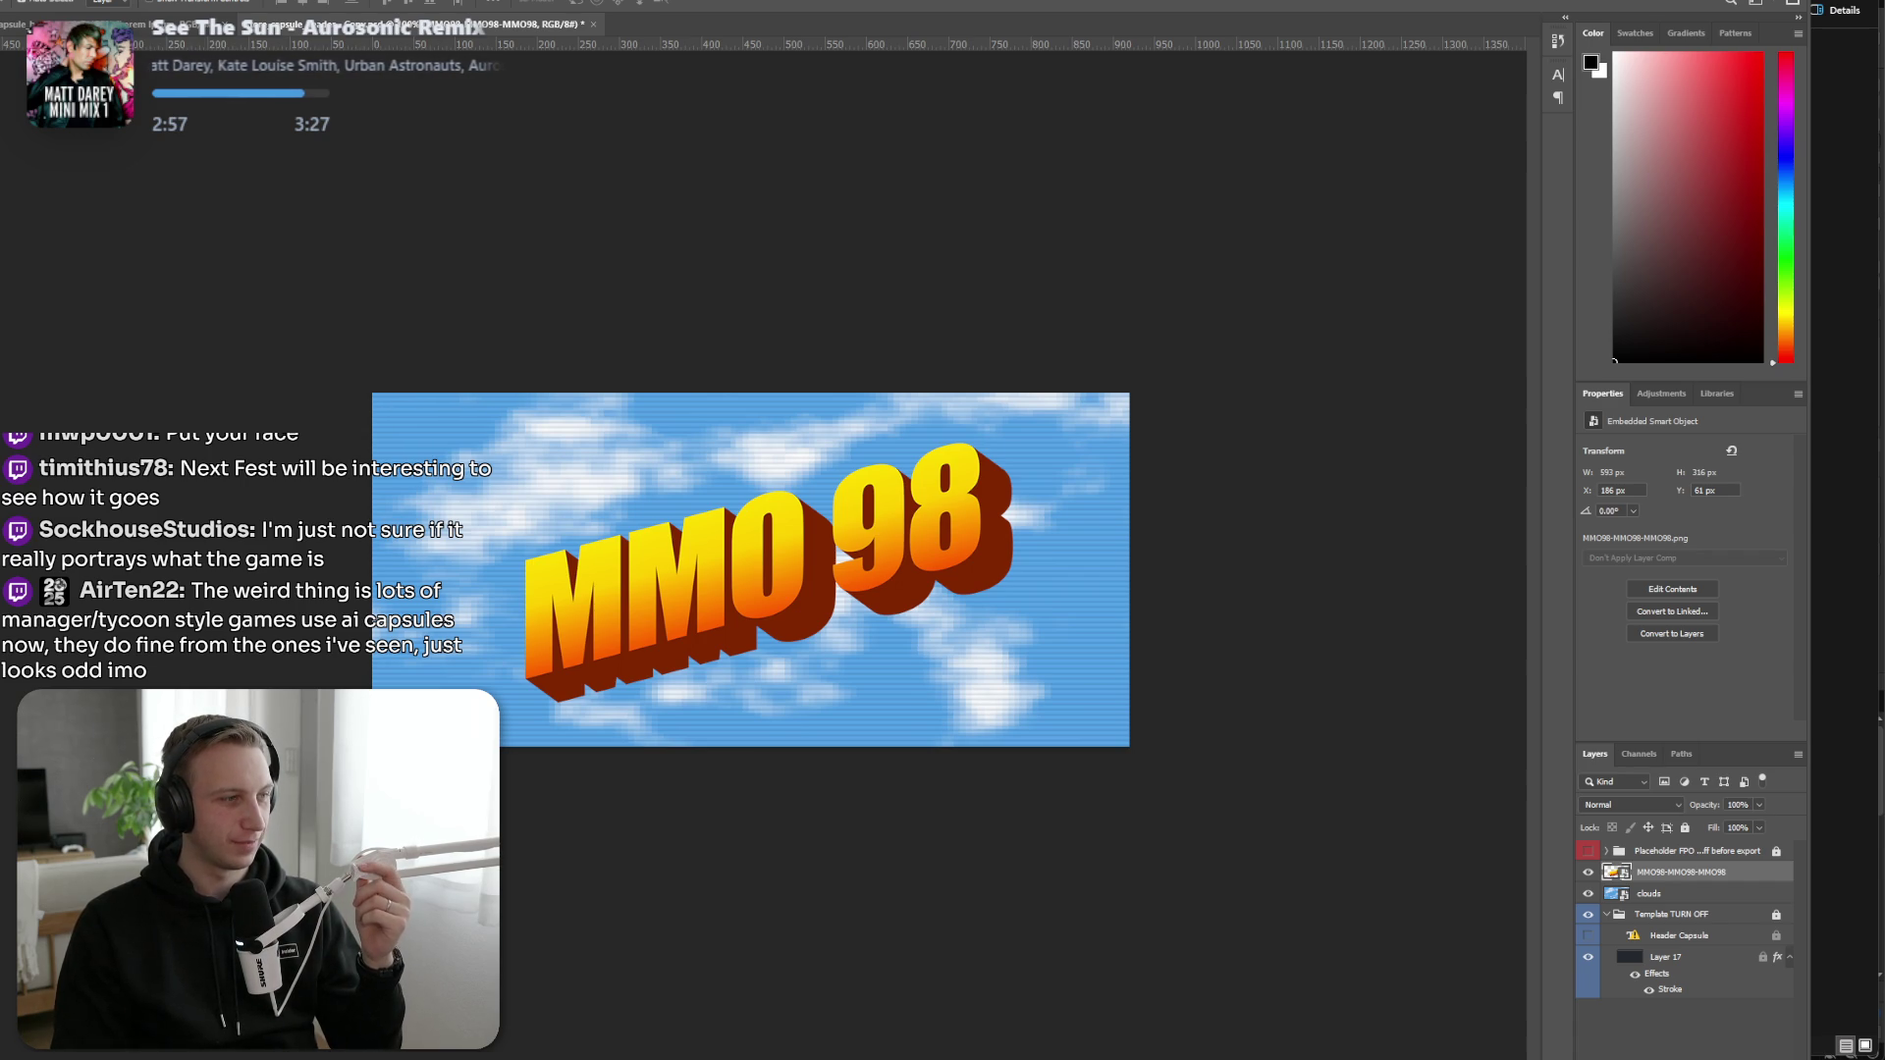
left_click(1729, 5)
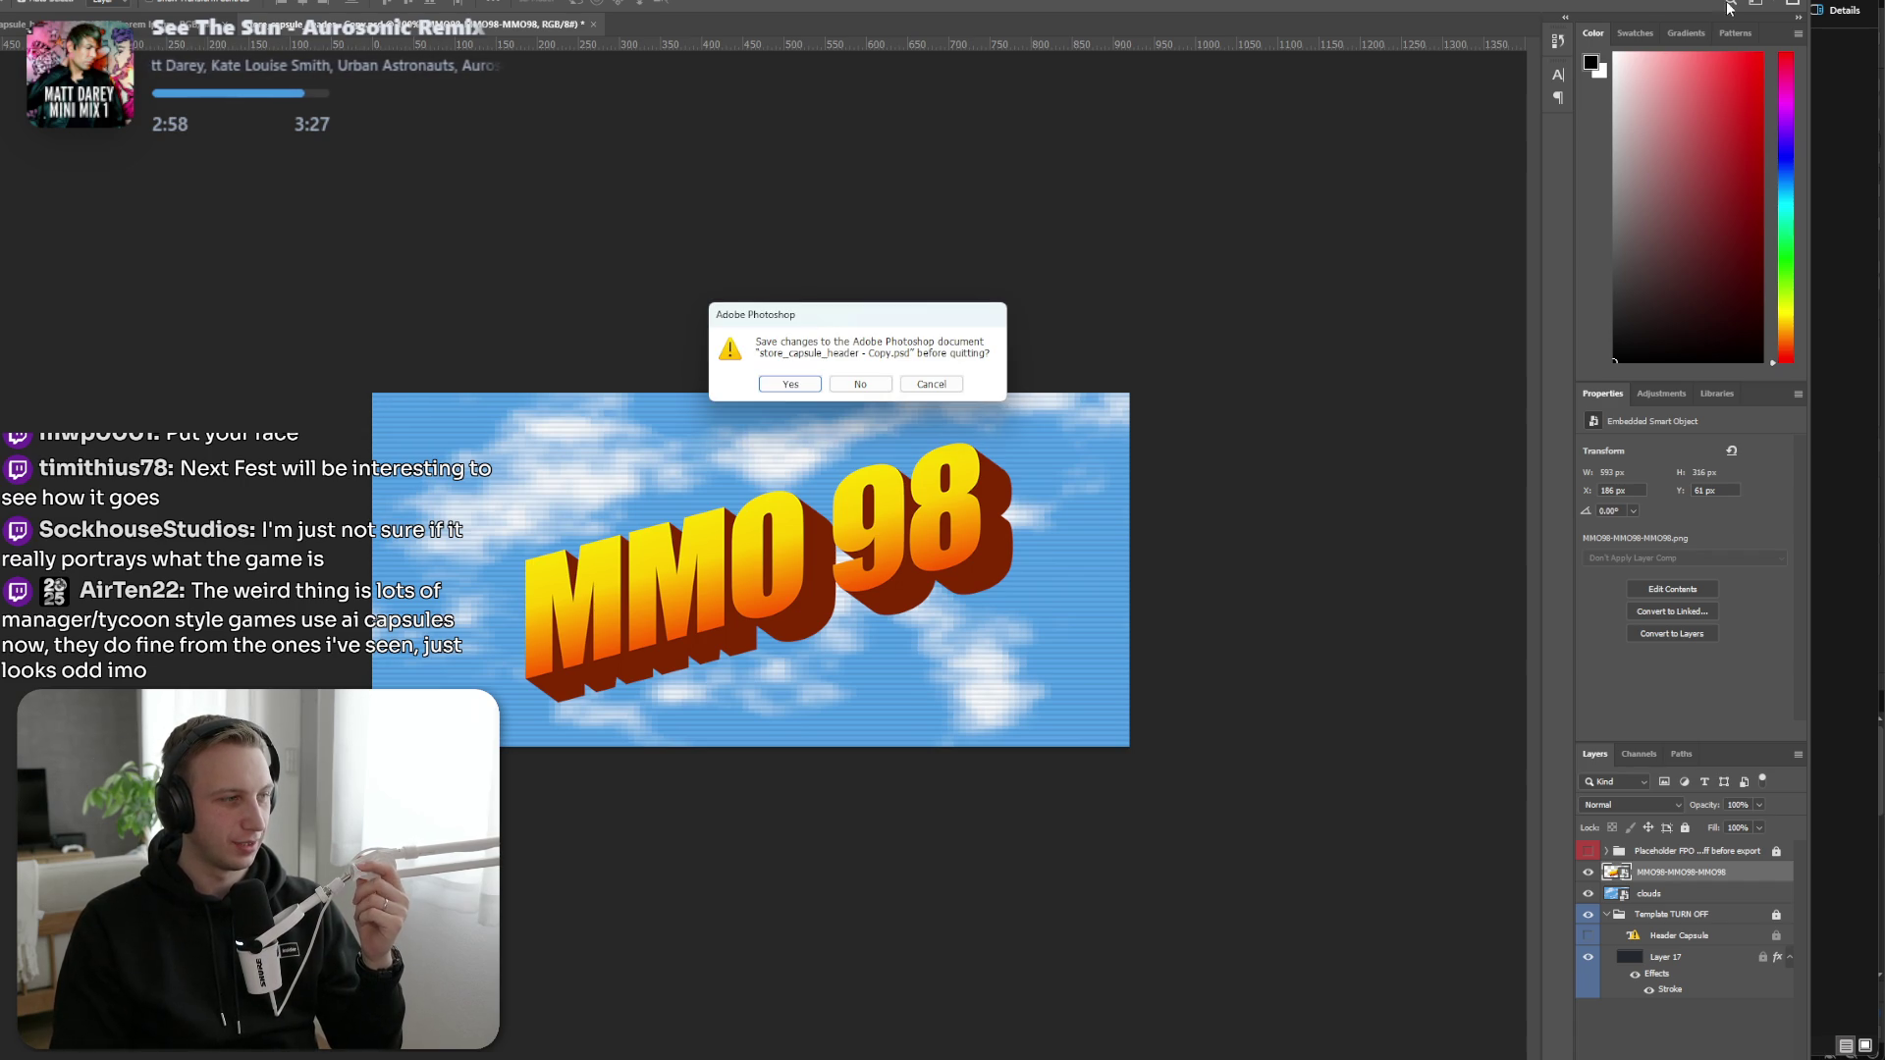
left_click(845, 385)
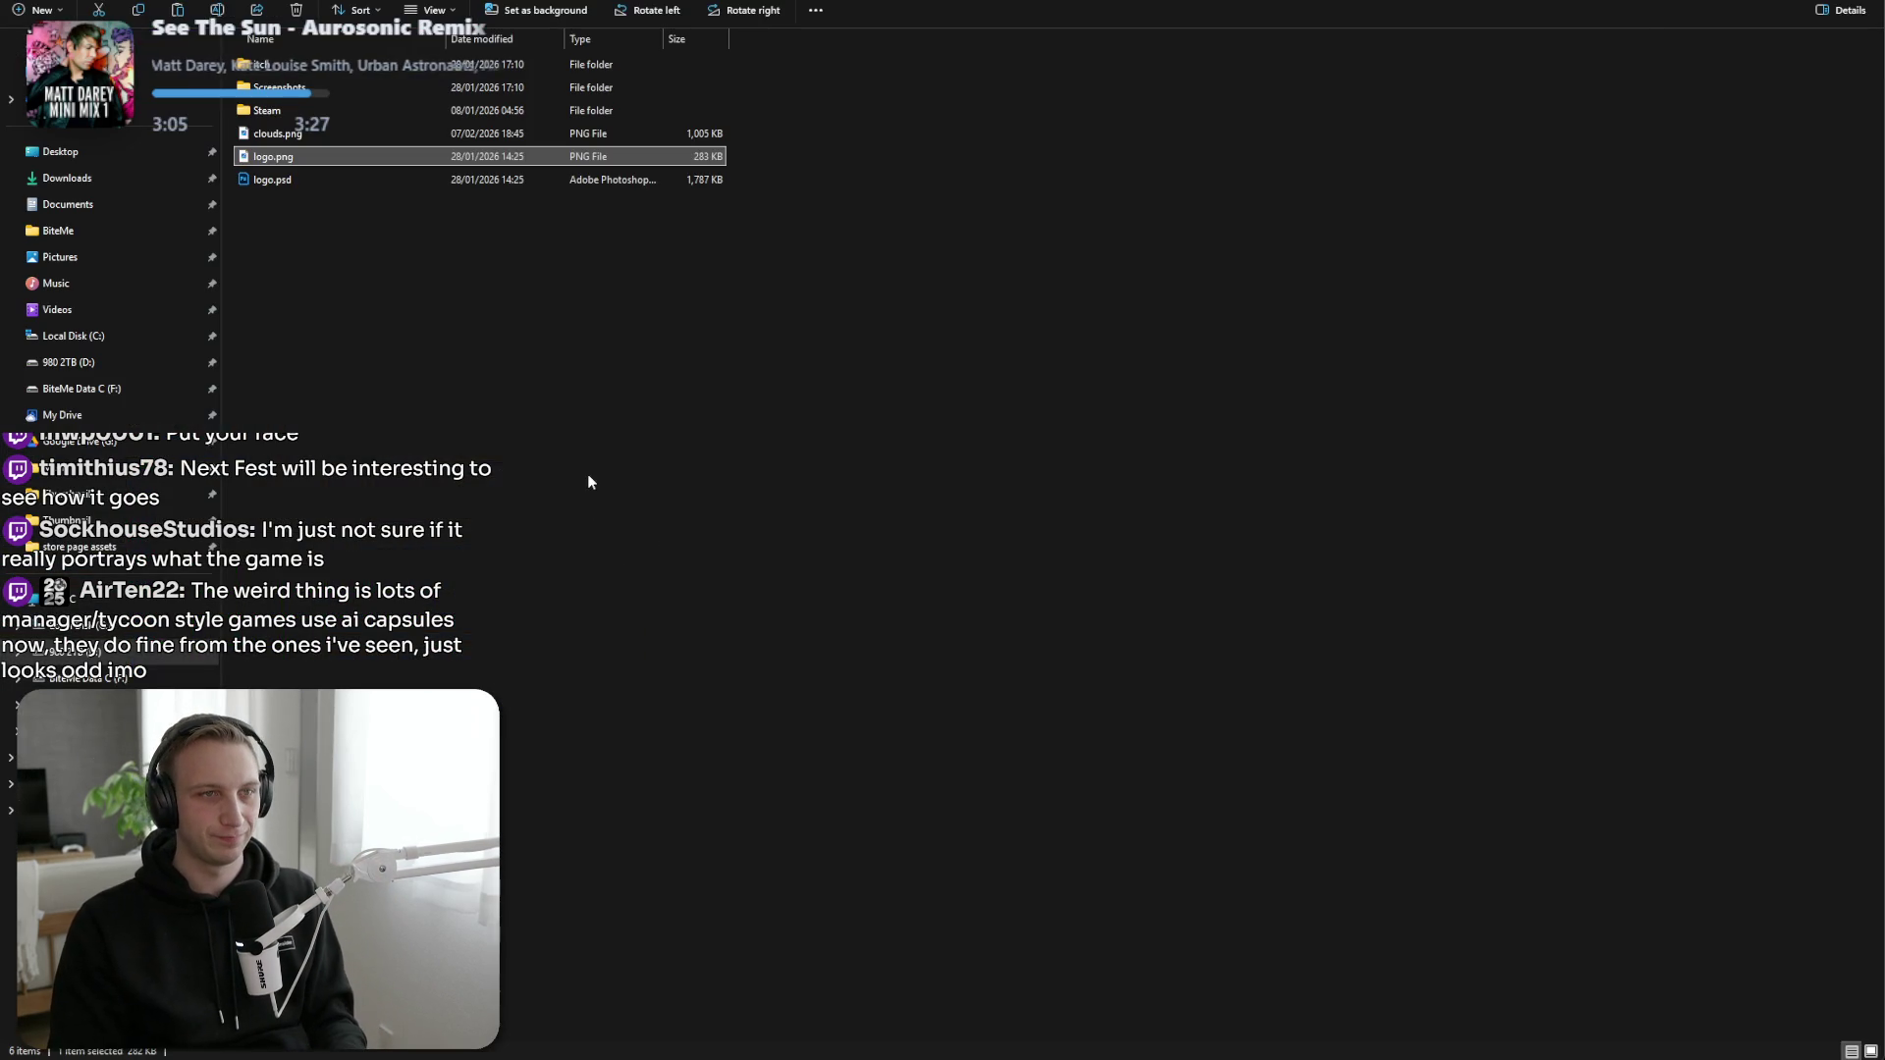
key("alt+Tab")
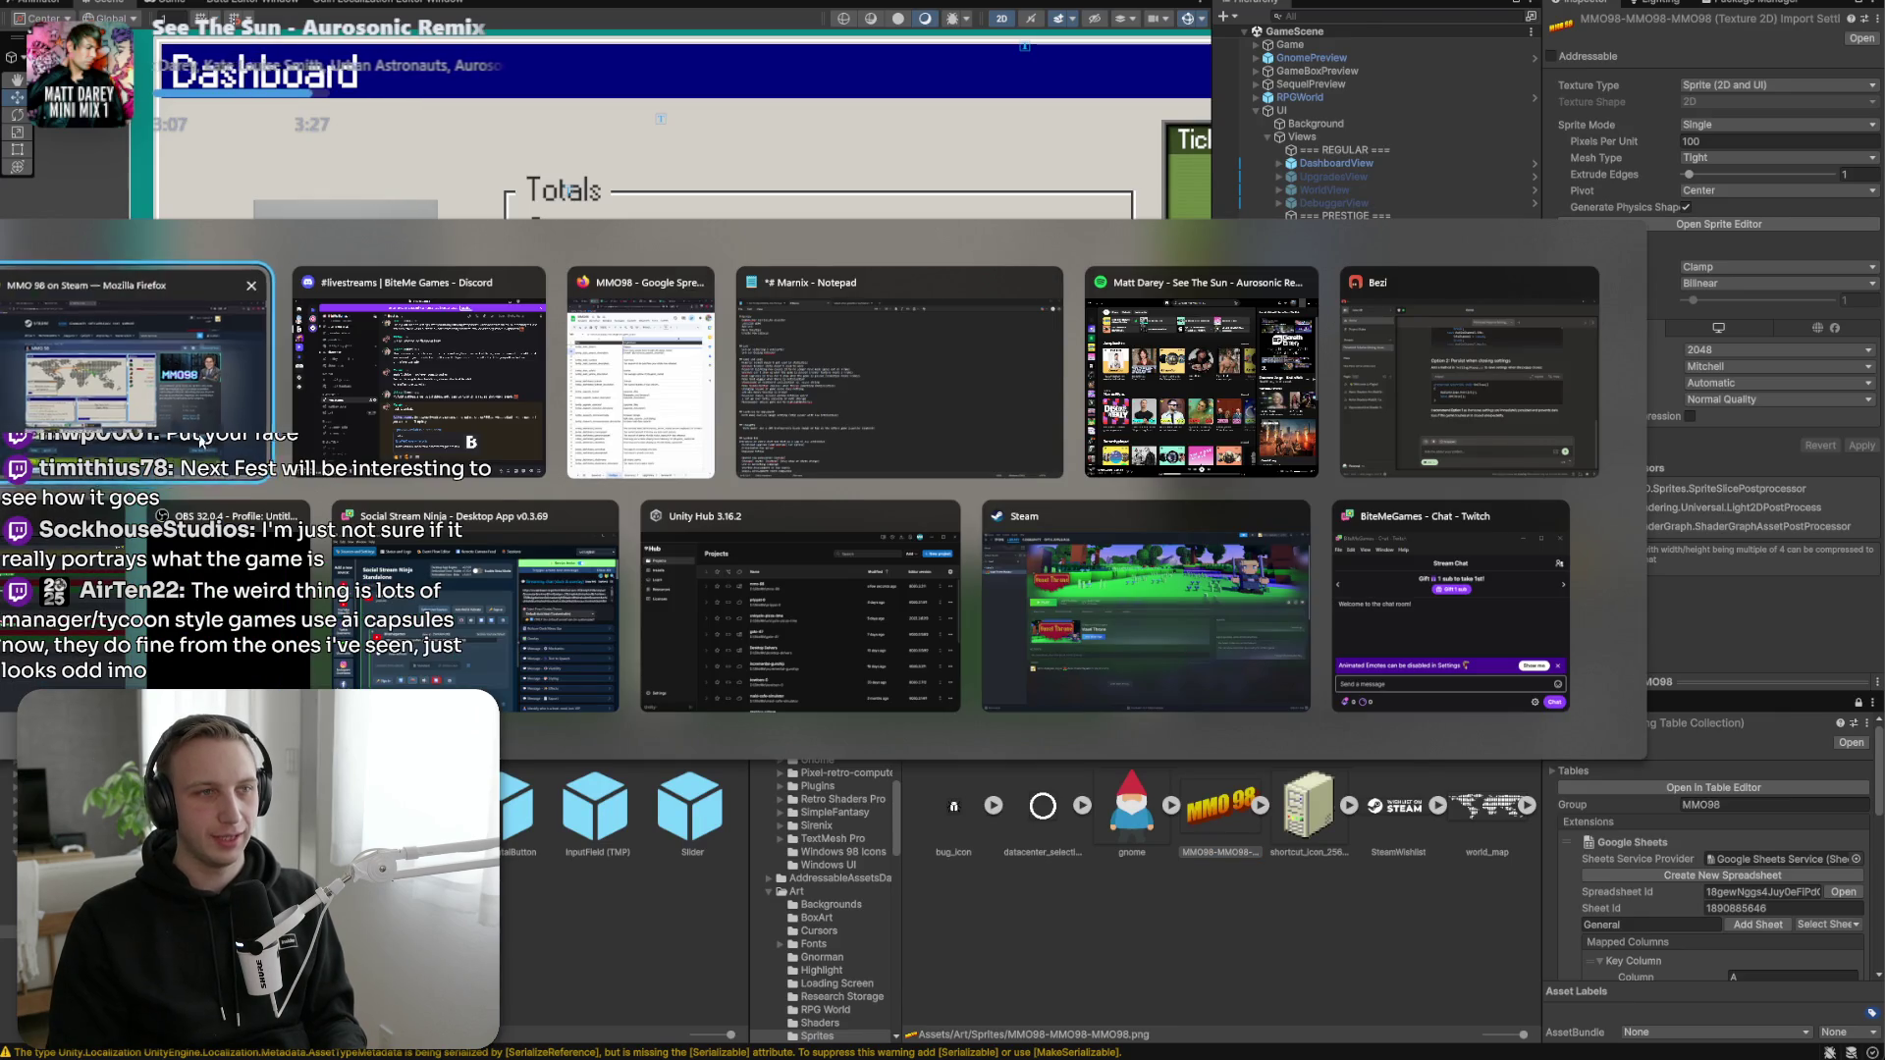
Seek the MMO 98 teaser trailer forward to its world map scene around 0:20.
left_click(1137, 575)
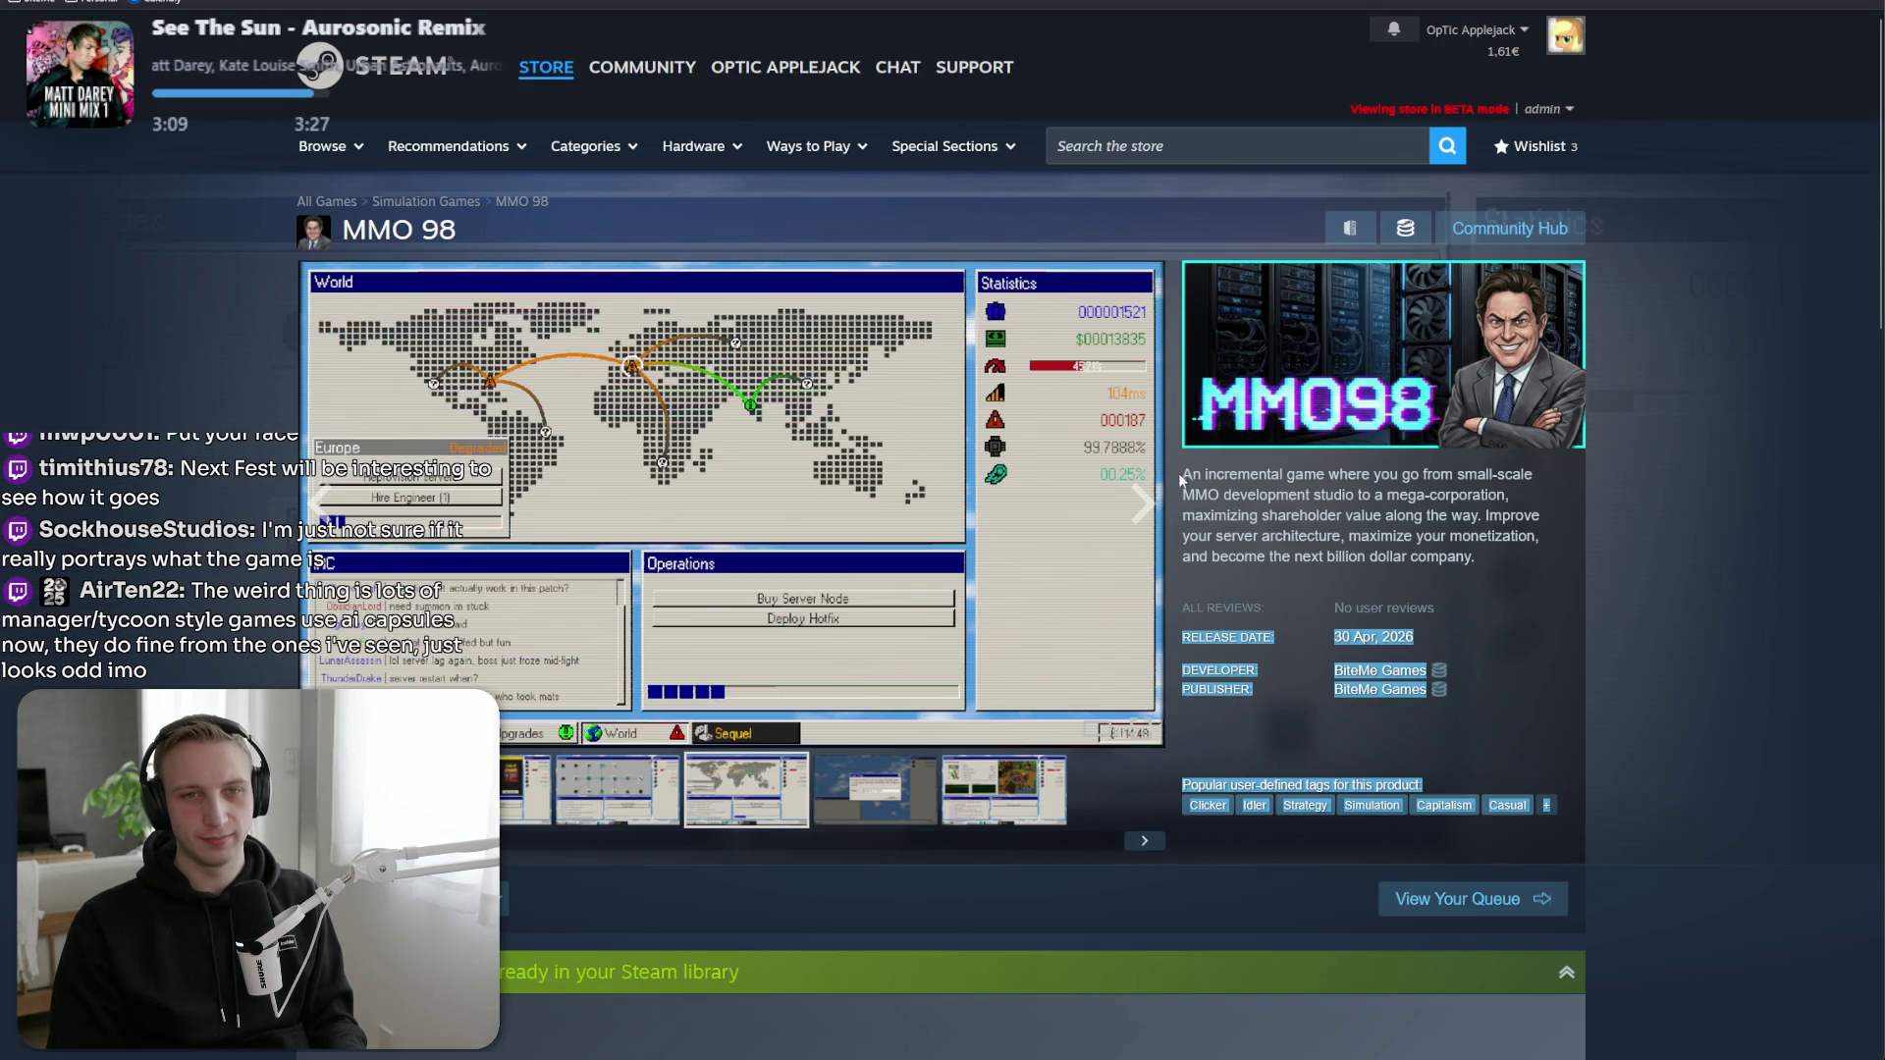
left_click_drag(1186, 487, 1277, 518)
left_click(1138, 581)
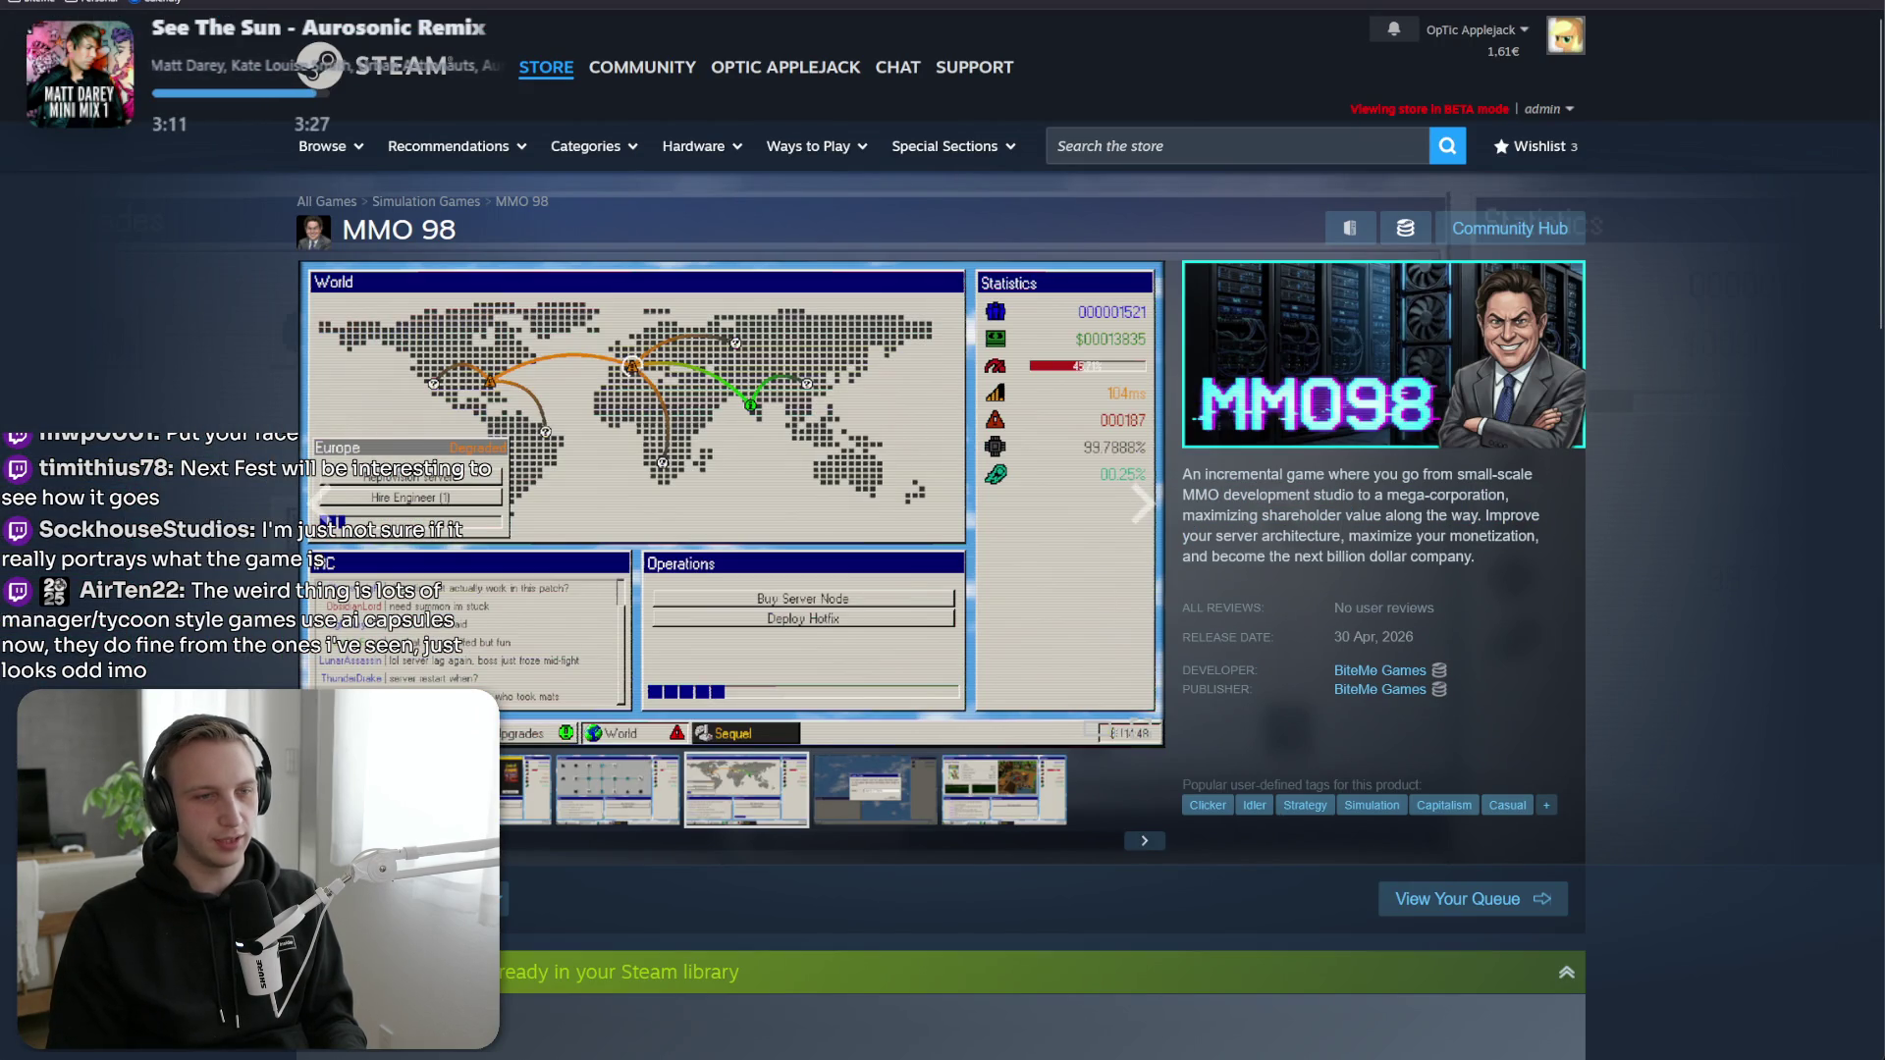
left_click(1040, 781)
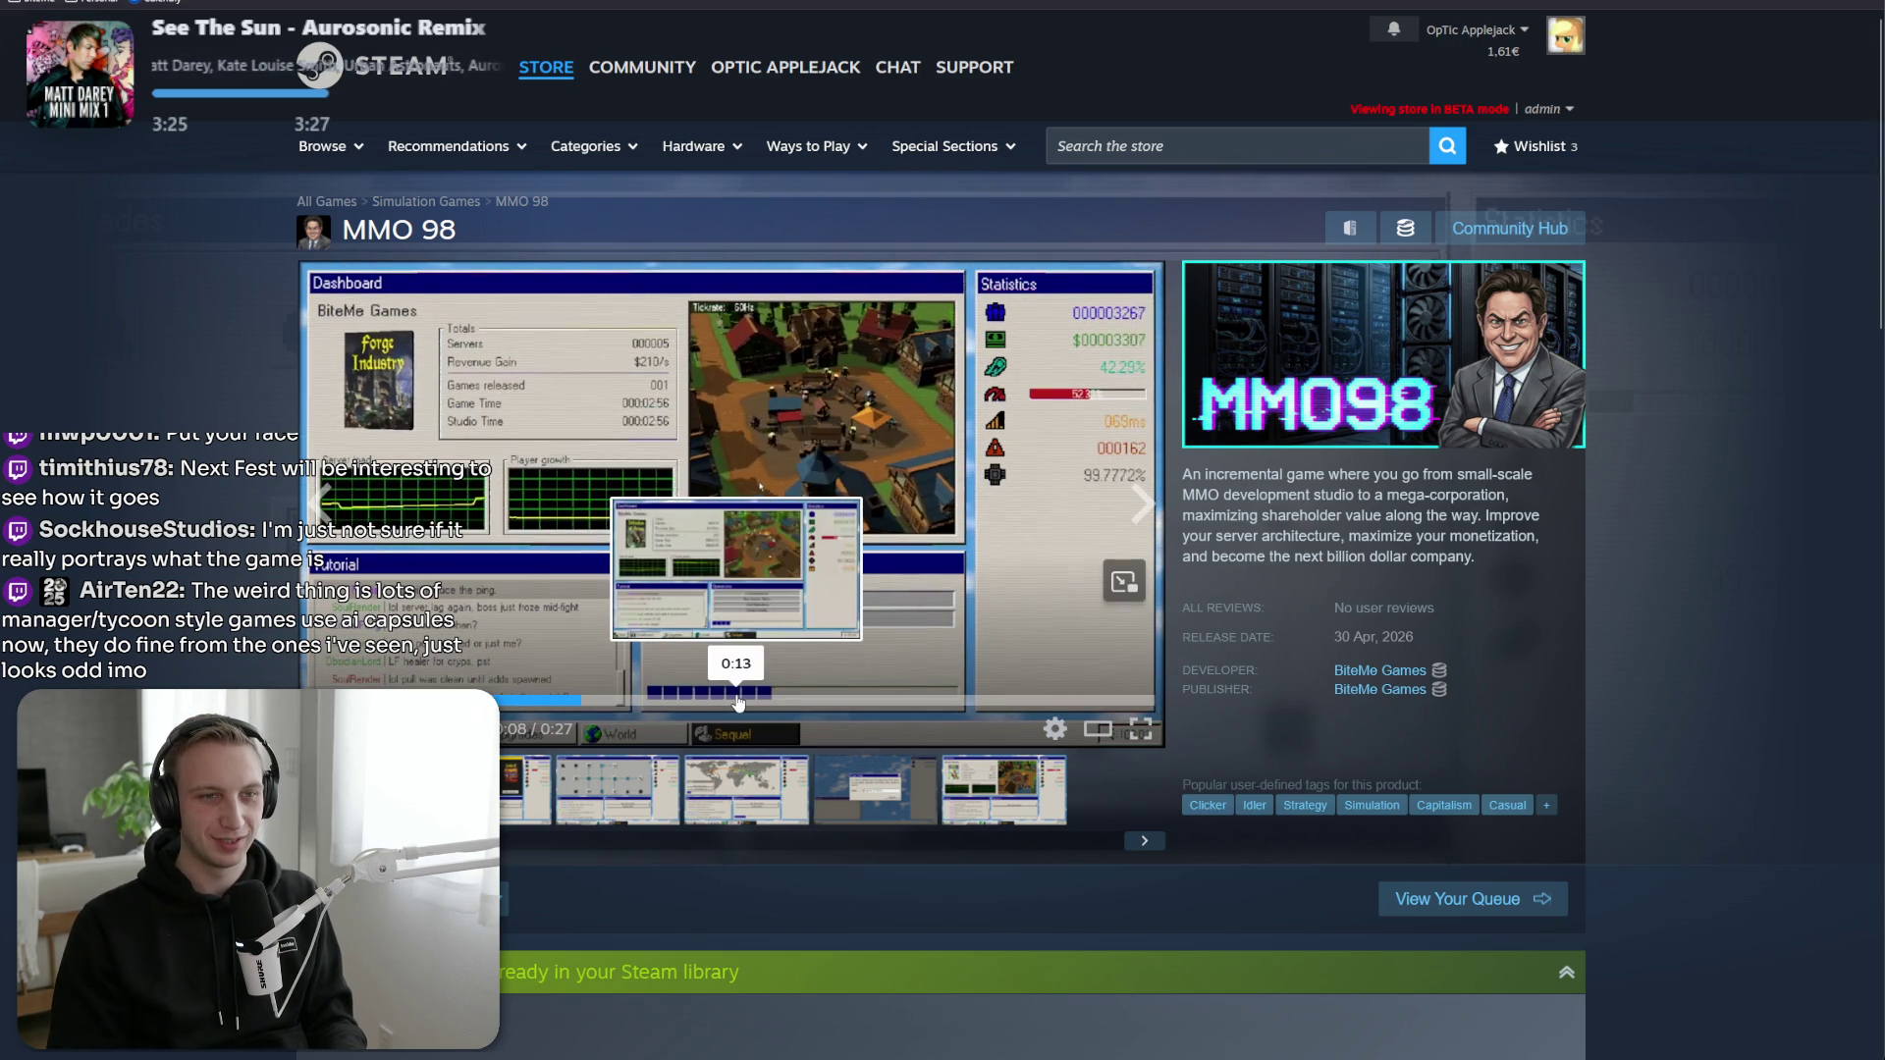
left_click(908, 703)
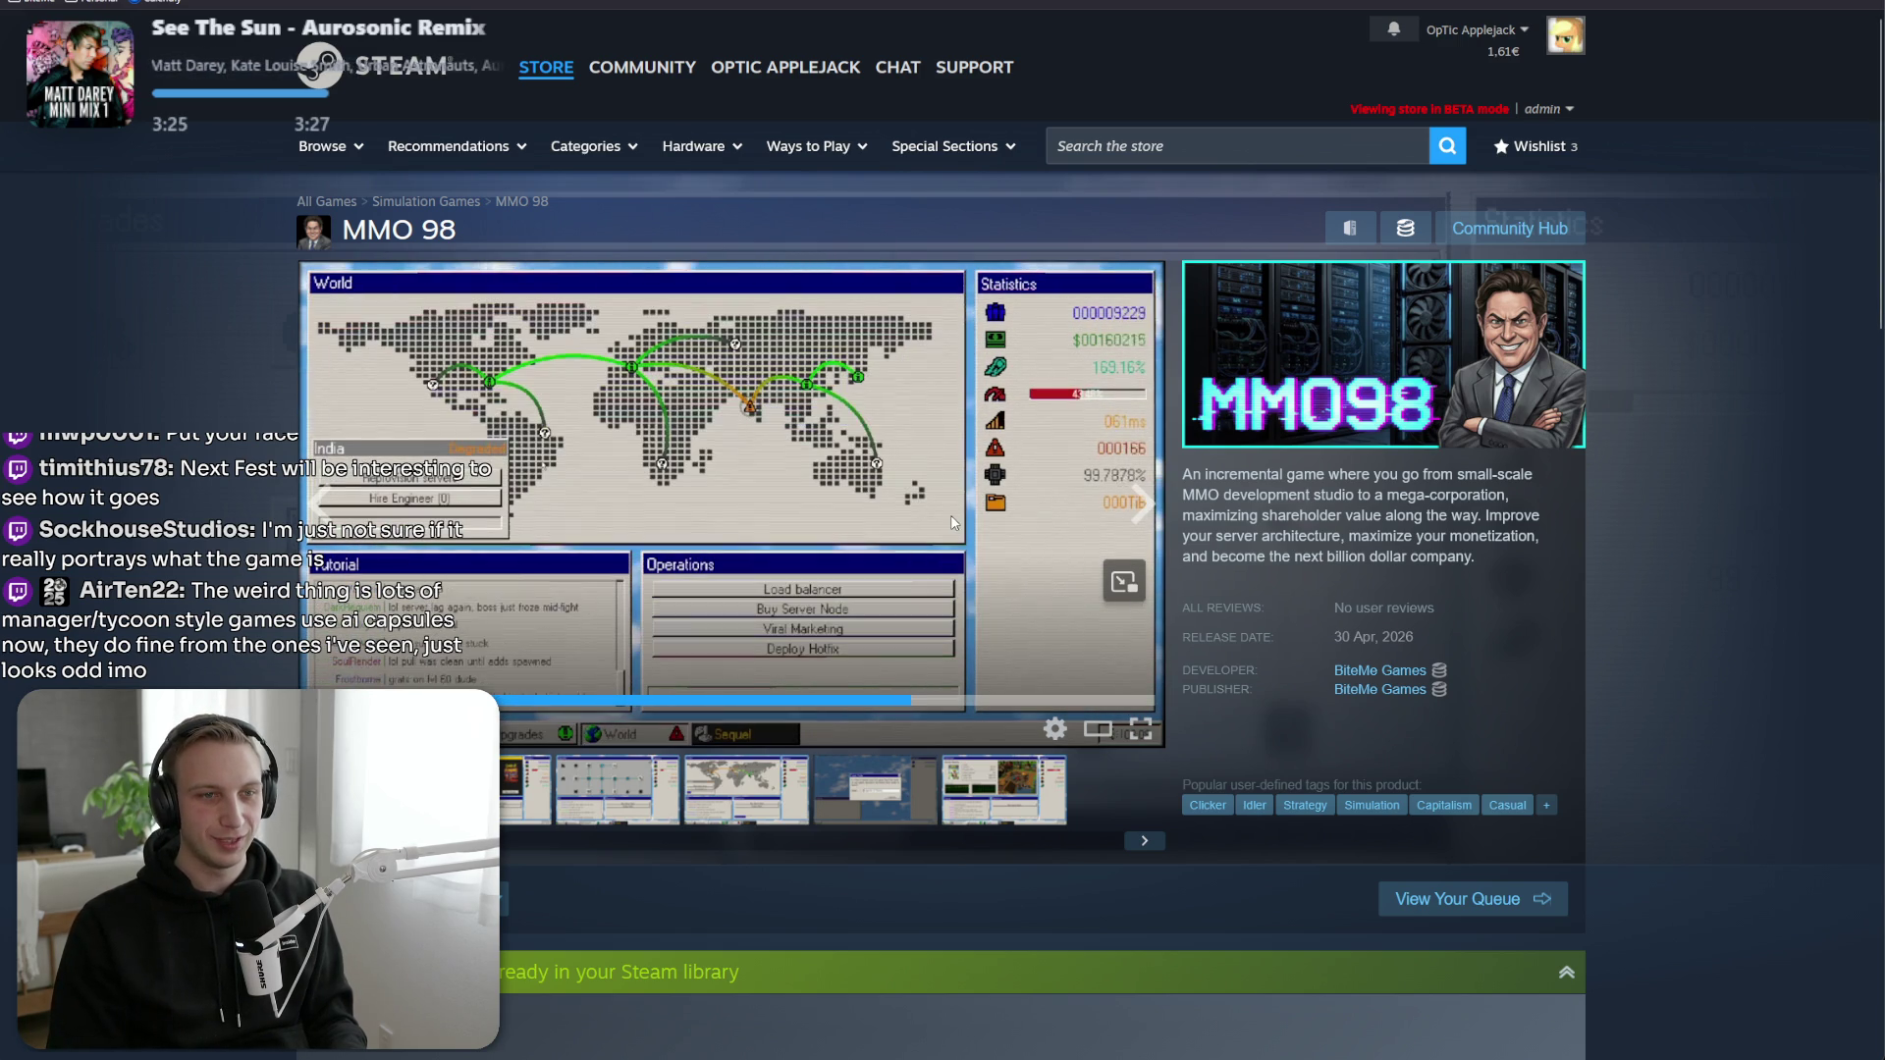
scroll(951, 515, "down", 6)
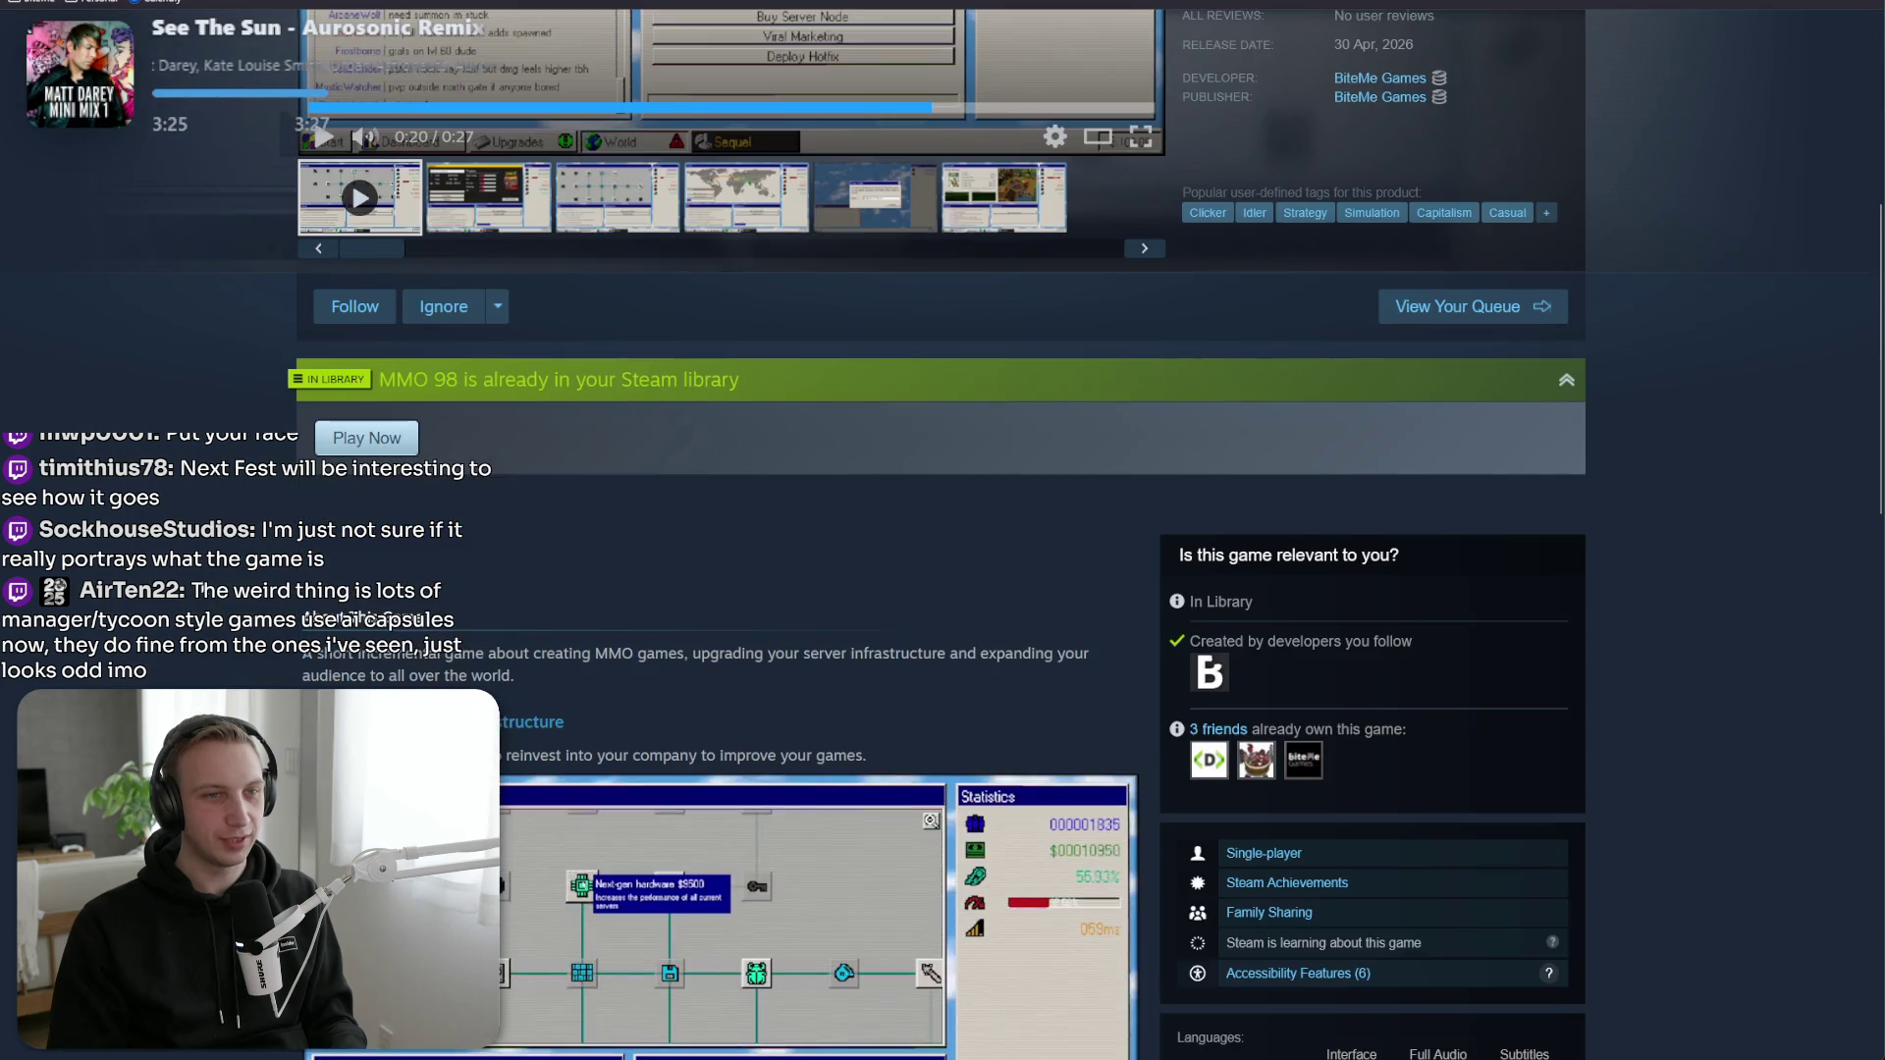
Scroll through the MMO 98 description, supported languages and system requirements.
scroll(943, 530, "down", 6)
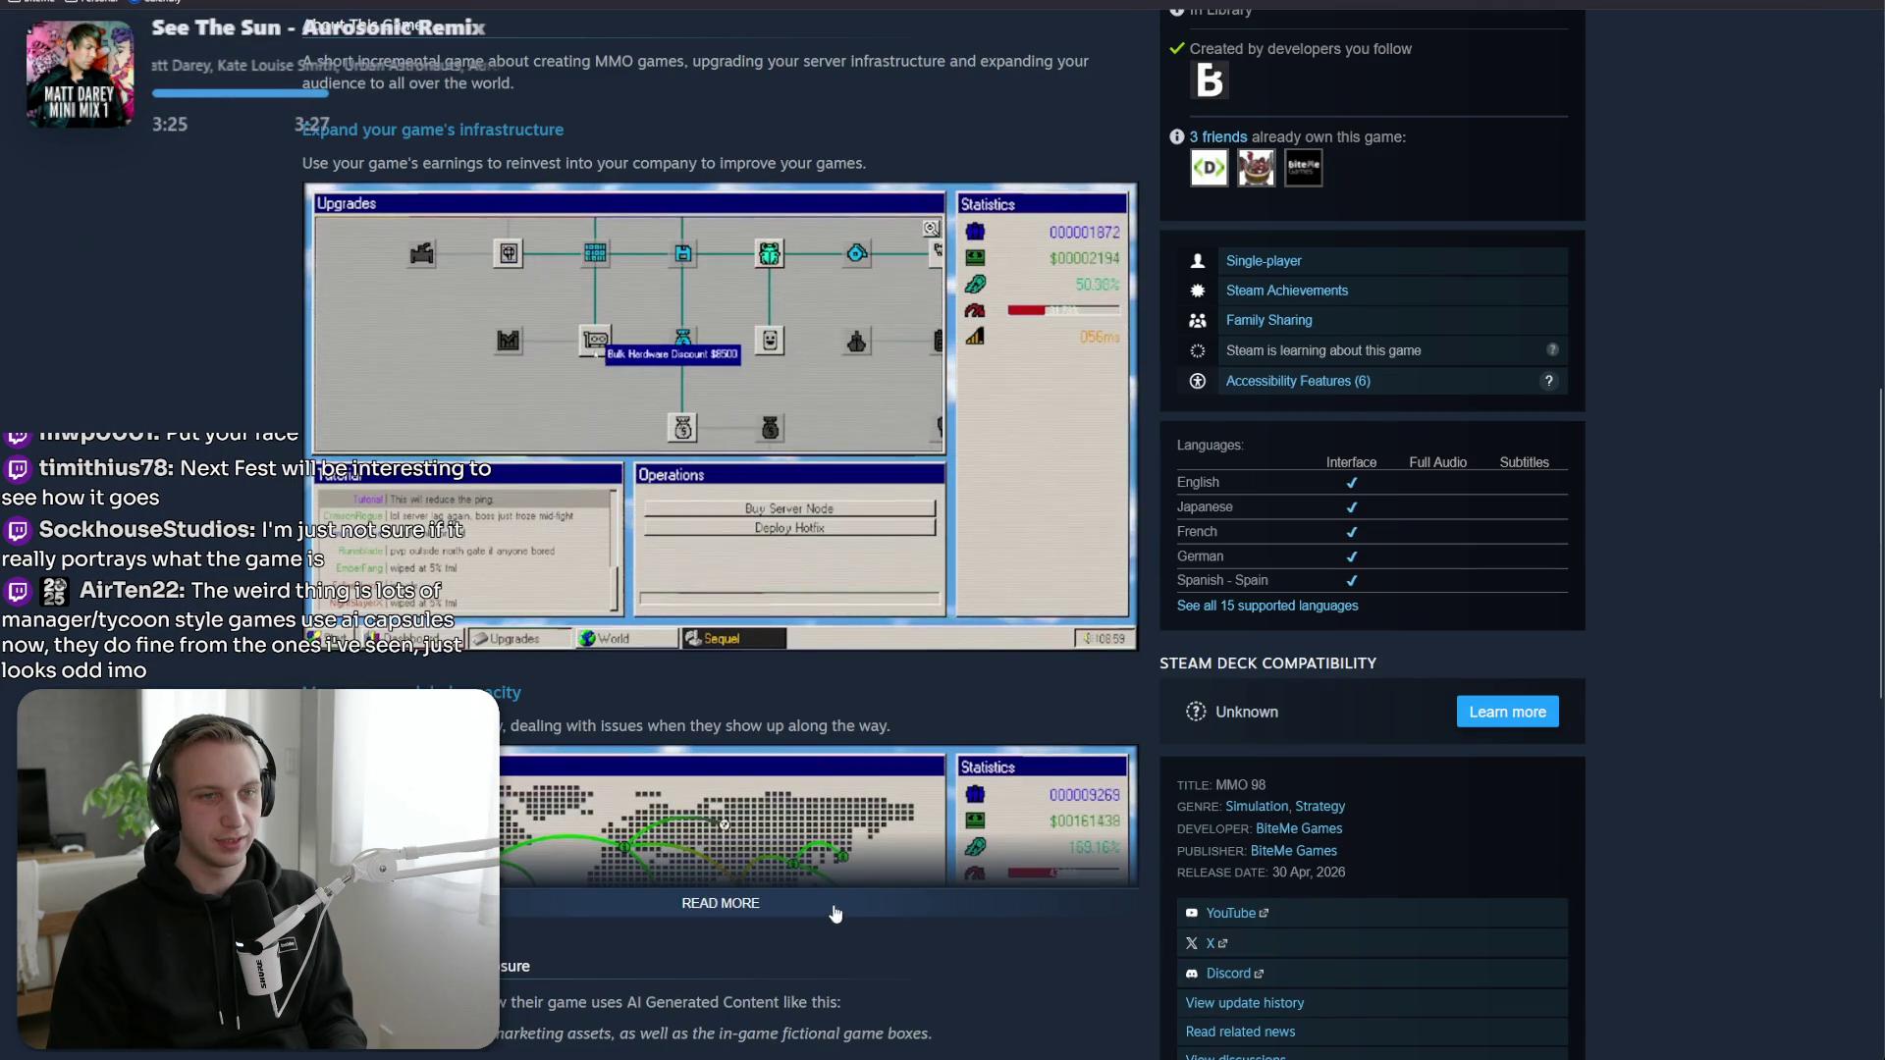
scroll(561, 709, "down", 7)
scroll(943, 530, "down", 7)
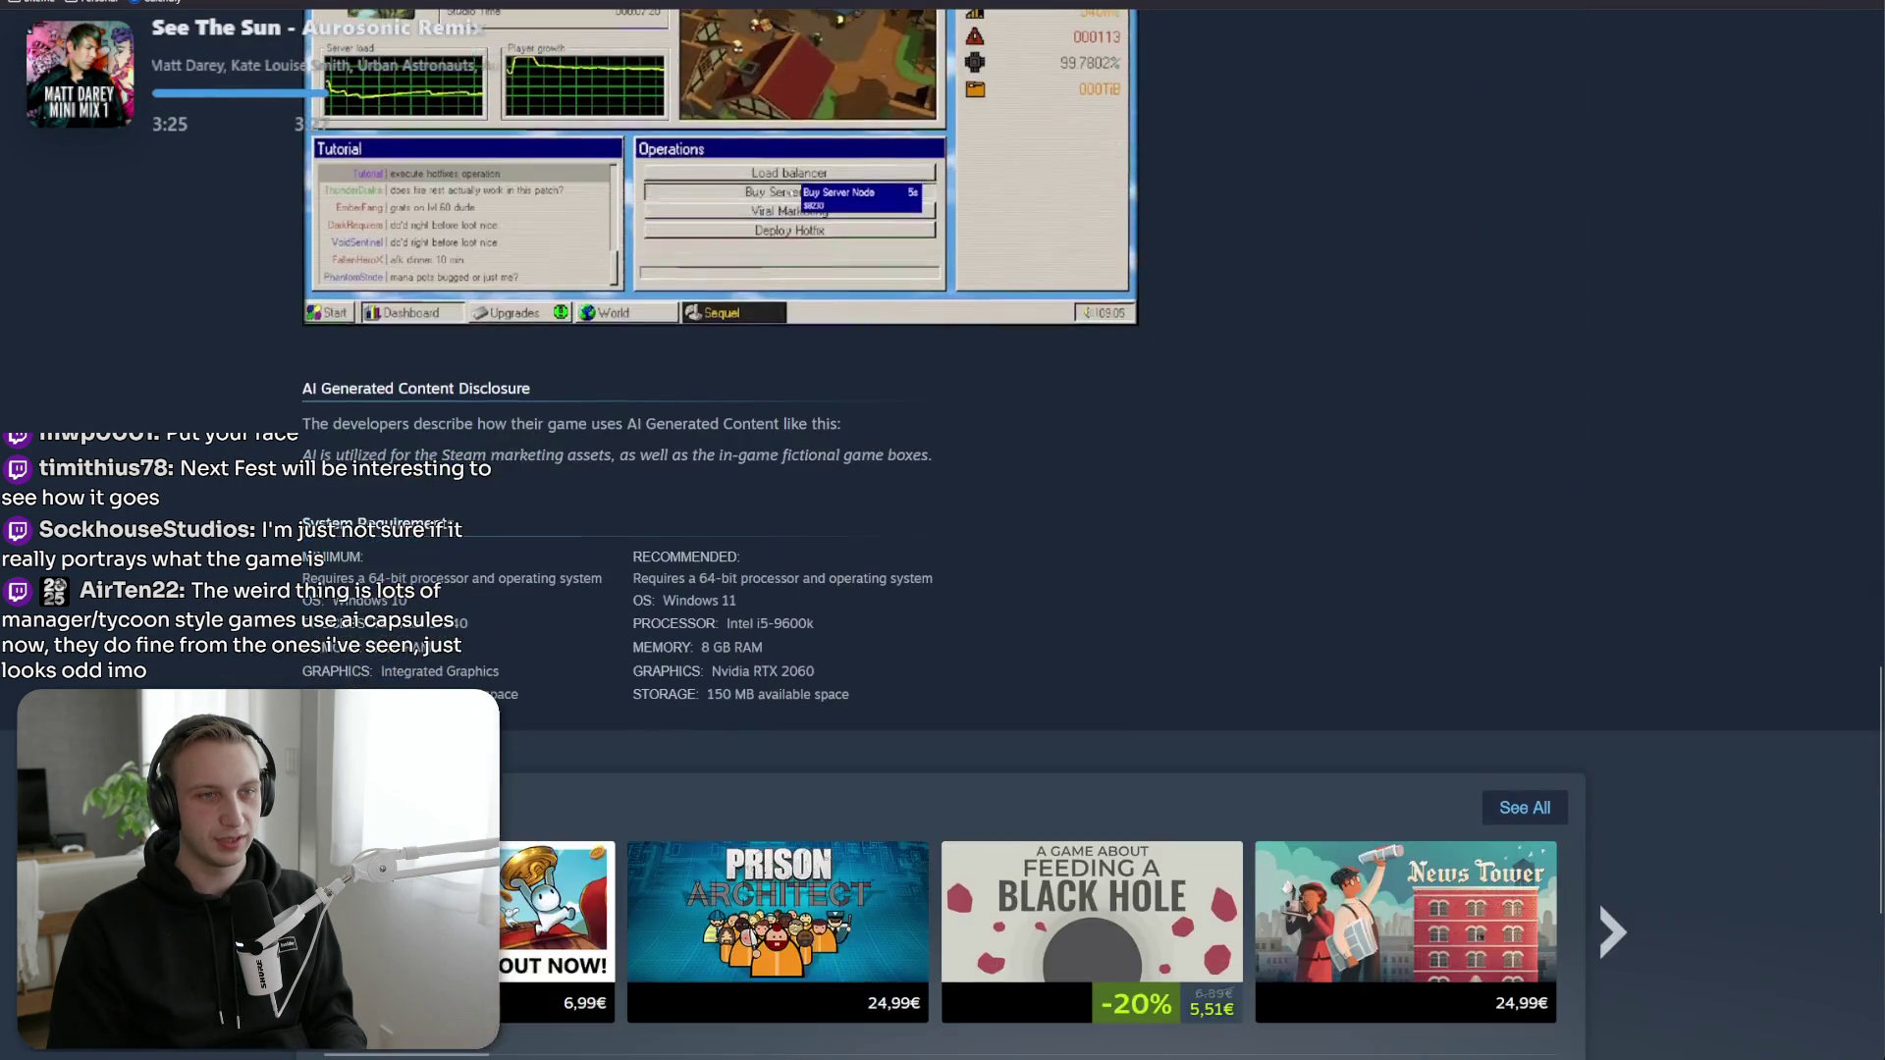
scroll(943, 530, "up", 10)
scroll(942, 530, "up", 8)
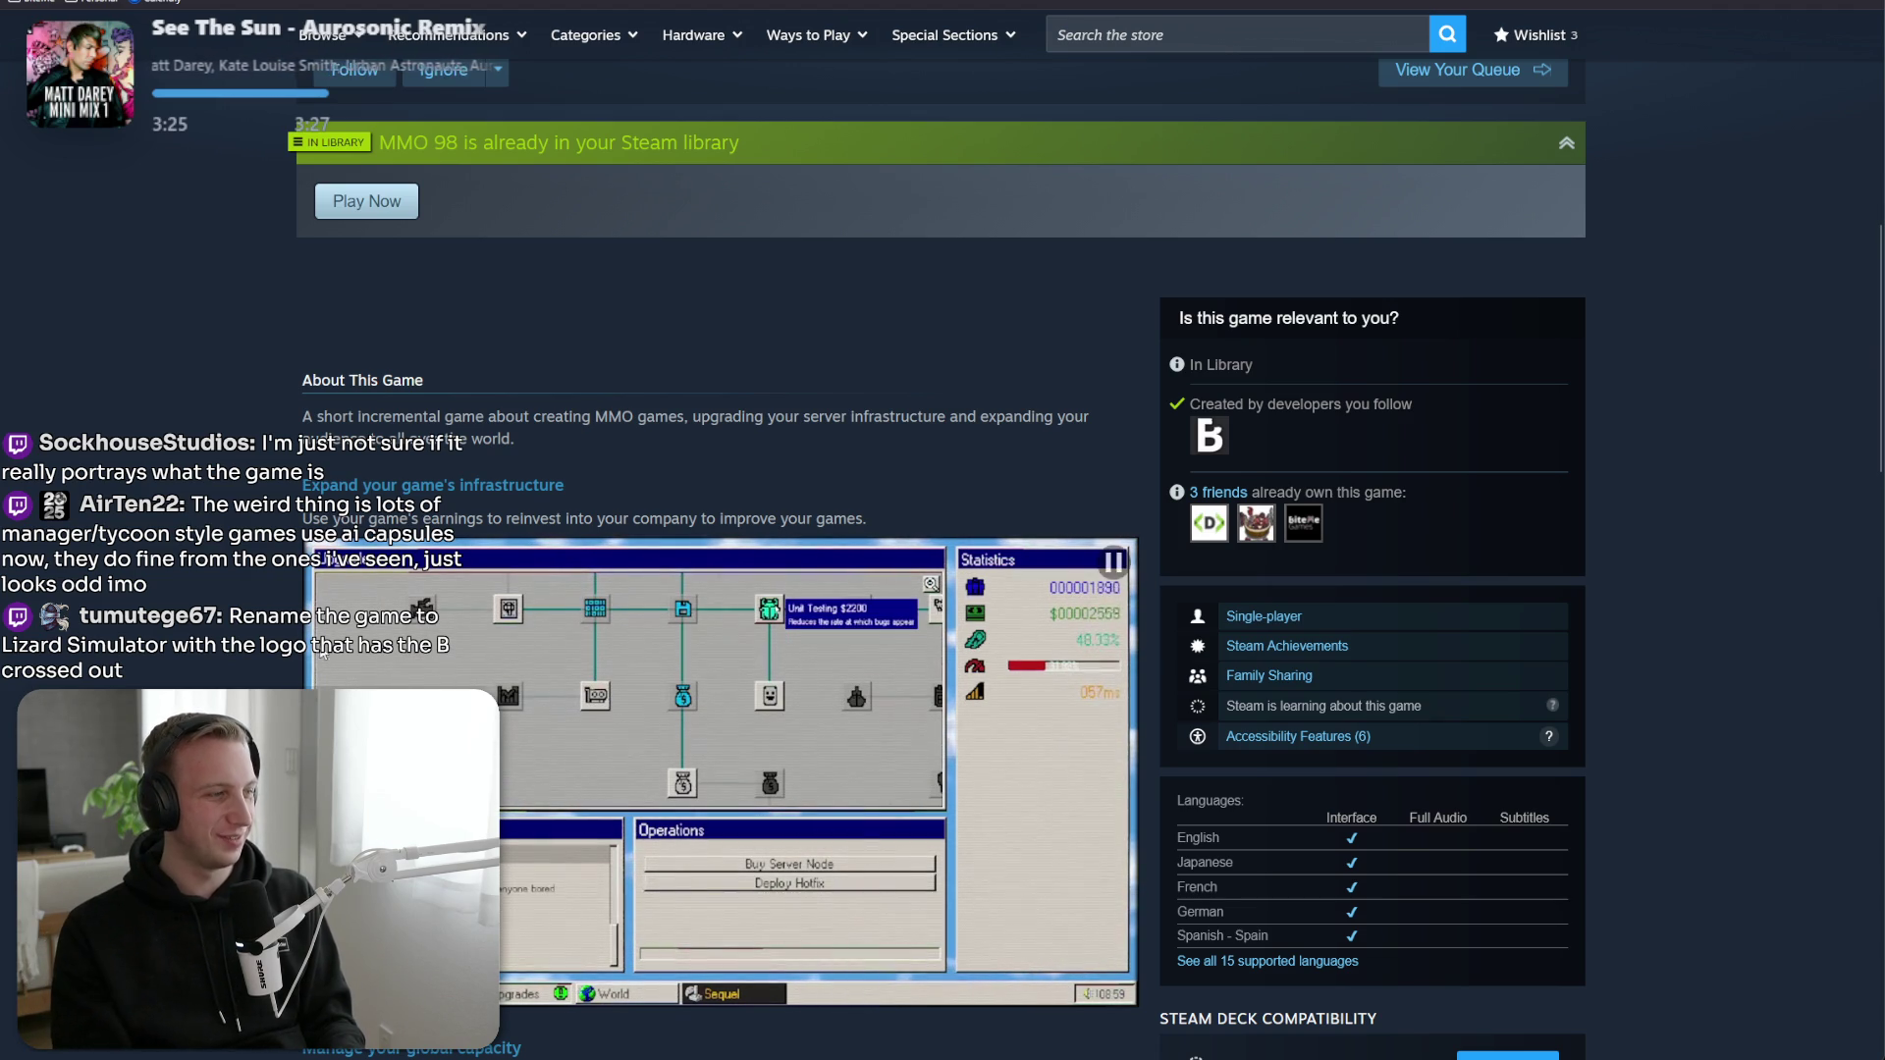
scroll(437, 453, "up", 7)
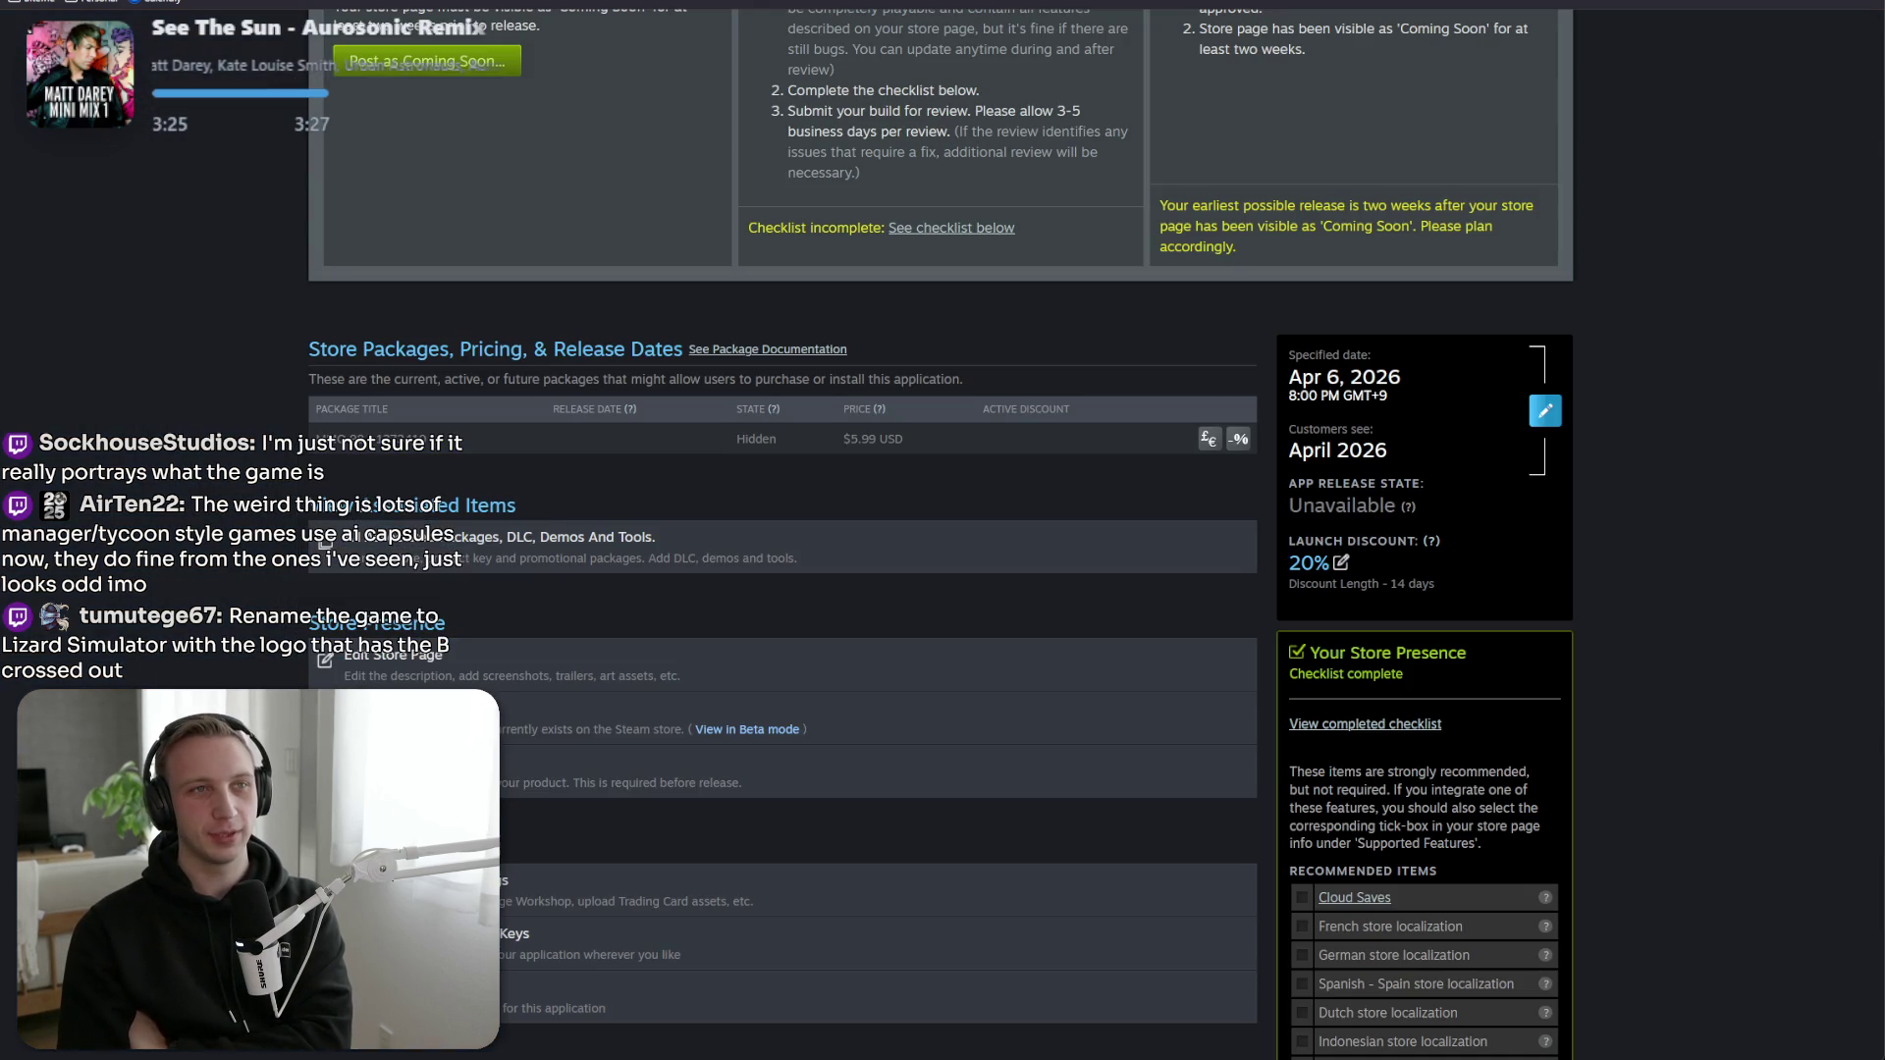
scroll(938, 422, "down", 3)
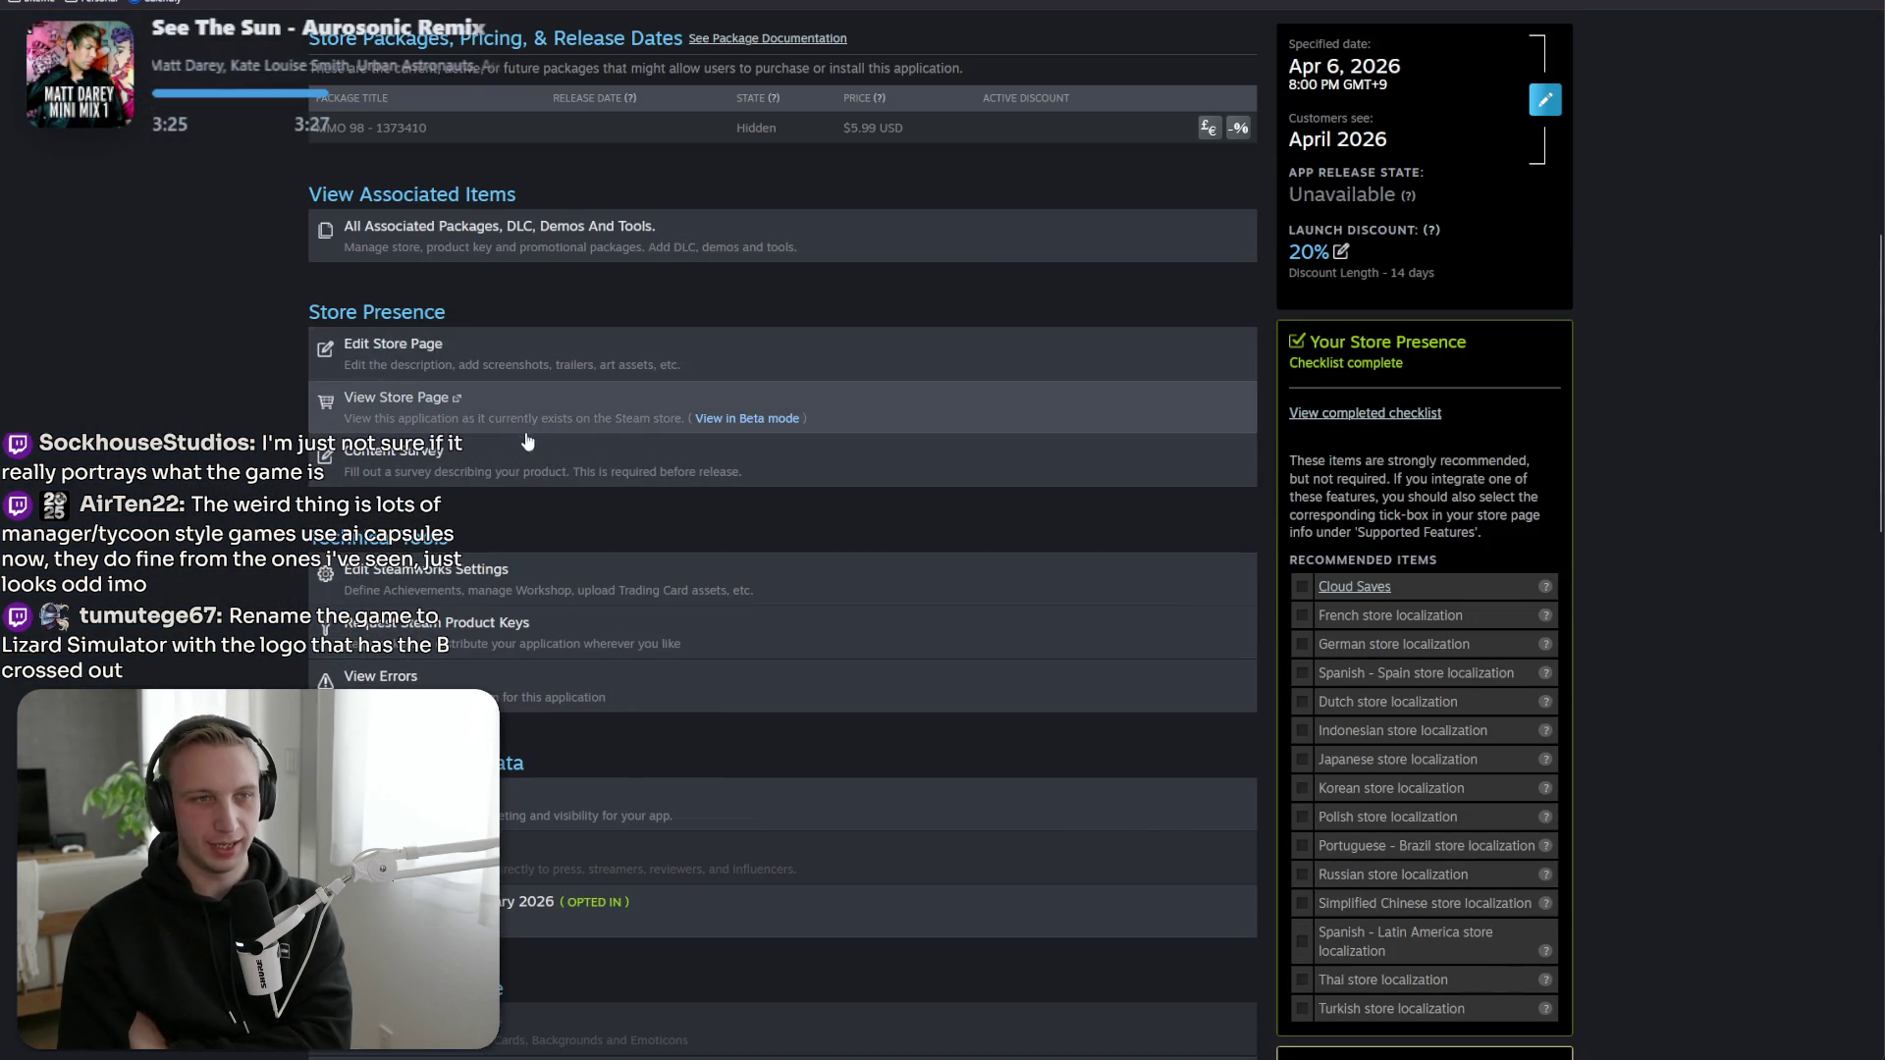
left_click(403, 362)
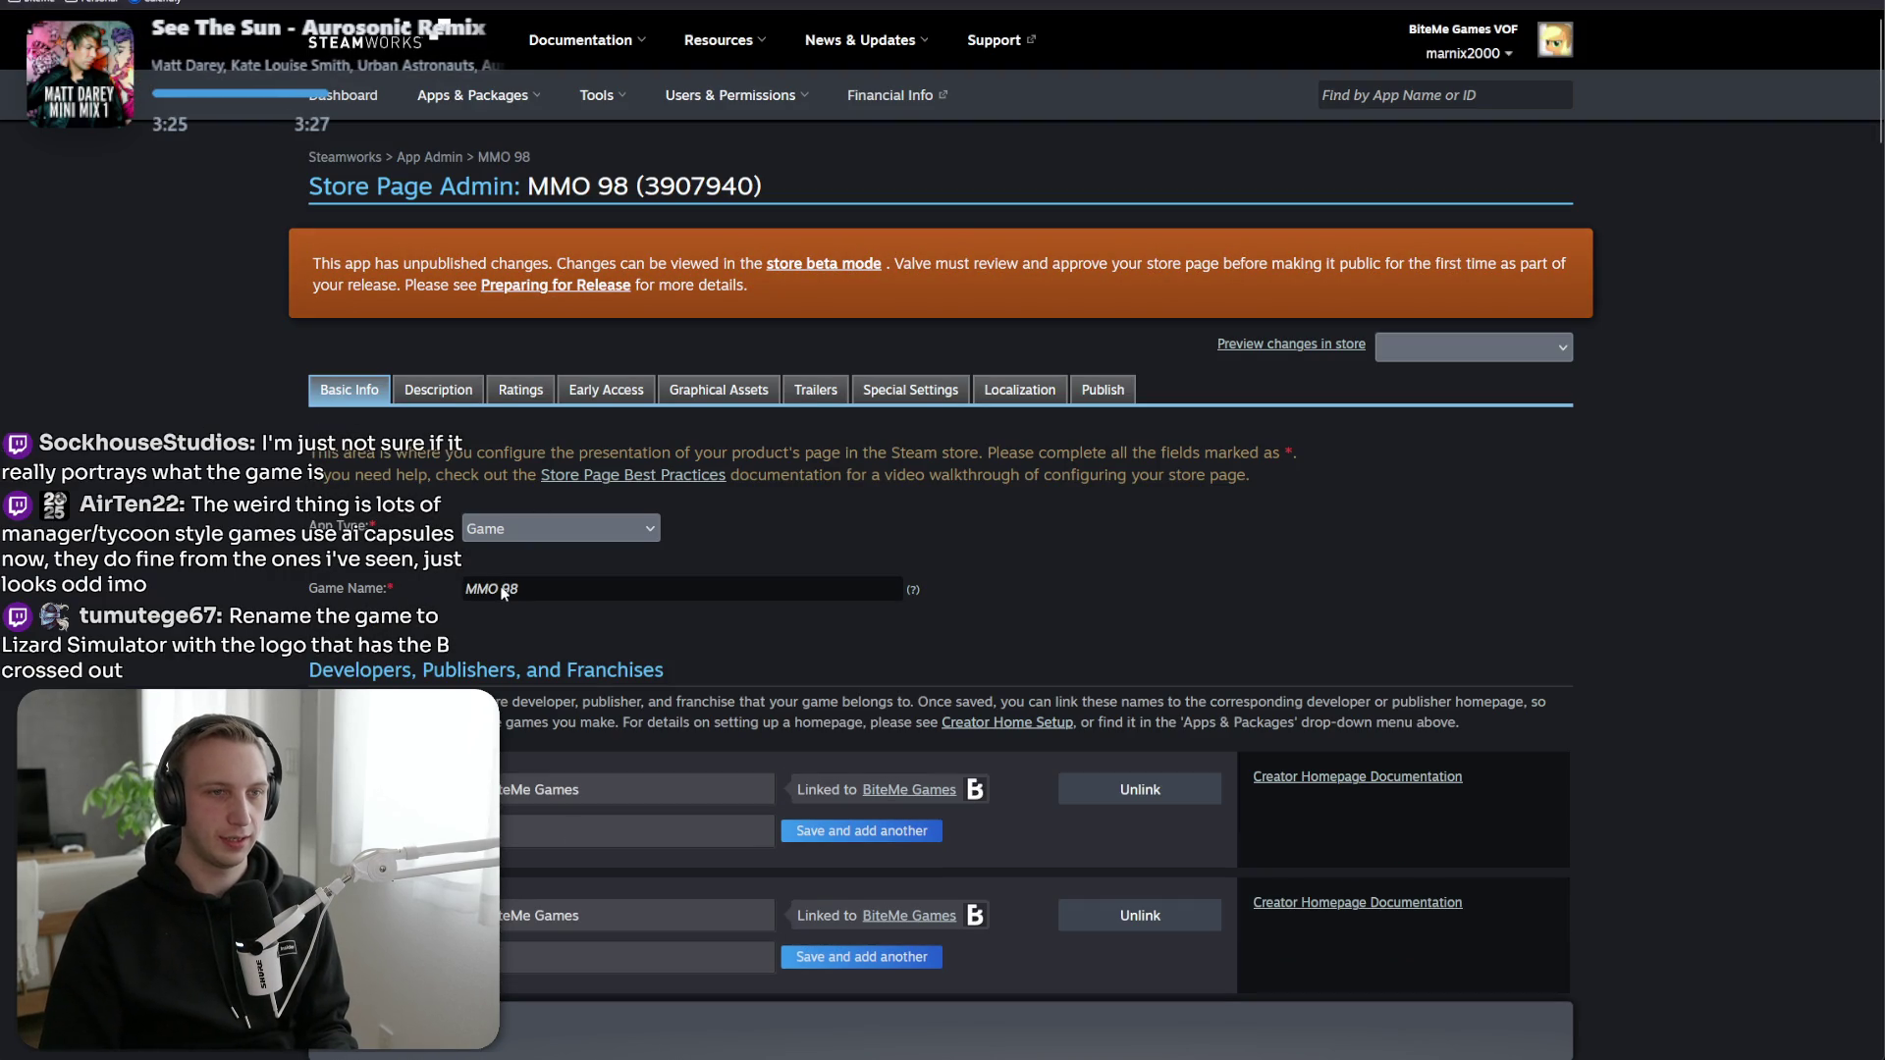
mouse_move(919, 591)
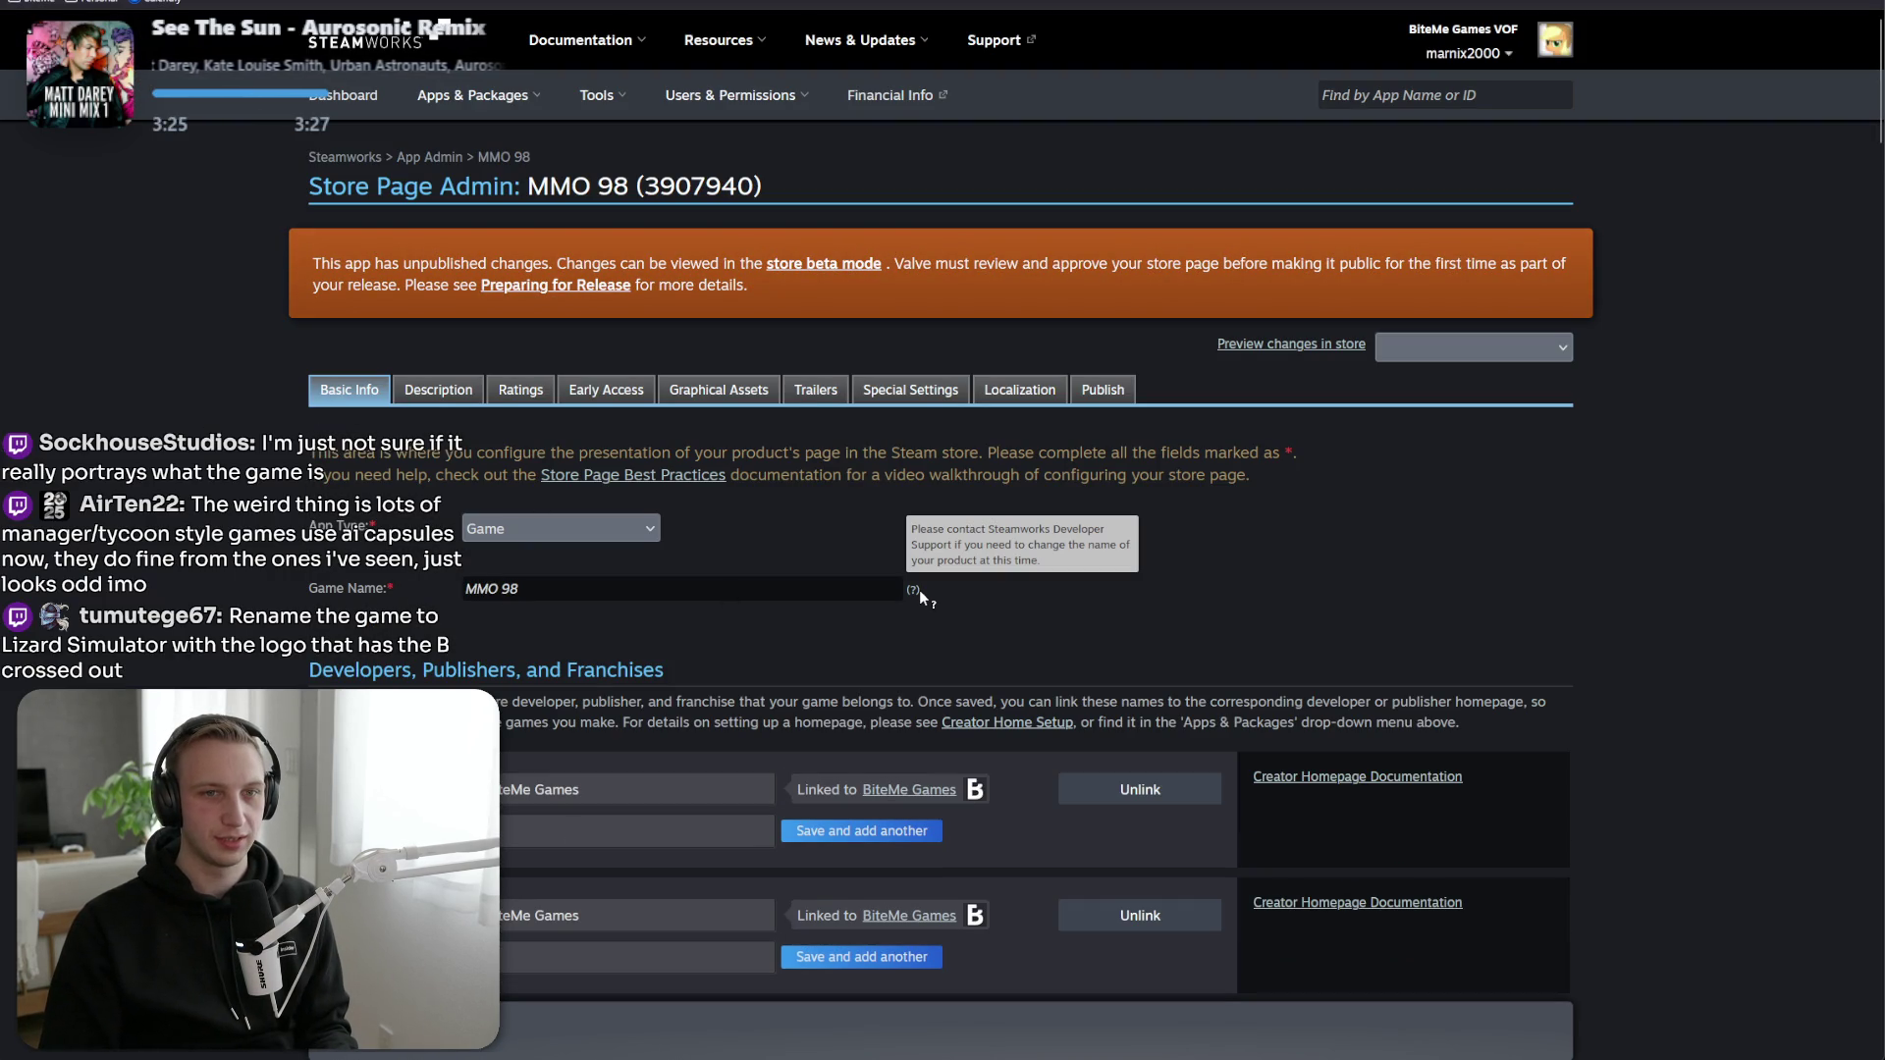
left_click(501, 601)
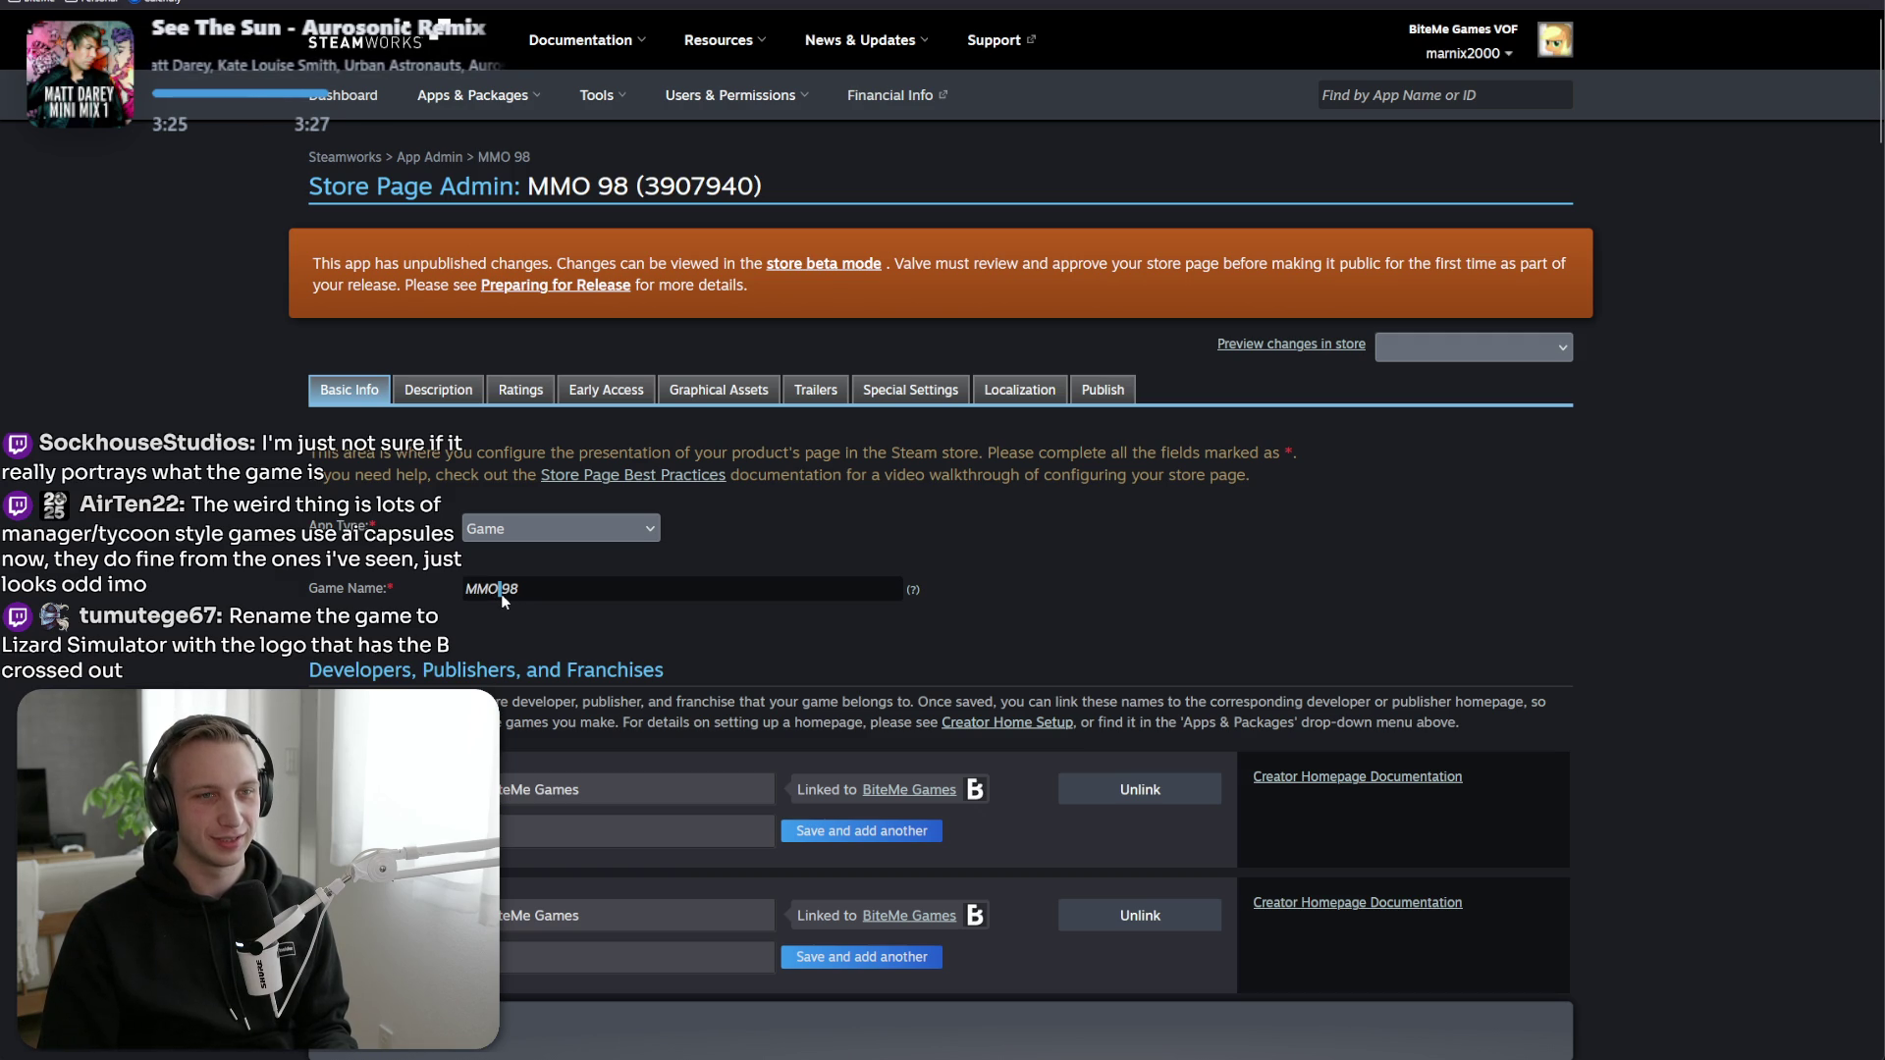
scroll(454, 496, "down", 5)
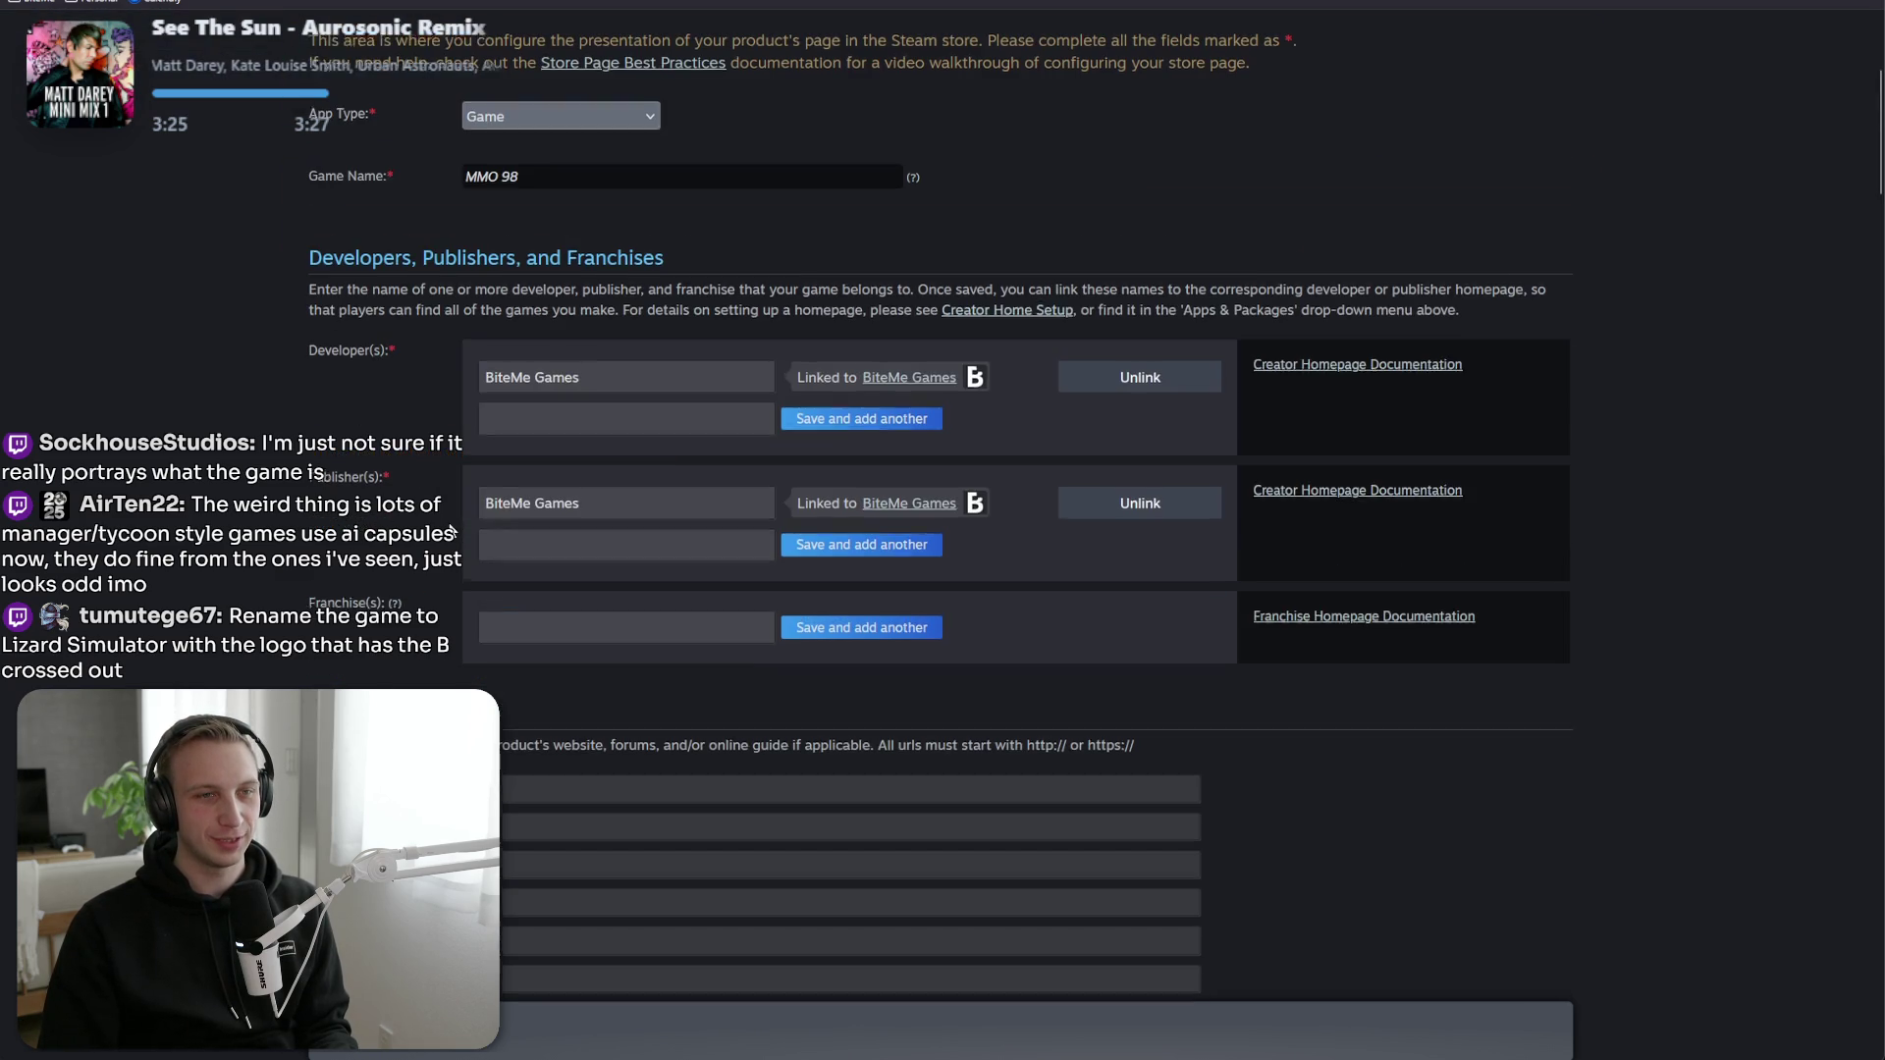
scroll(451, 535, "down", 14)
scroll(449, 518, "down", 15)
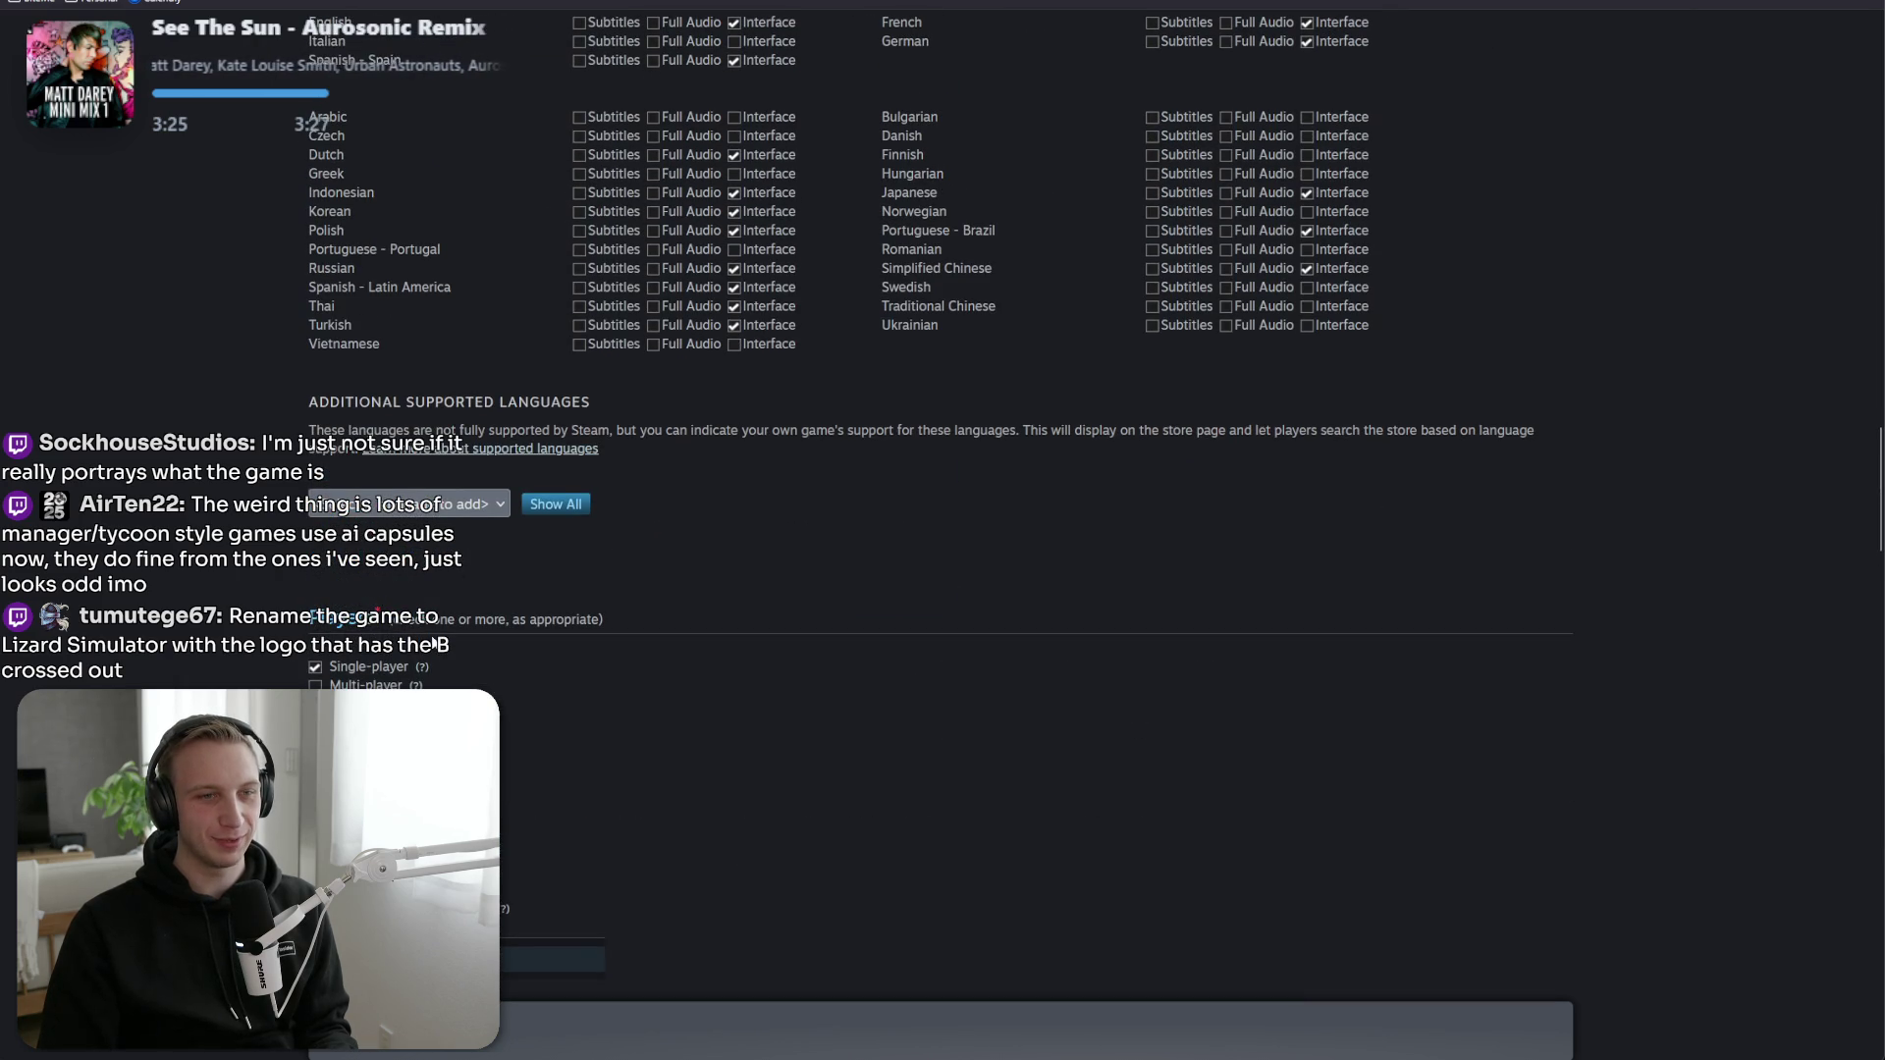
scroll(440, 648, "down", 15)
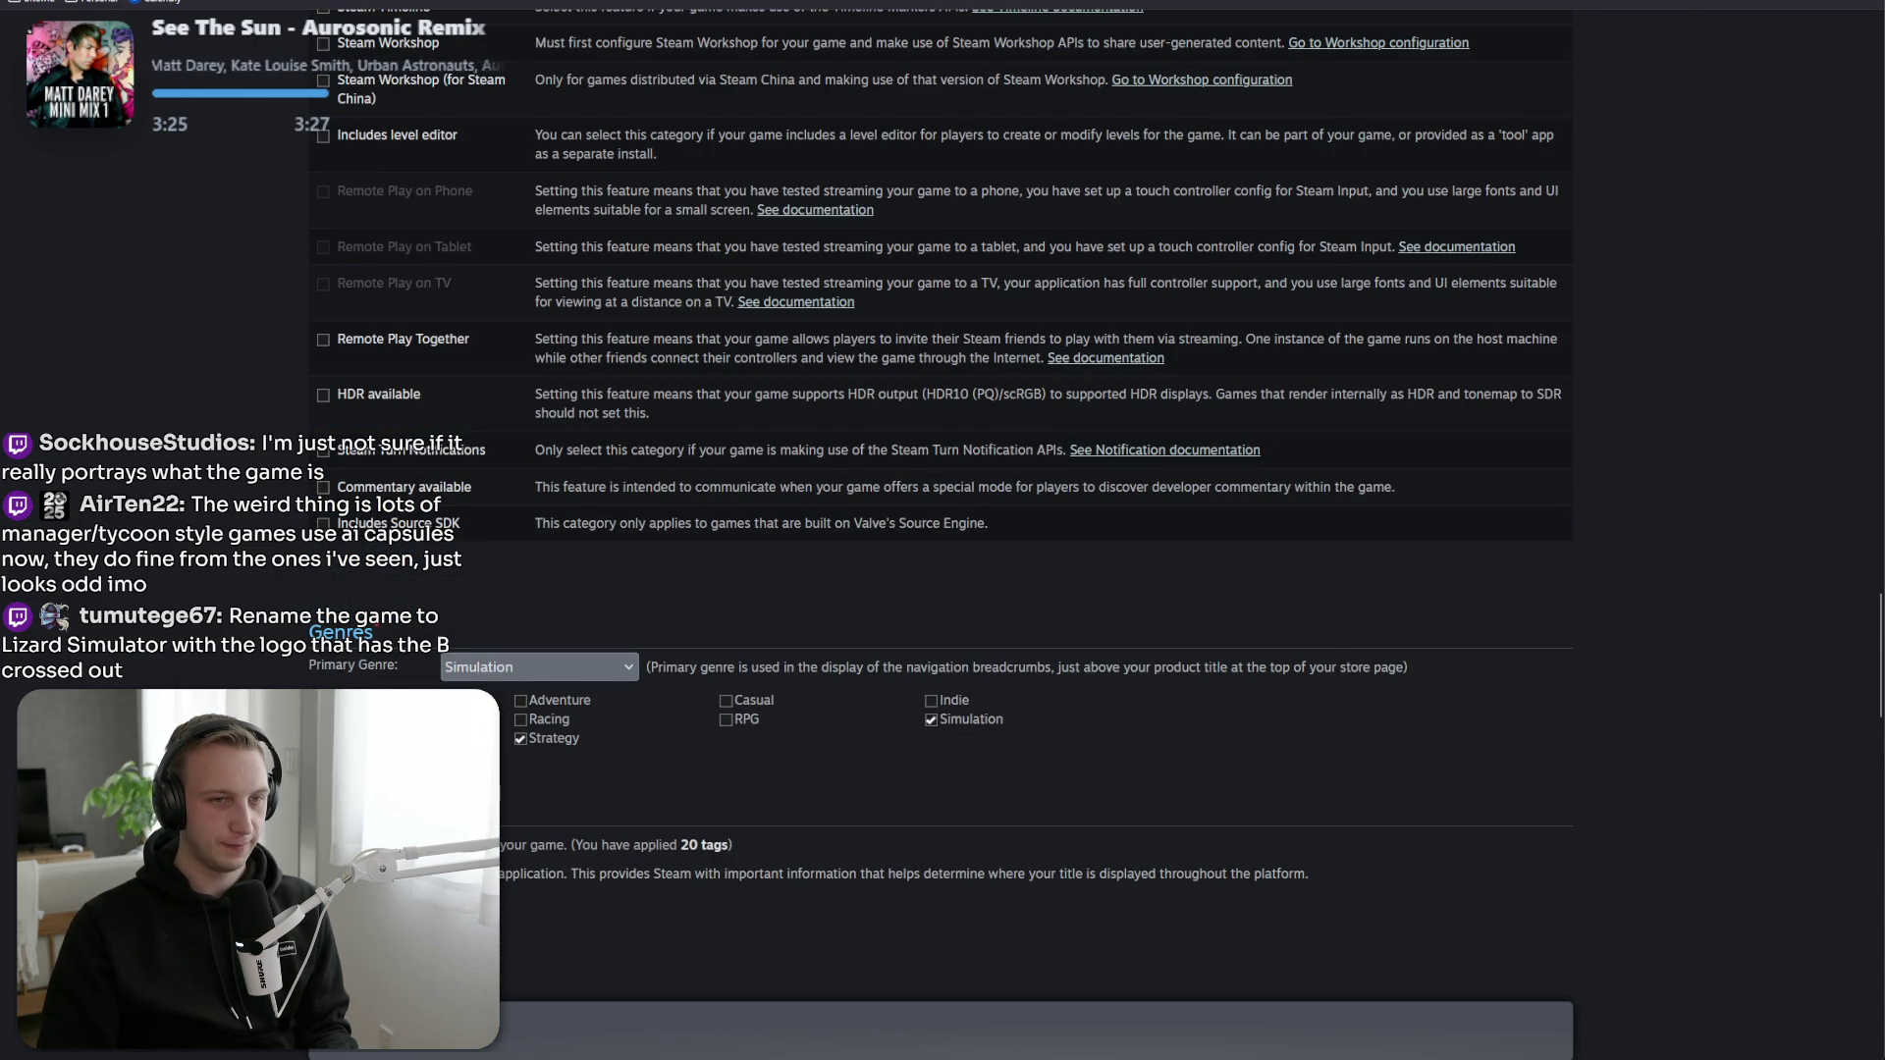
scroll(441, 629, "up", 6)
scroll(354, 535, "down", 10)
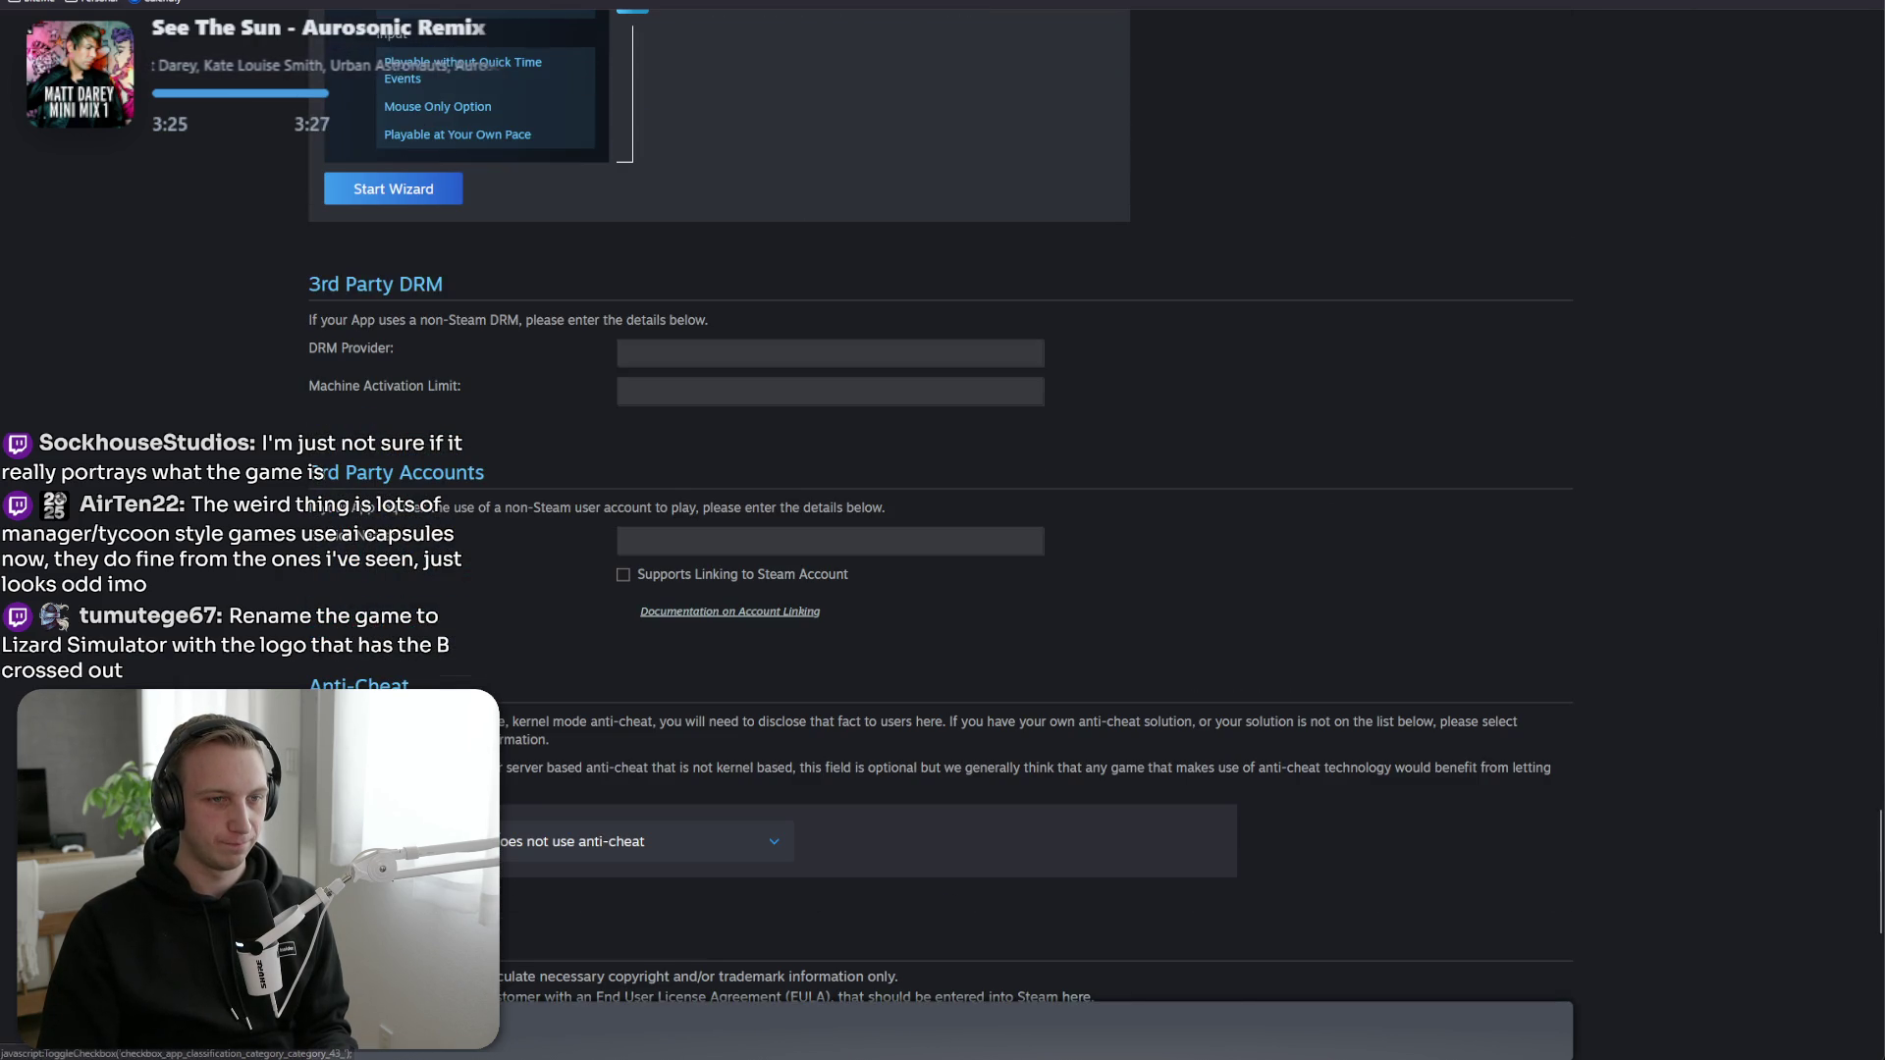
scroll(360, 533, "up", 1)
scroll(360, 533, "down", 5)
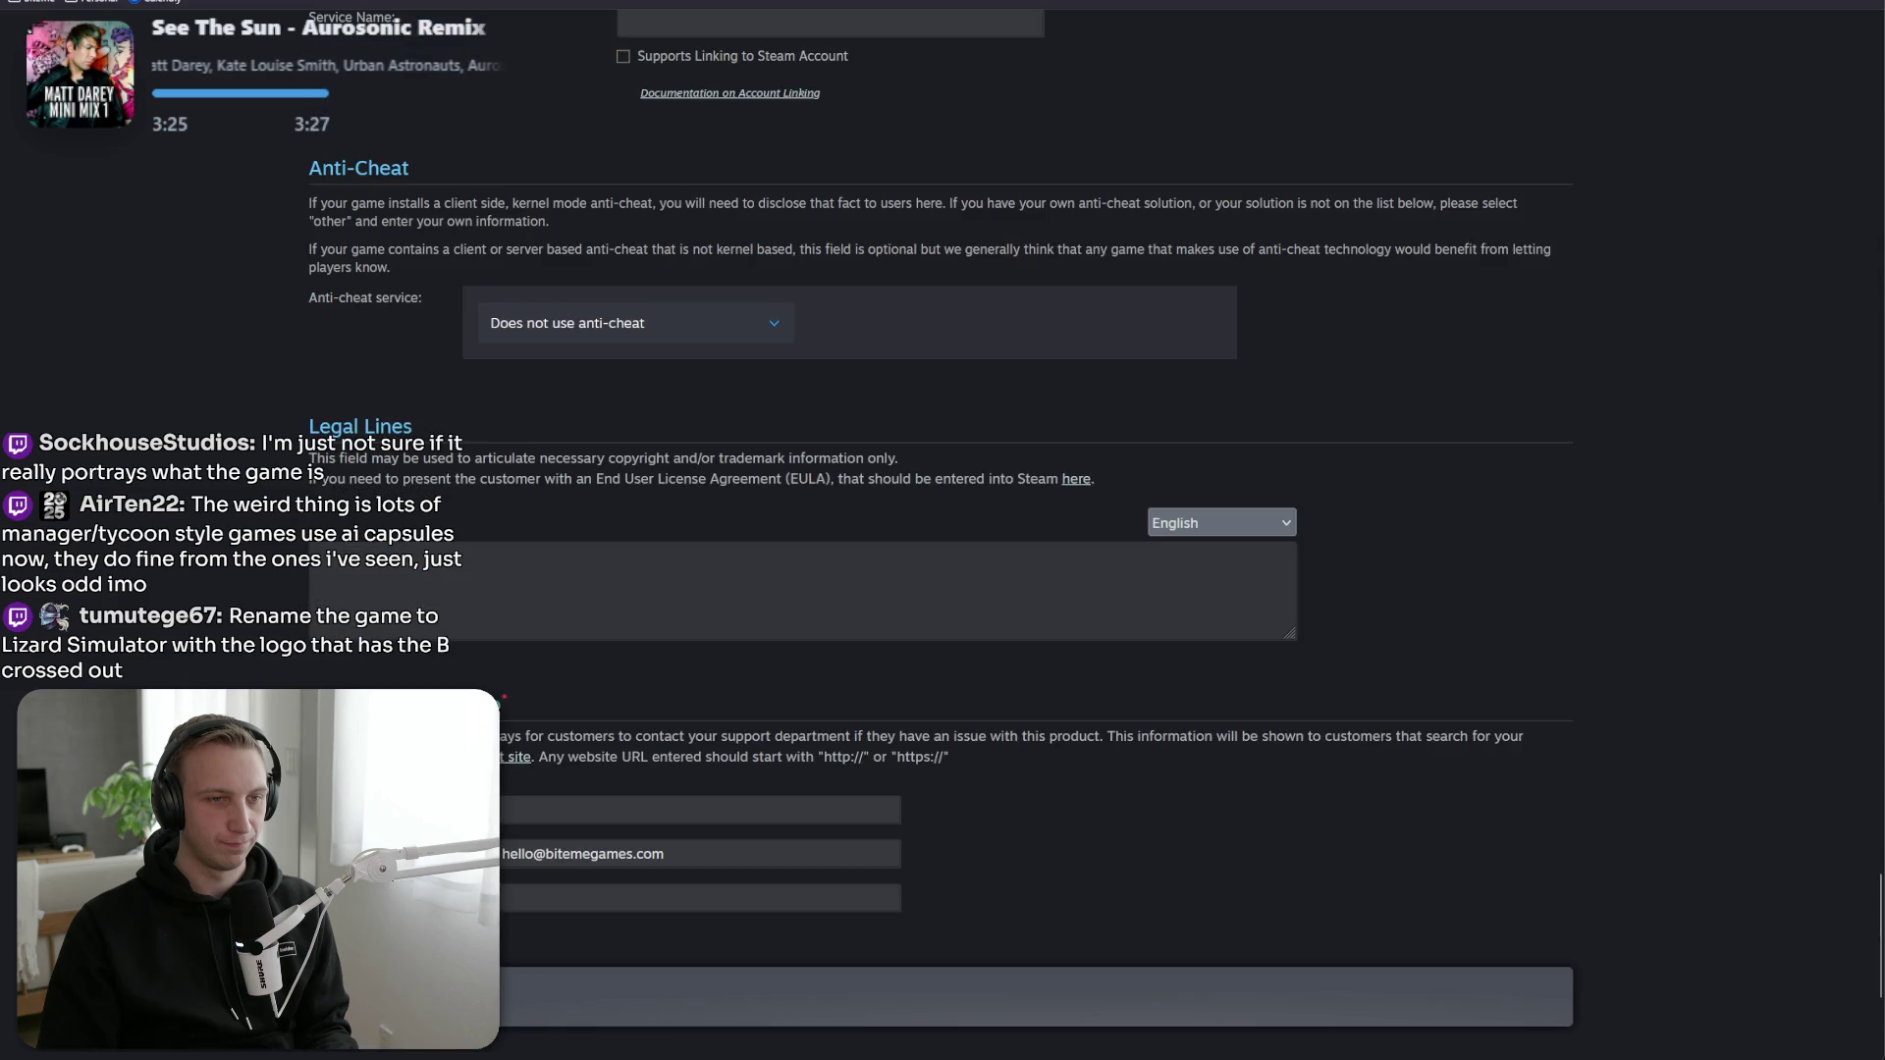
scroll(361, 533, "up", 20)
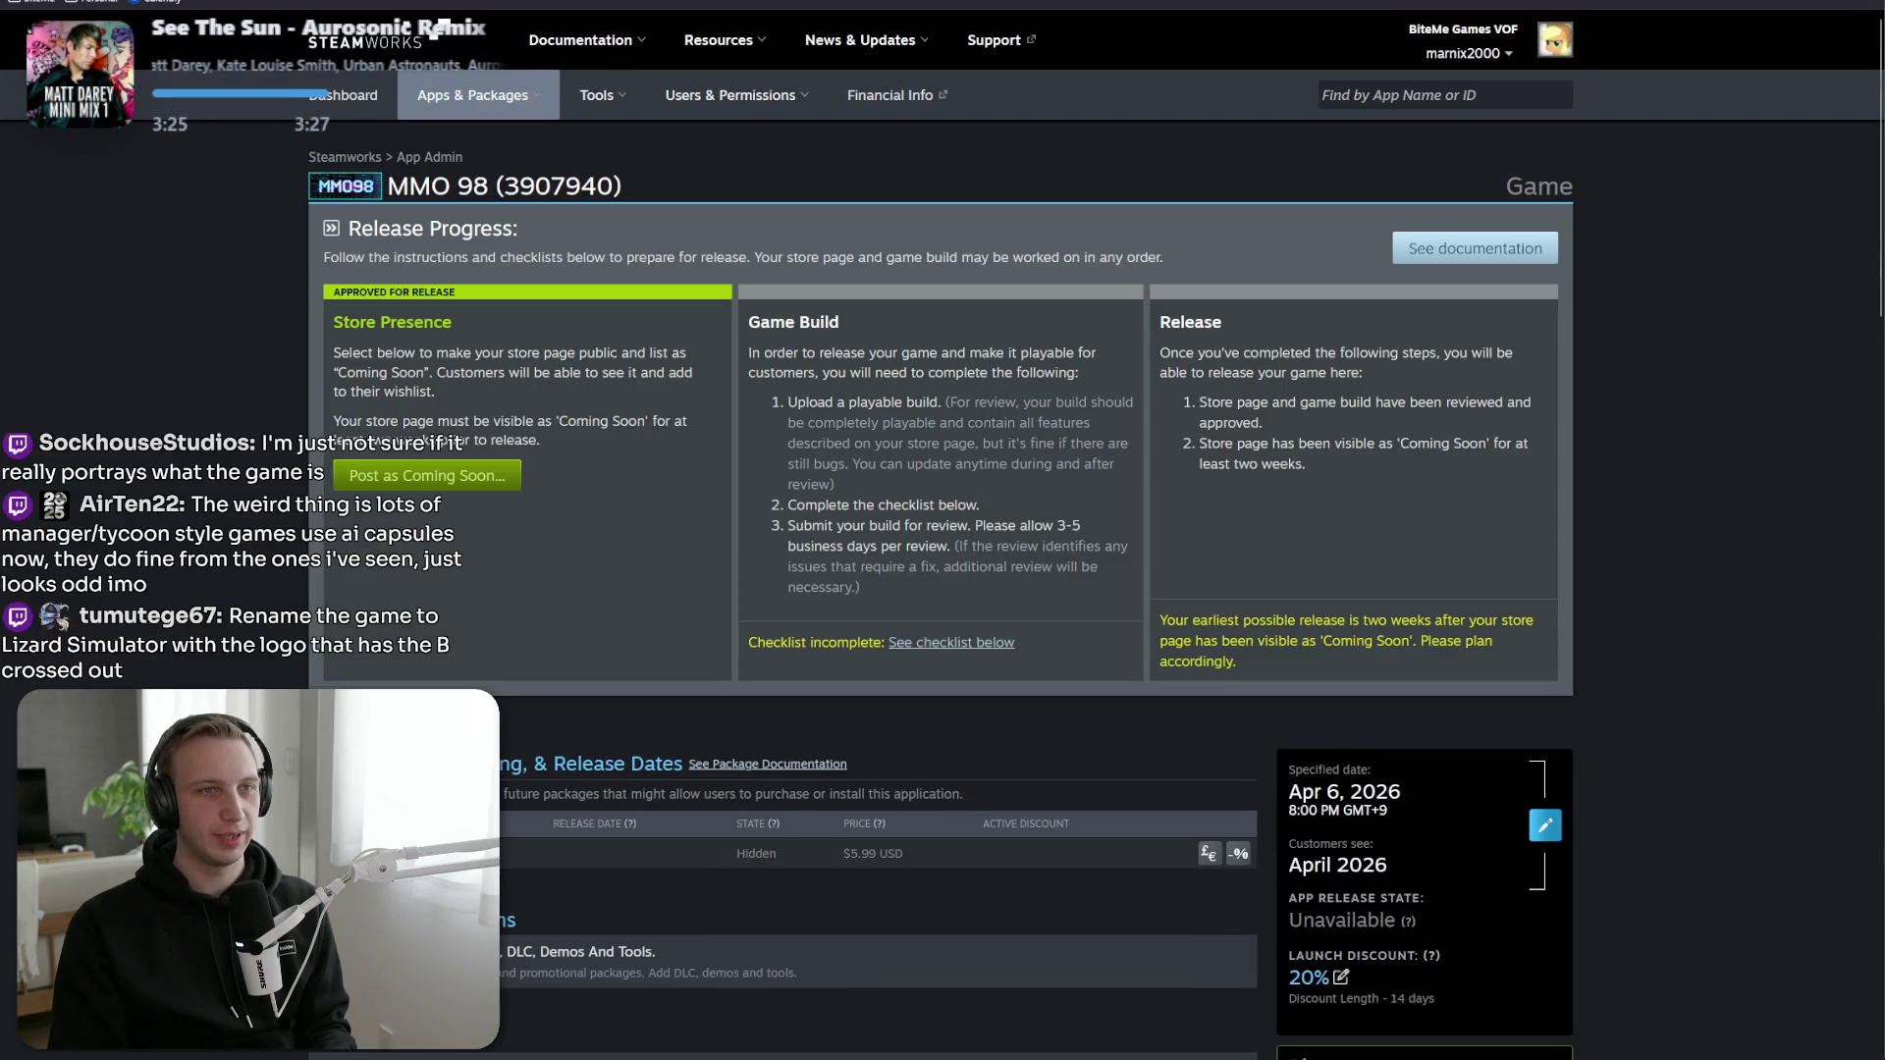
Browse the gameplay, Sequel, upgrades, Create Profile and Untold Realms dashboard screenshots.
key("alt+Tab")
key("alt+Tab")
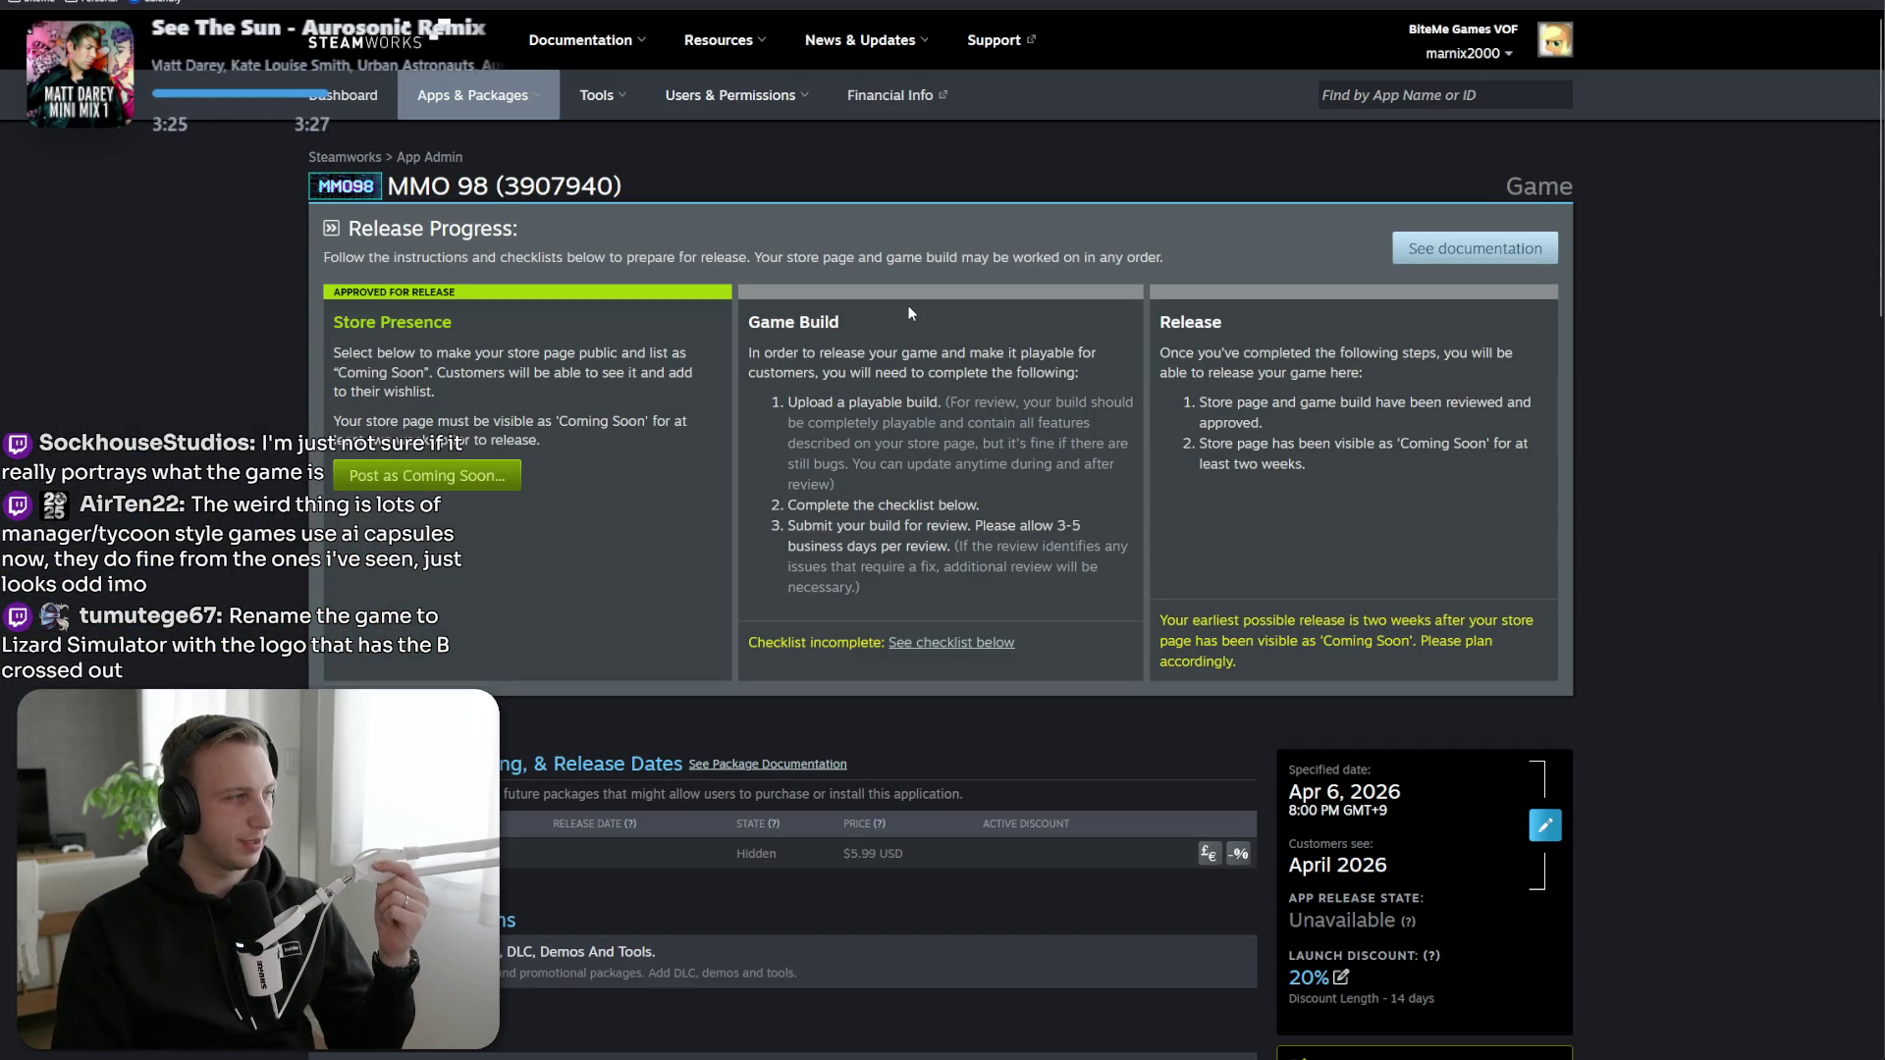
mouse_move(748, 351)
left_mouse_down()
mouse_move(1120, 466)
mouse_move(1056, 592)
left_mouse_up()
left_click(1056, 592)
key("ctrl+Tab")
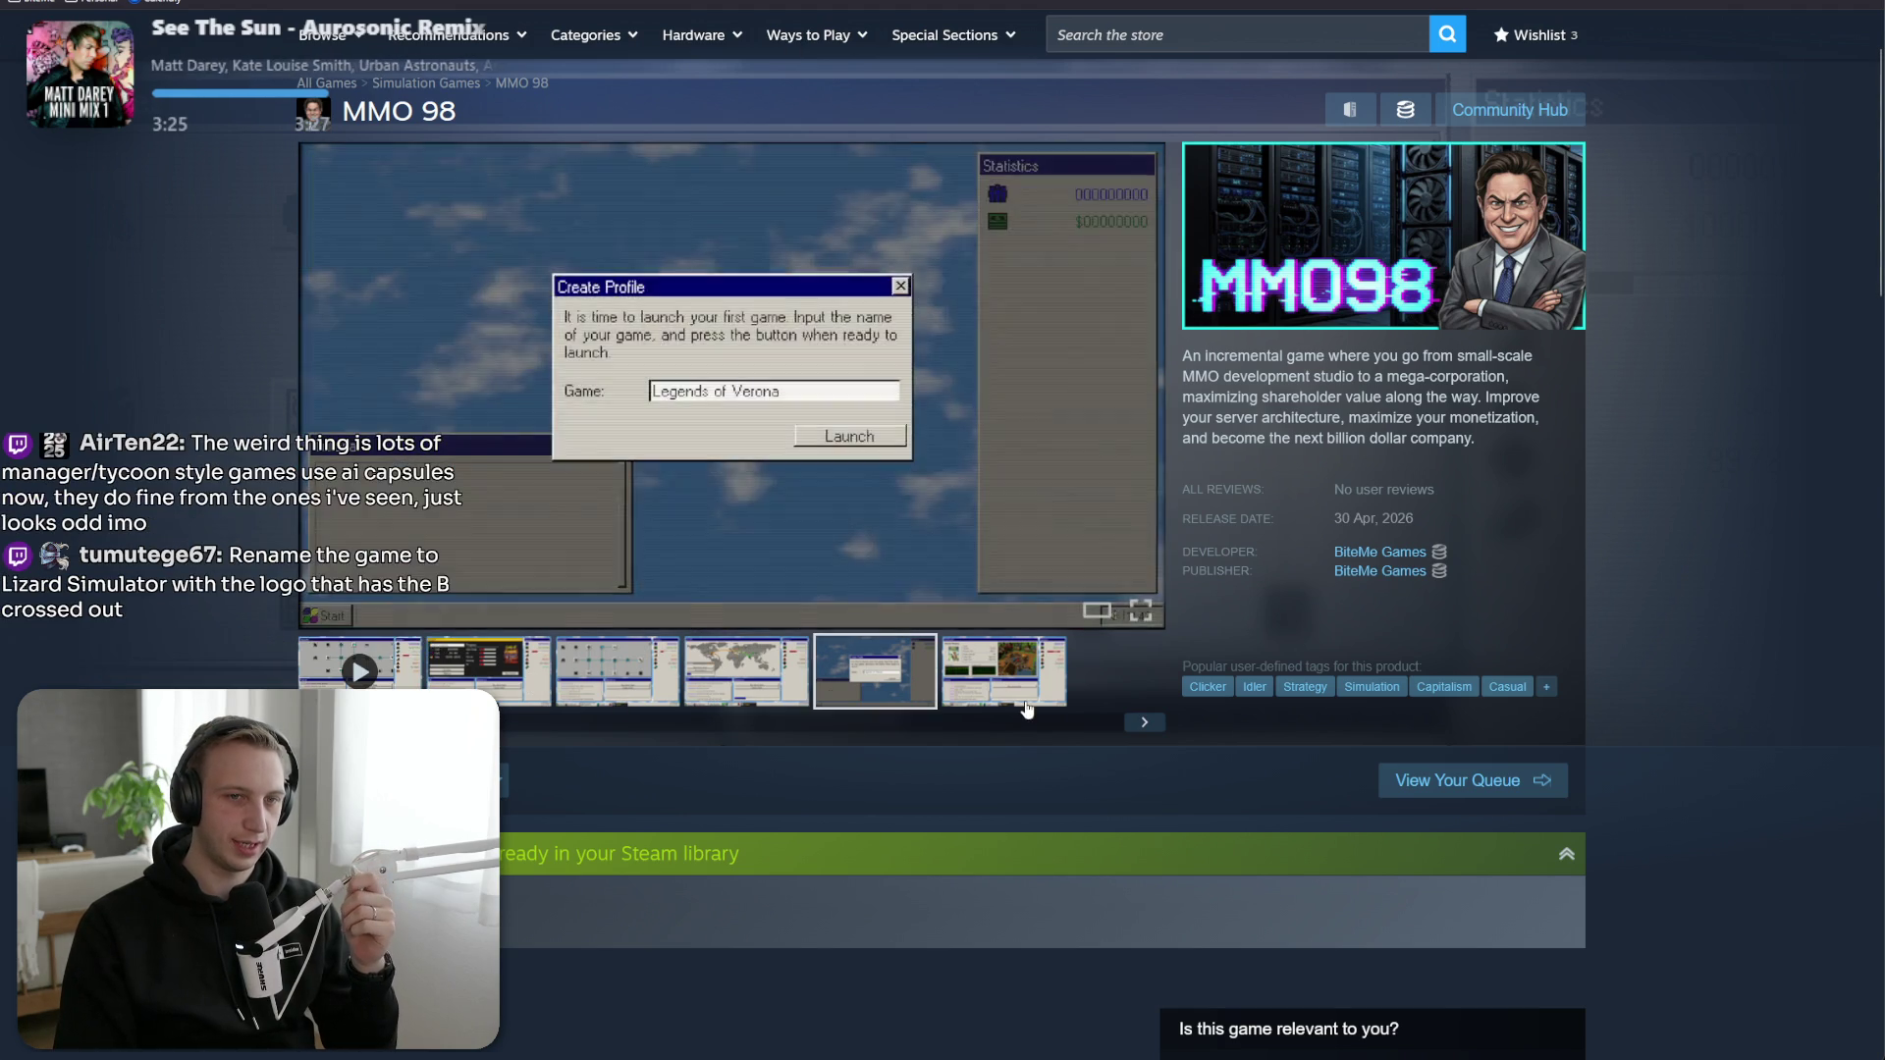
left_click(770, 699)
left_click(510, 699)
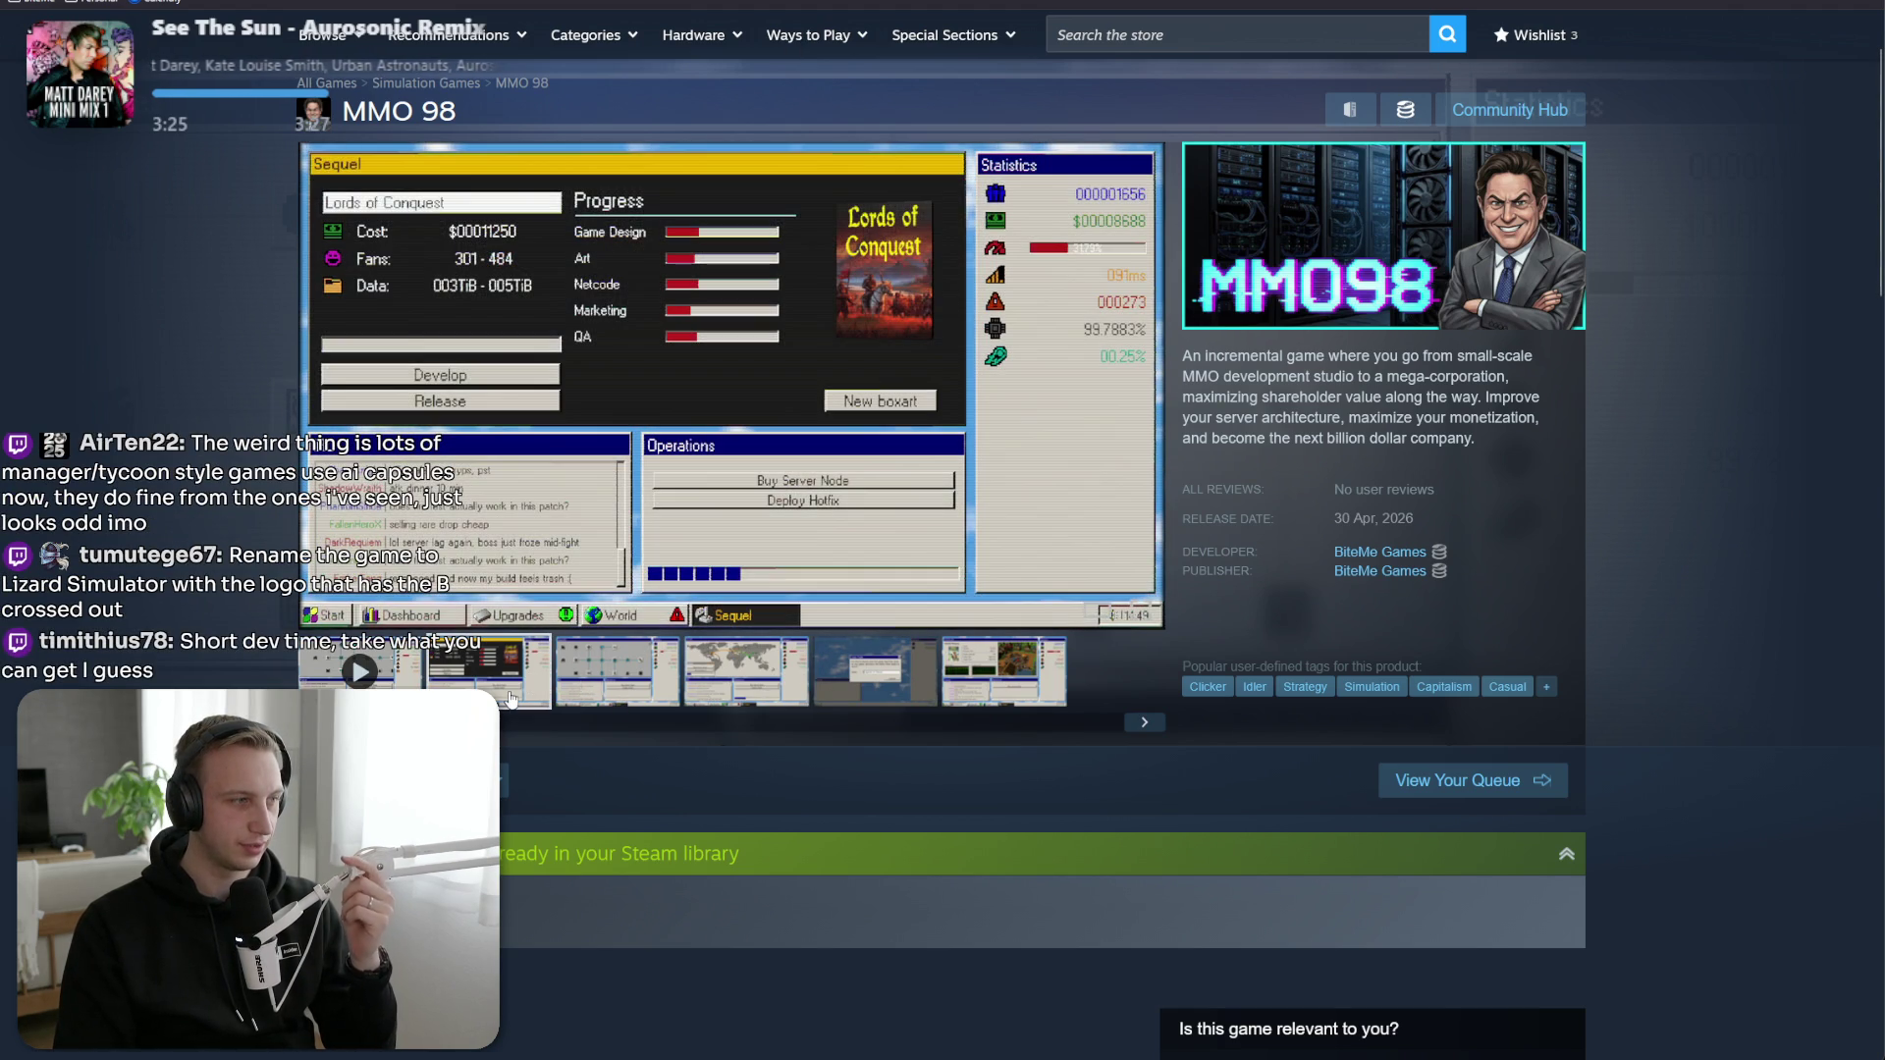
left_click(616, 687)
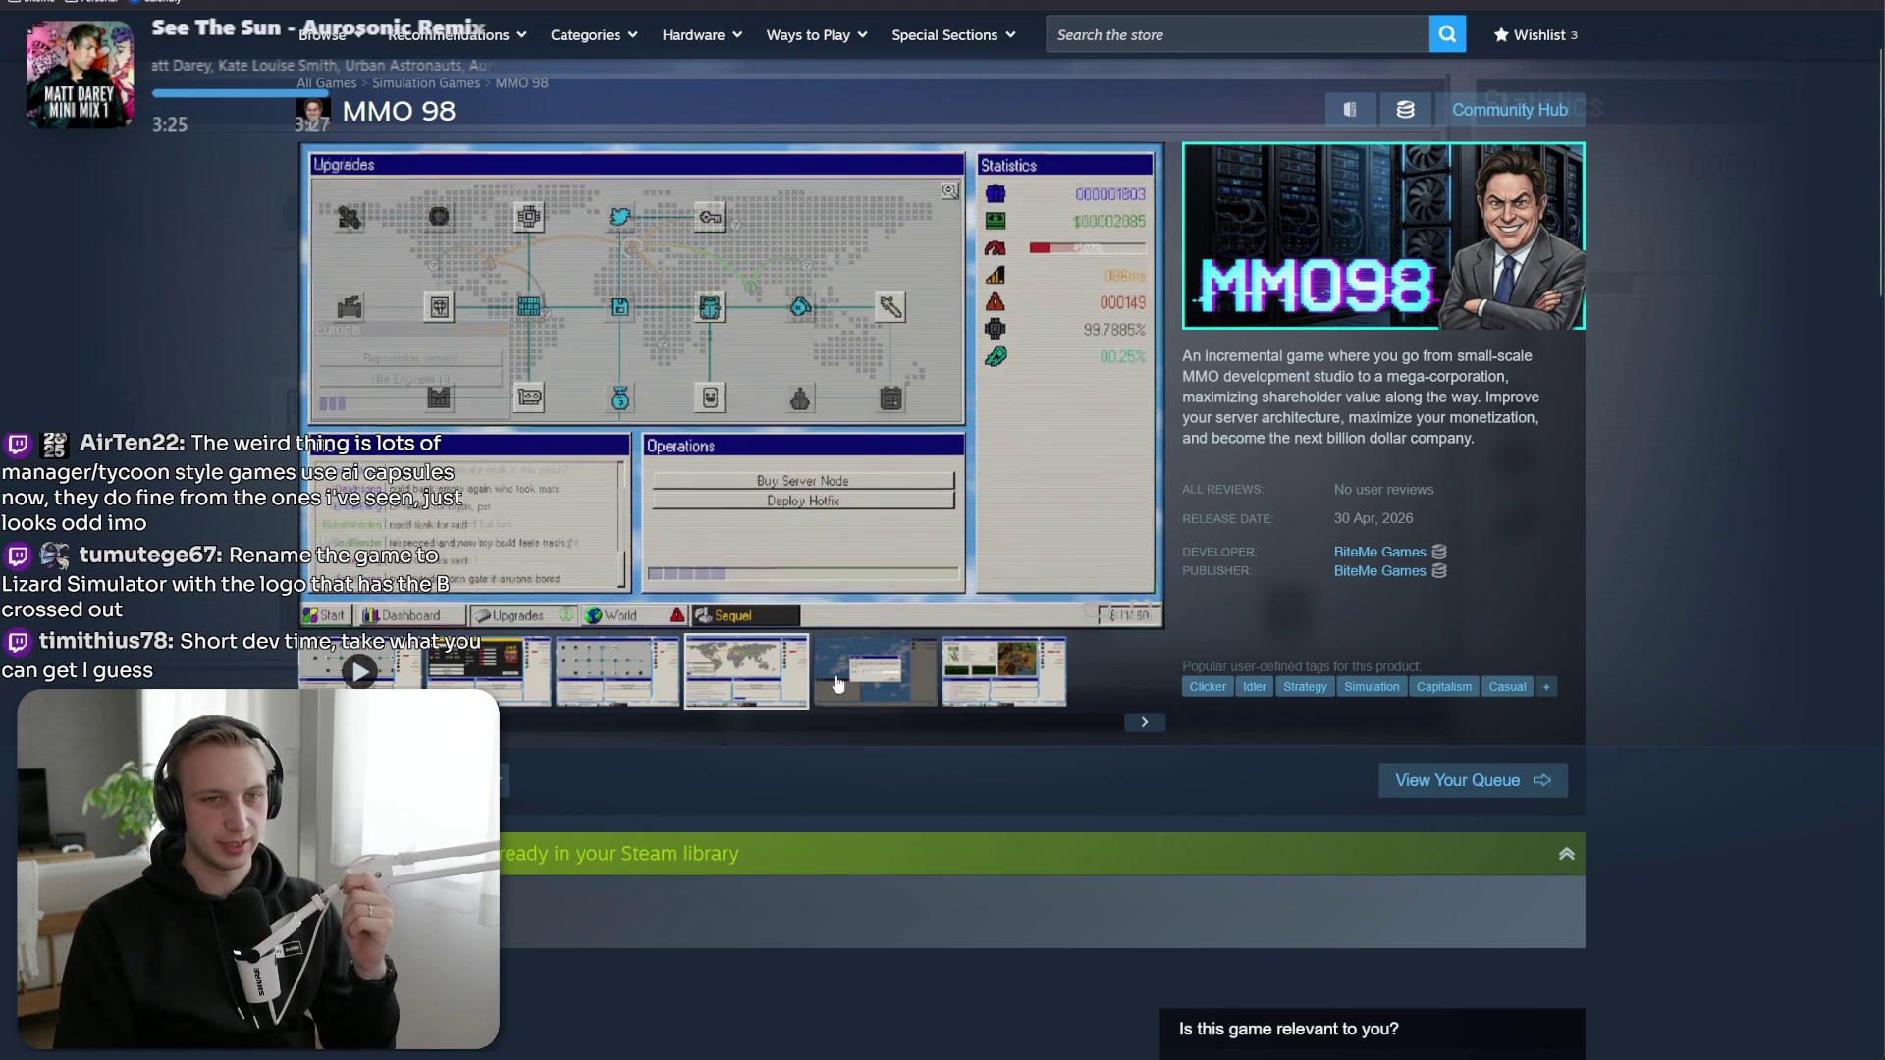
left_click(939, 693)
left_click(944, 693)
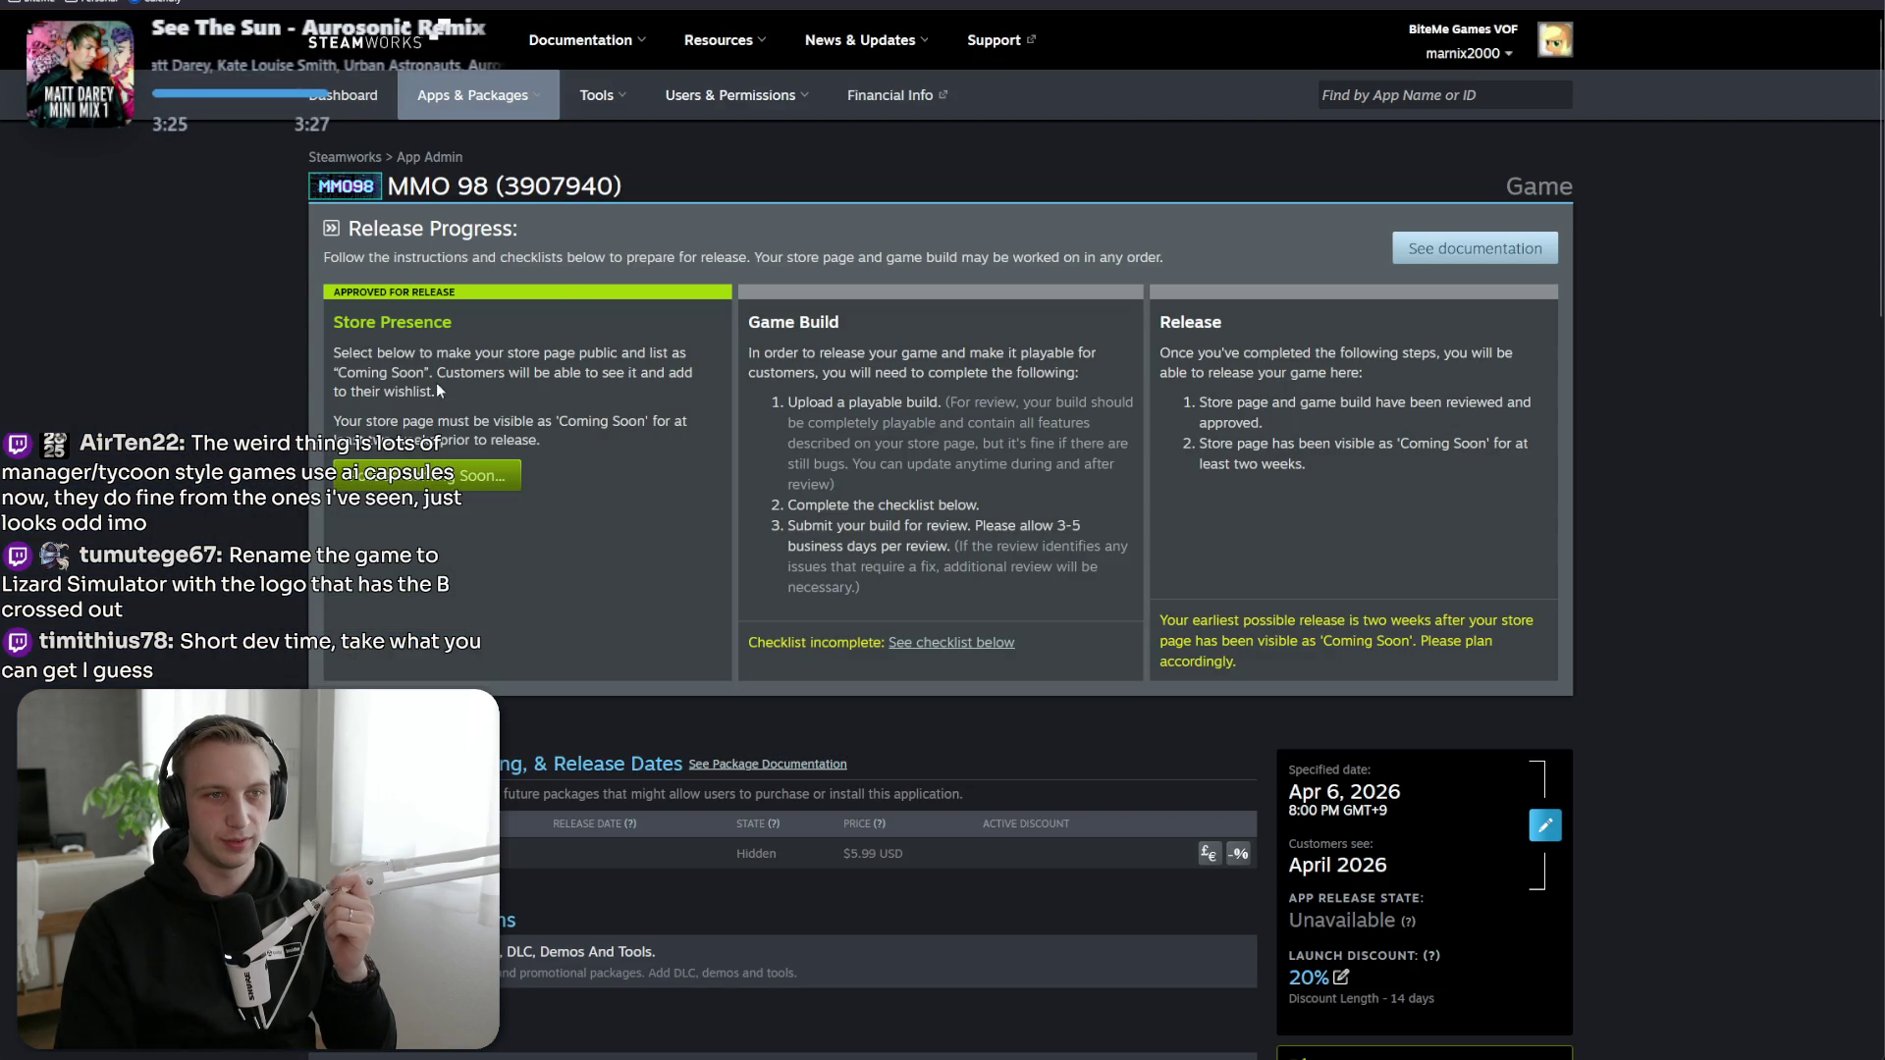
key("ctrl+Tab")
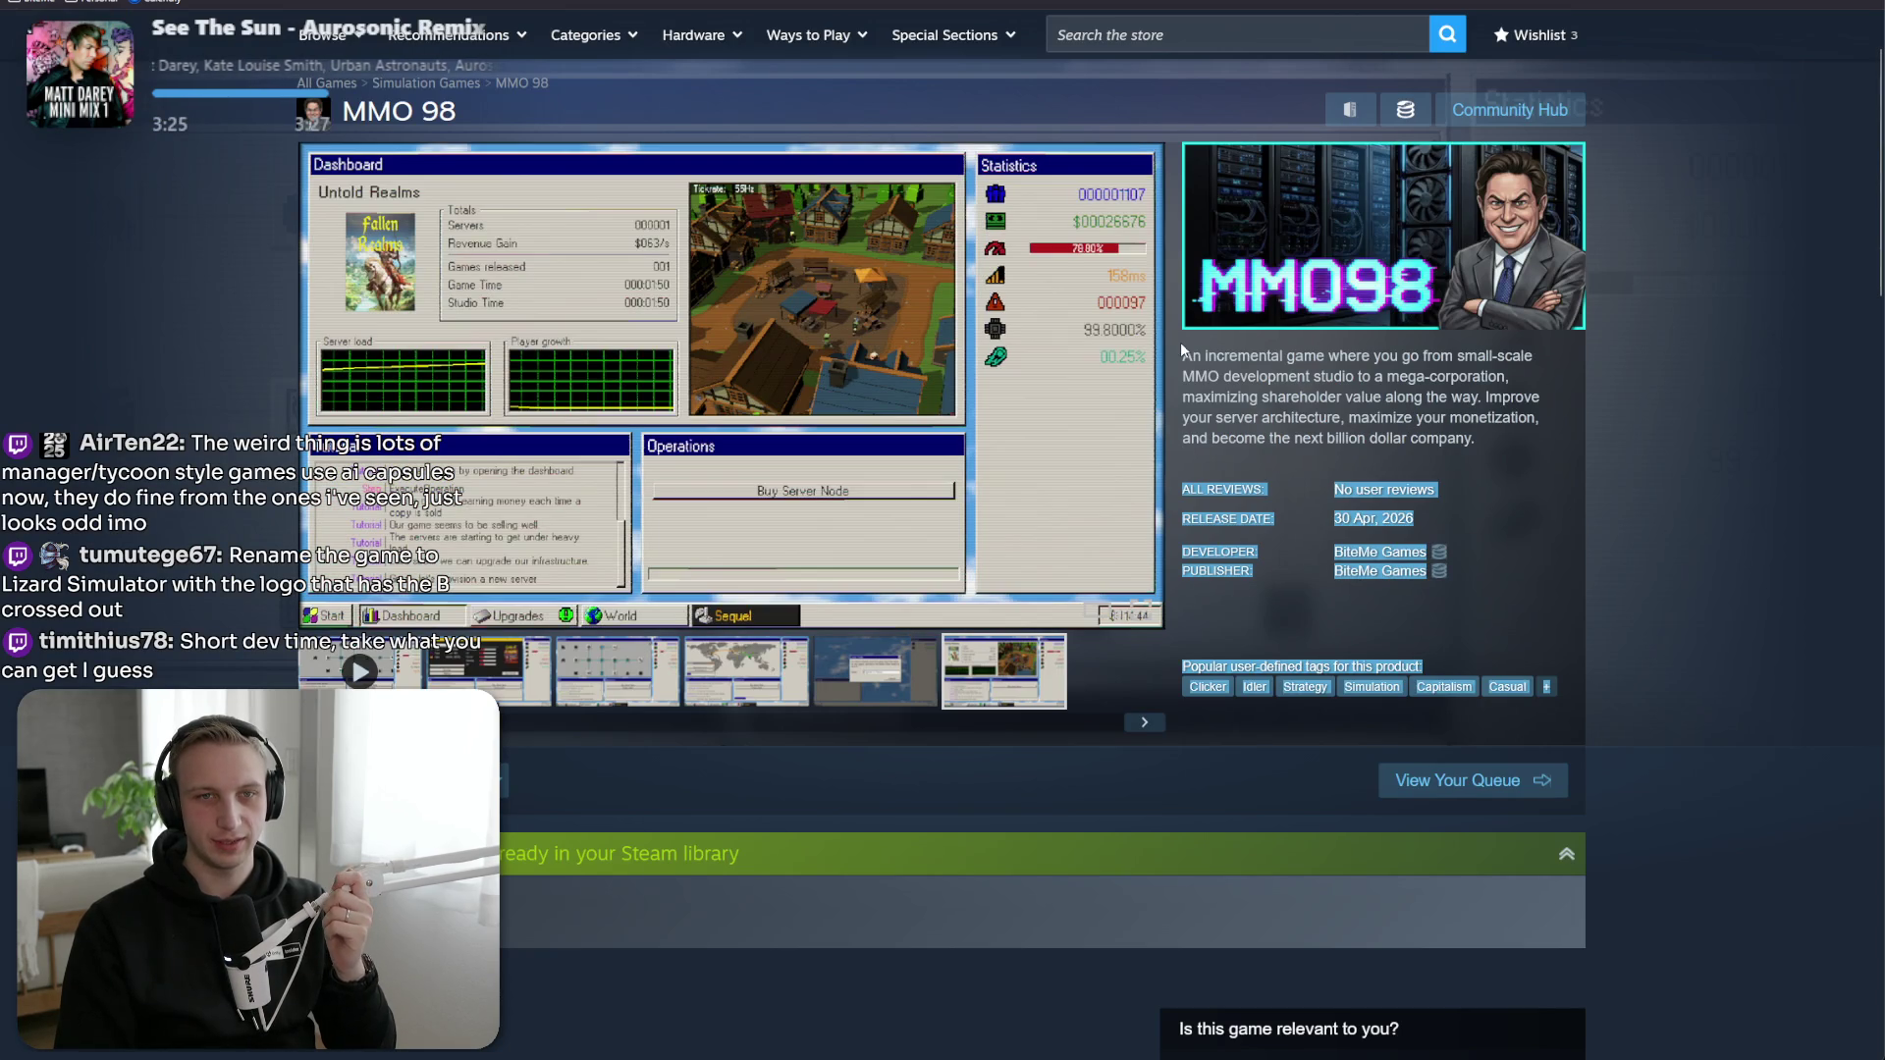
double_click(1188, 358)
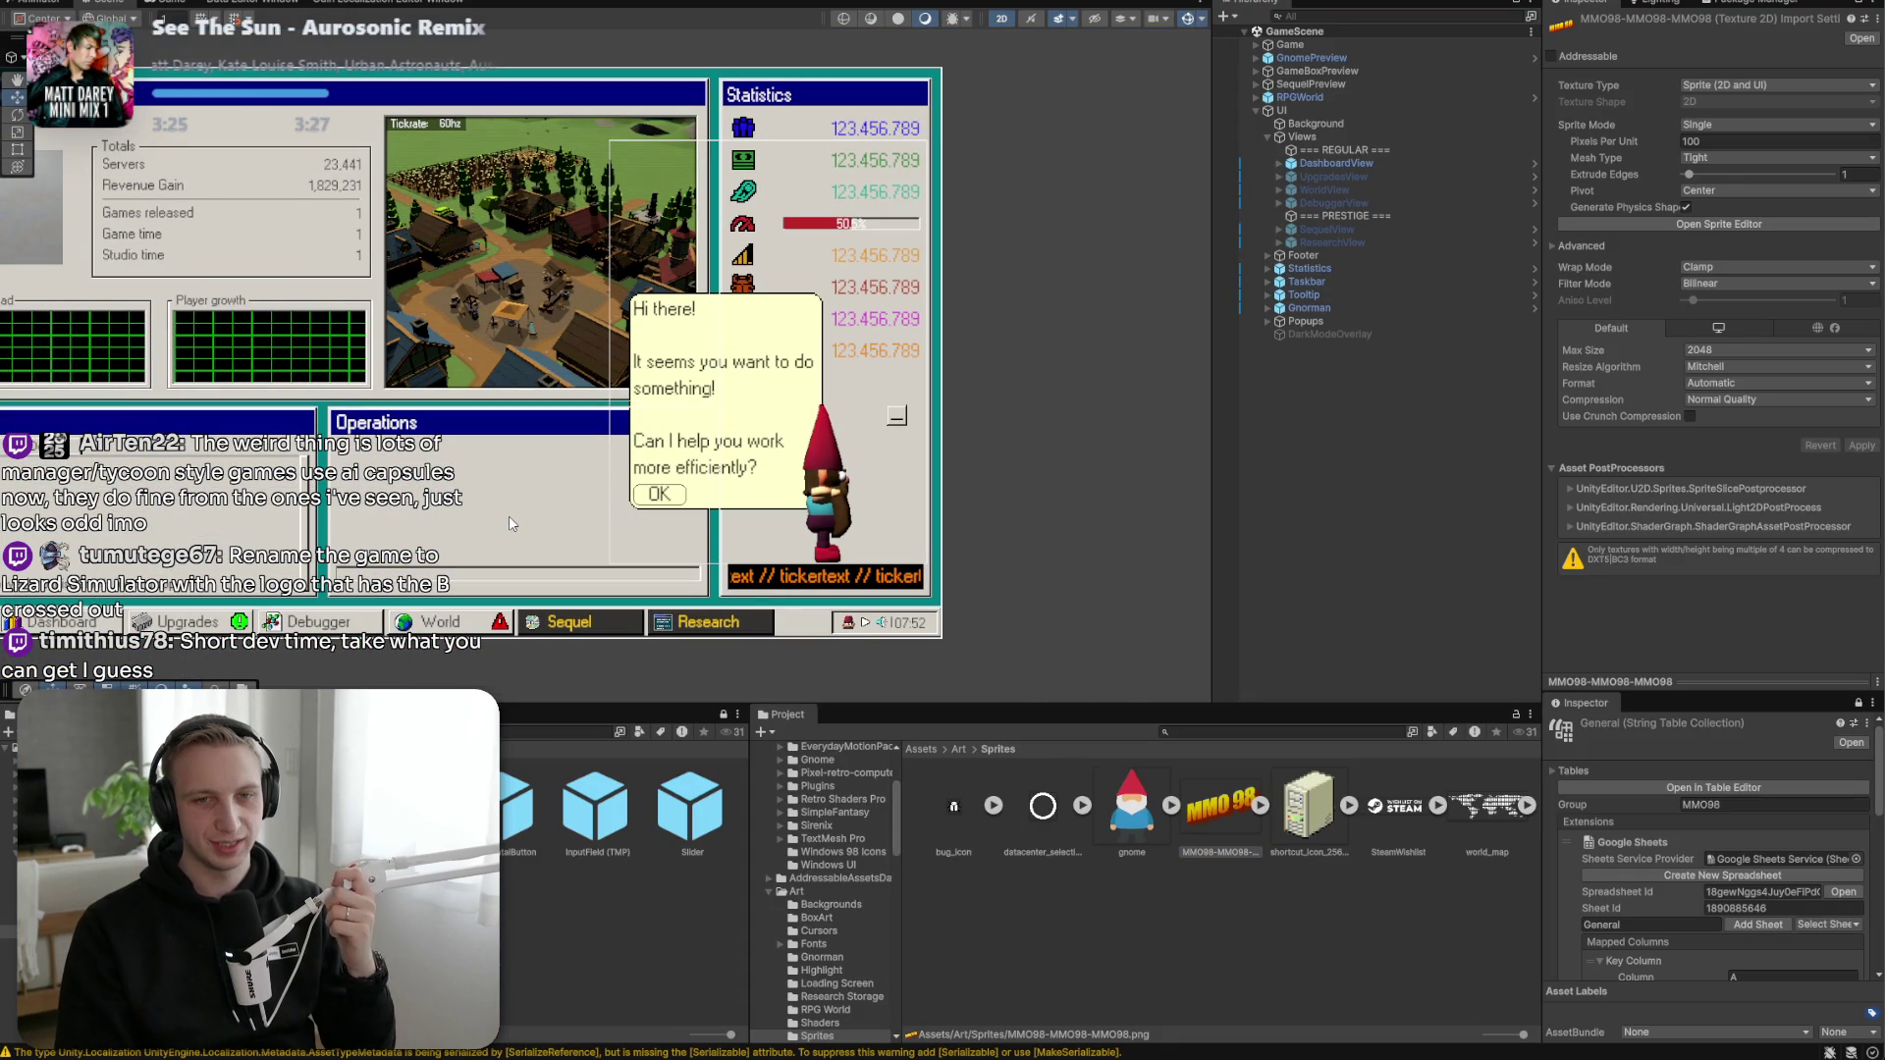
left_click(1247, 926)
left_click_drag(196, 531, 304, 509)
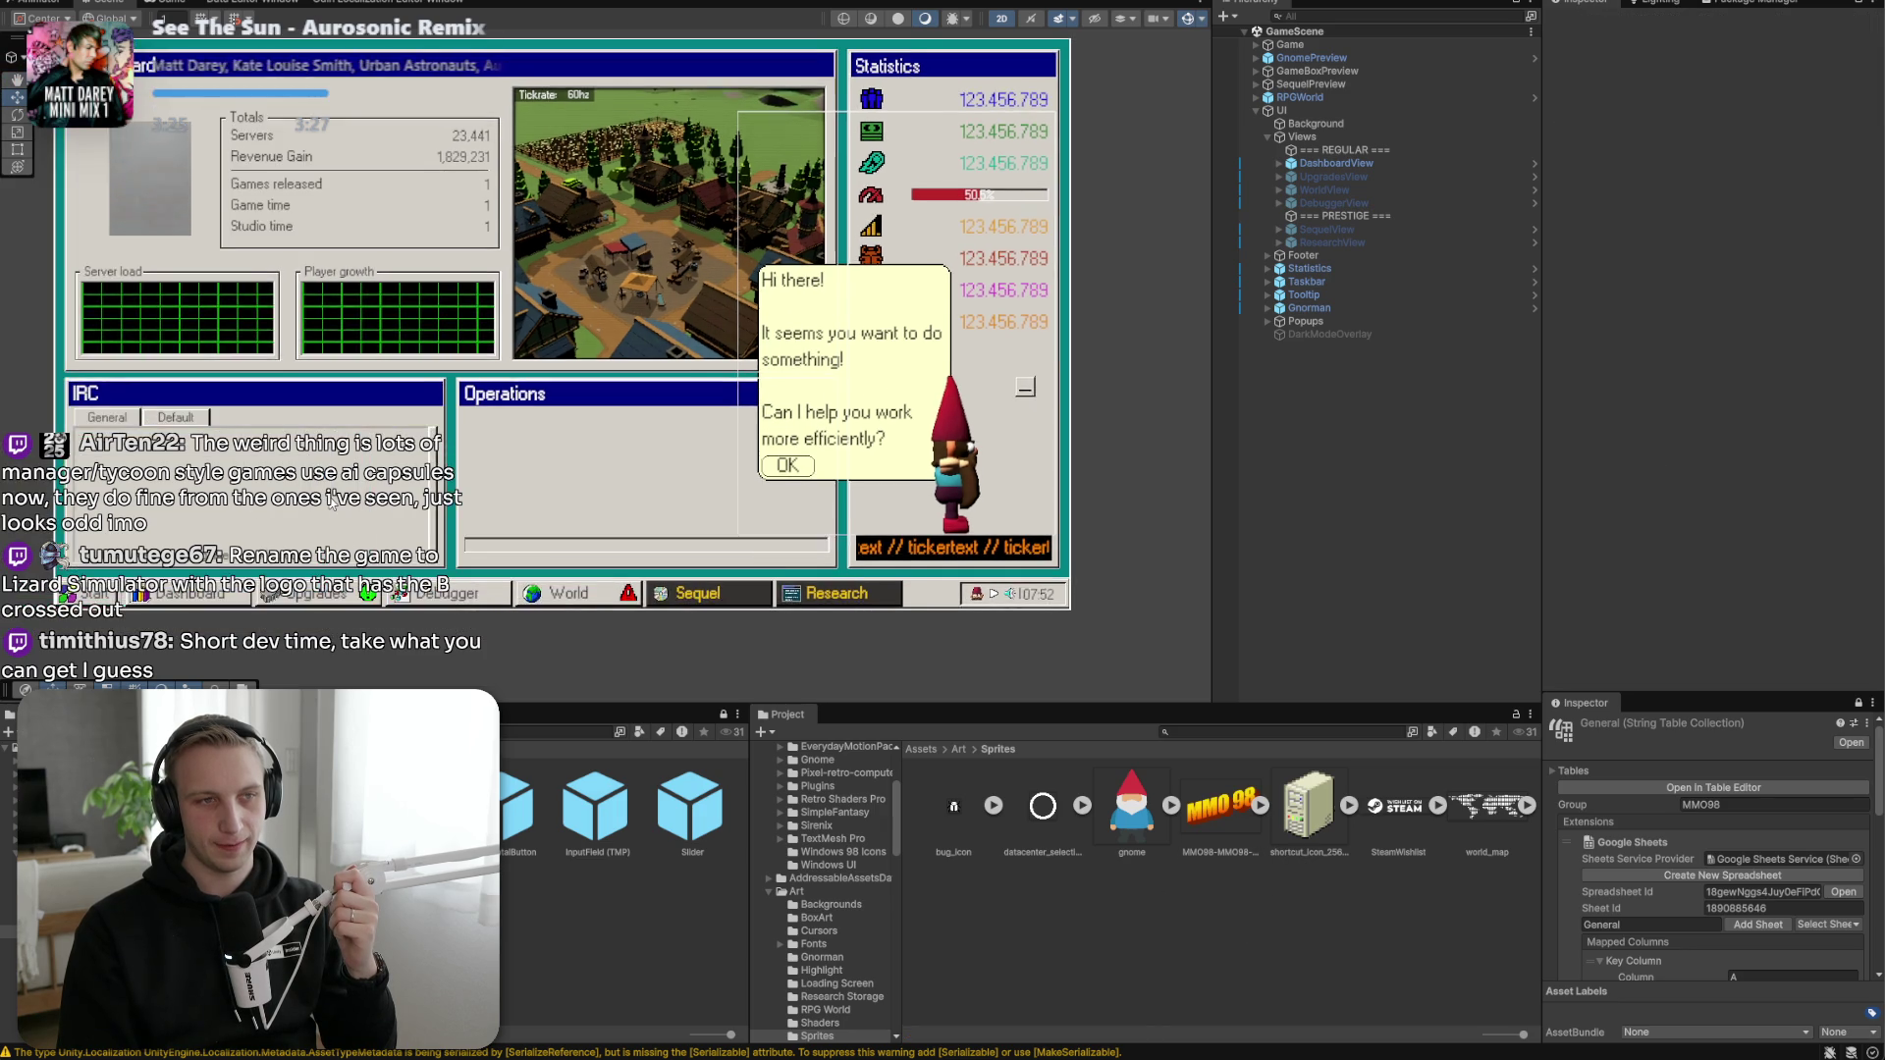
scroll(331, 502, "down", 1)
scroll(331, 502, "up", 4)
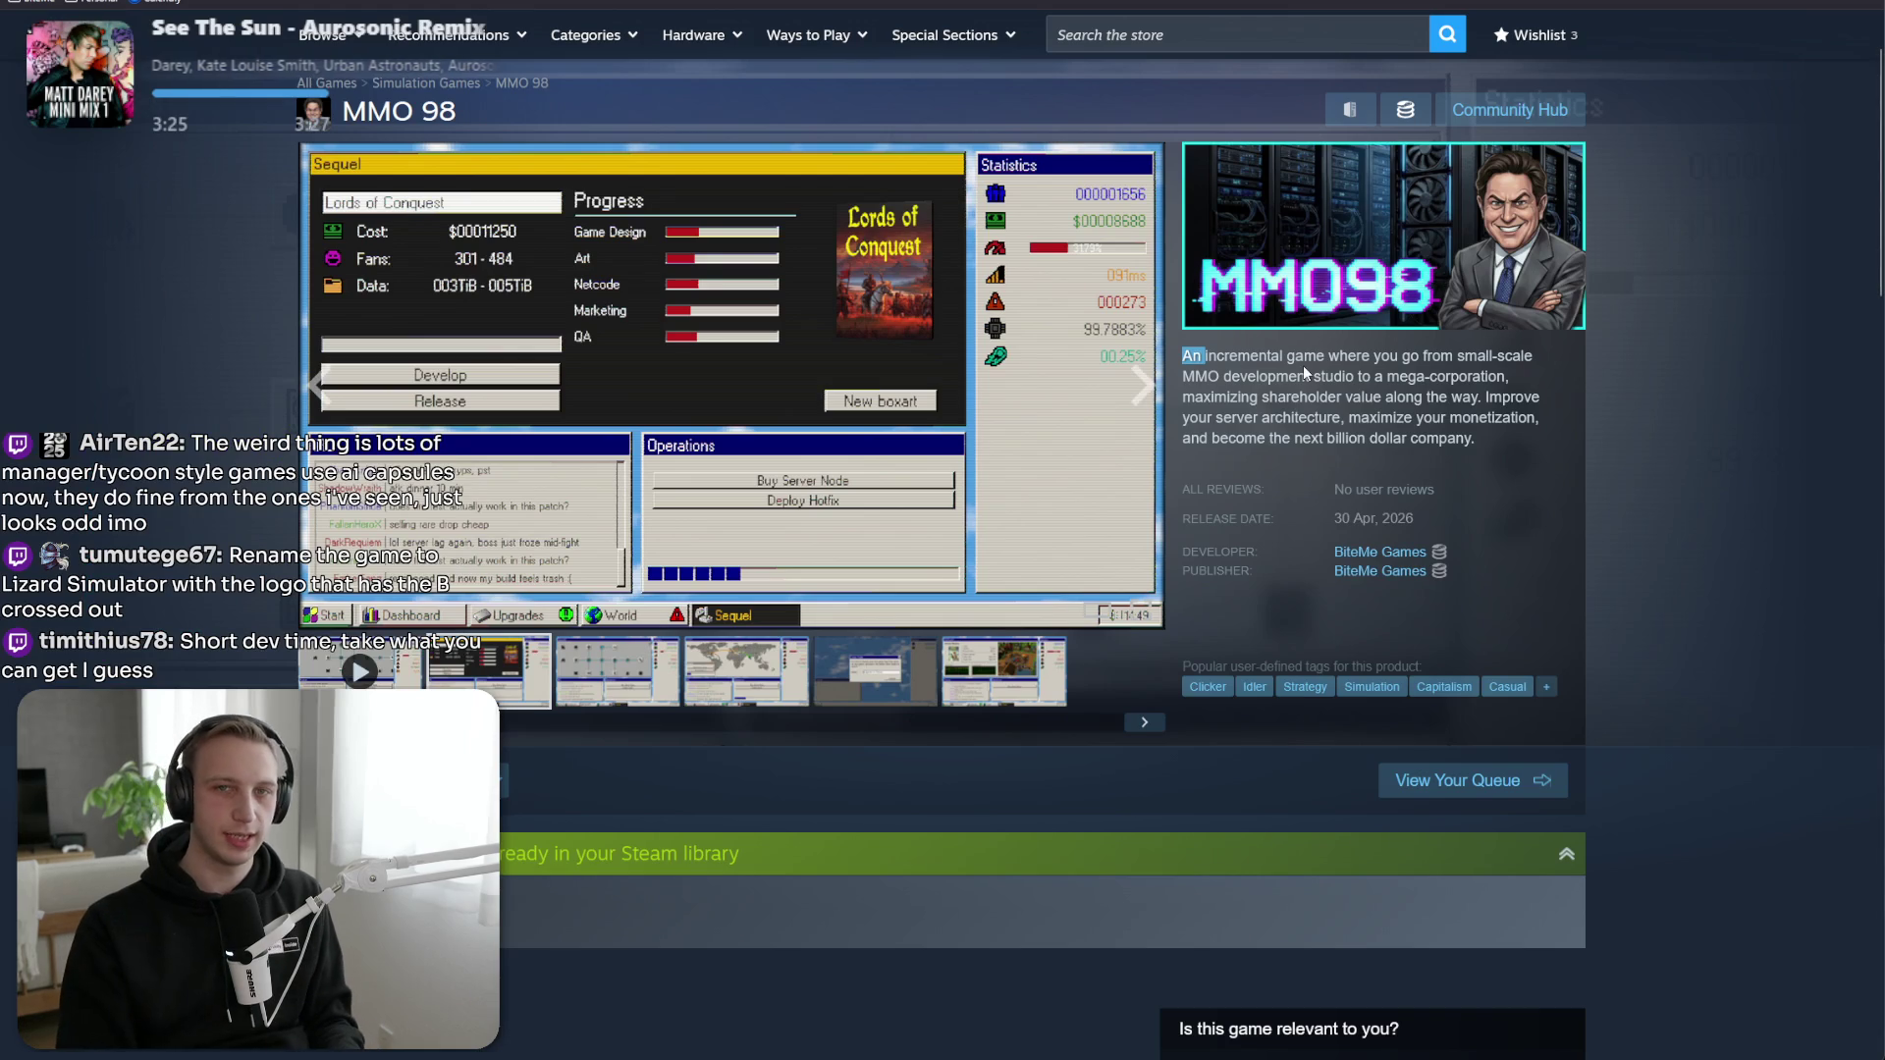
left_click(1303, 365)
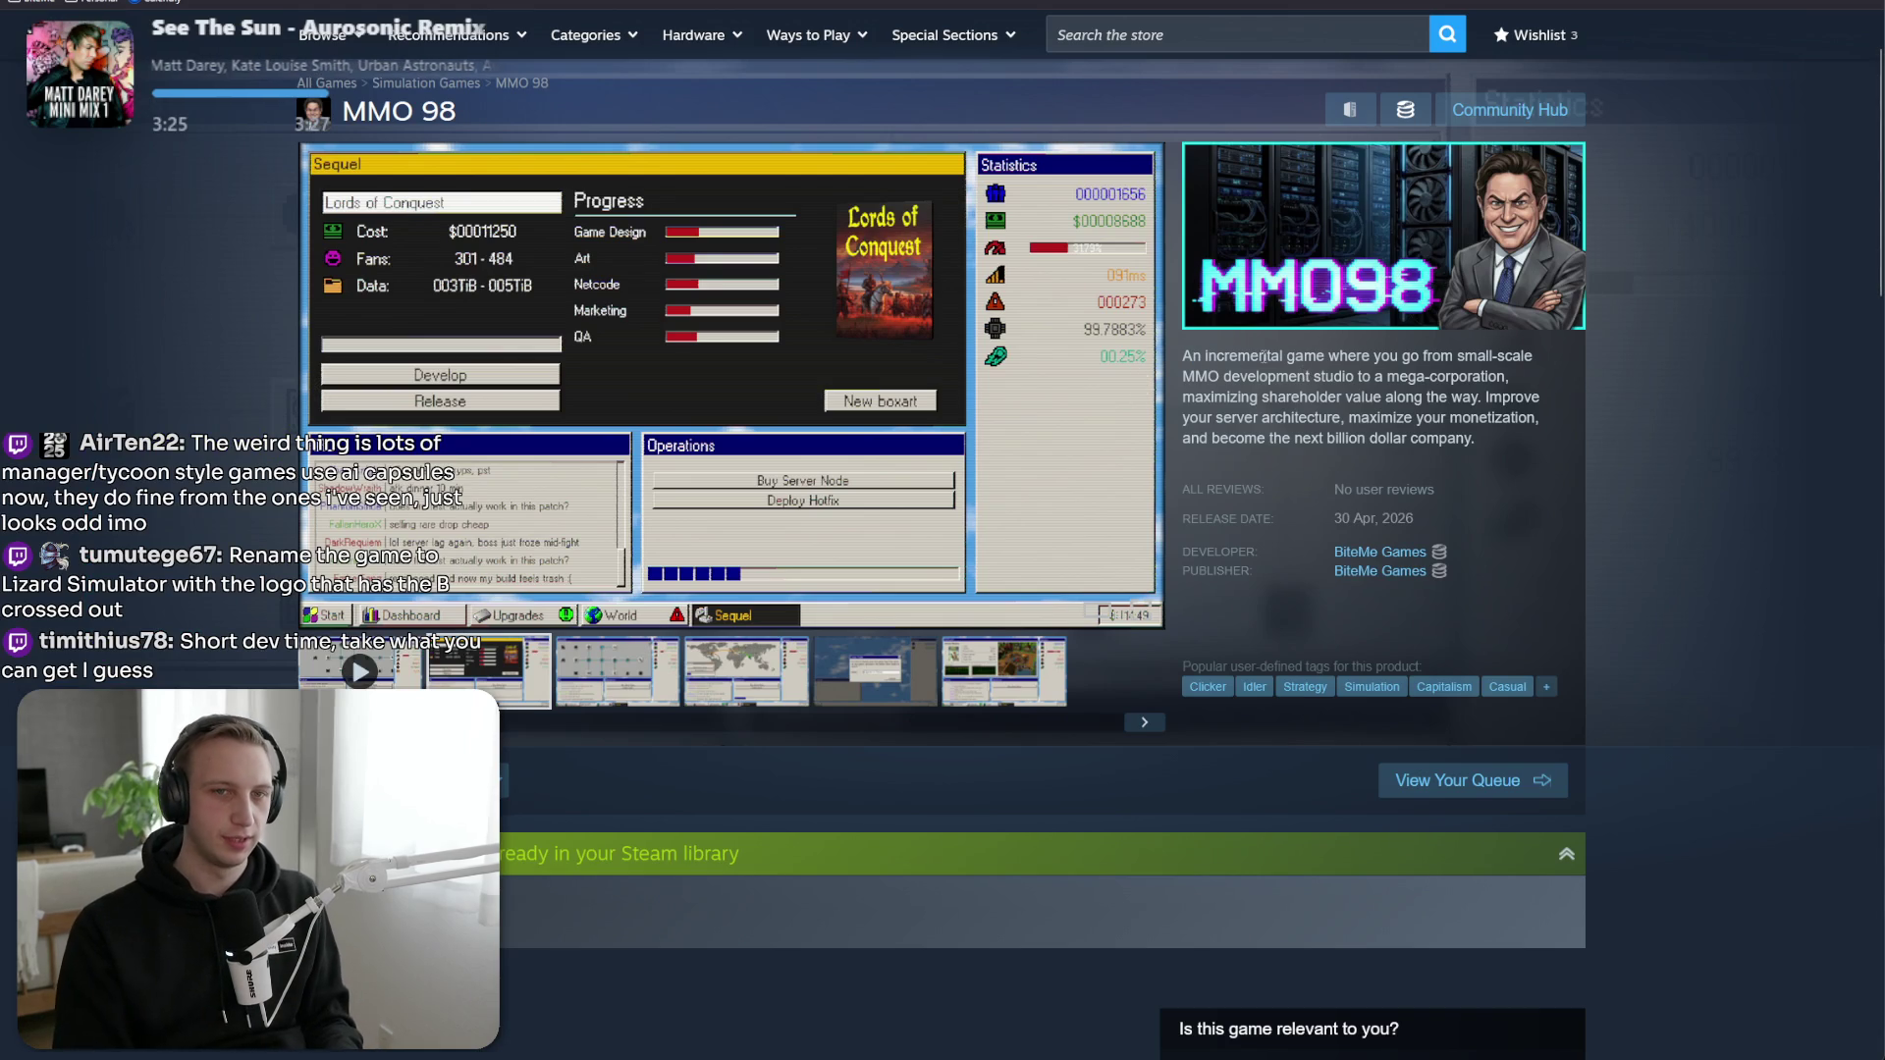